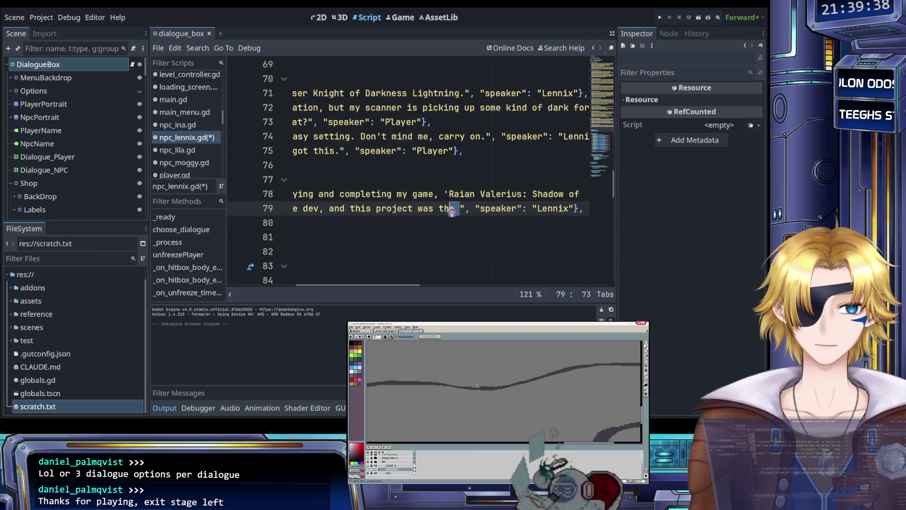
Step: End line 79 with 'something concrete to work on.' and paste the Blood Knights entry as line 80
type("something co")
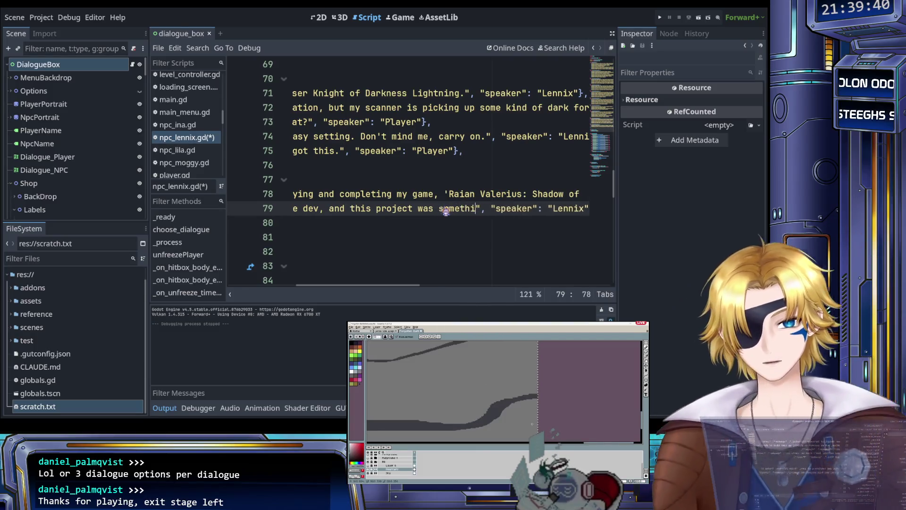
type("ncrete to wo")
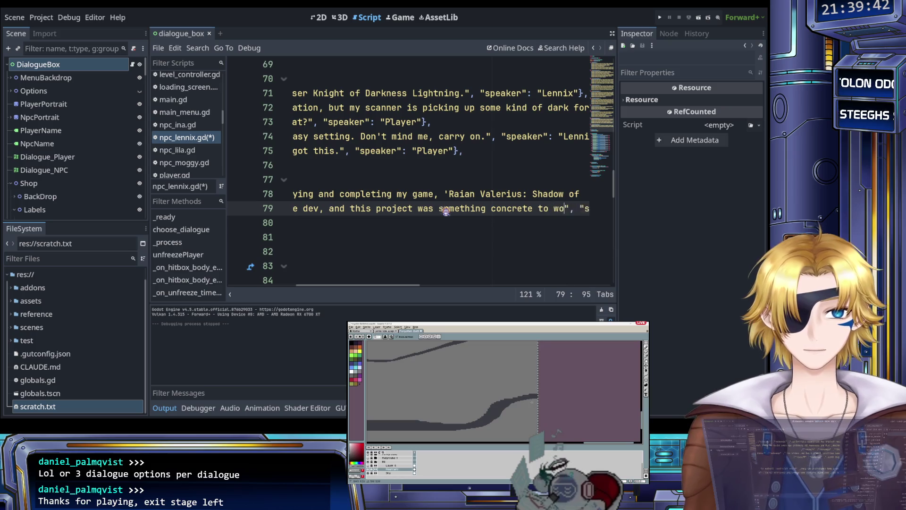
type("on!\", \"speaker\": \"Lennix\"},")
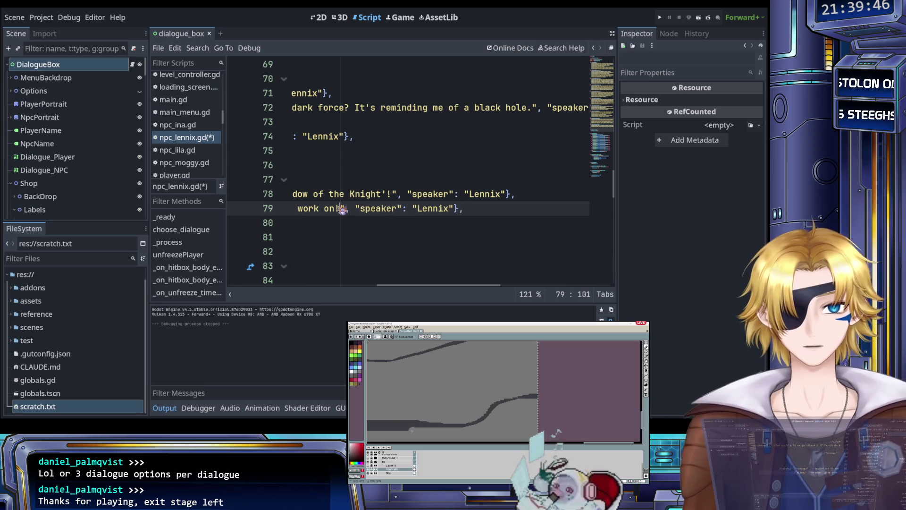
key("BackSpace")
type(".")
left_click(505, 204)
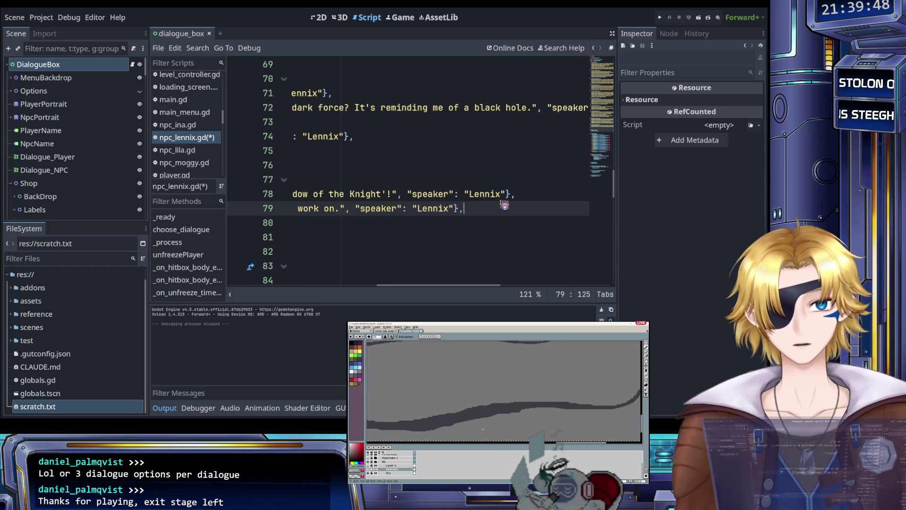
key("Return")
key("ctrl+v")
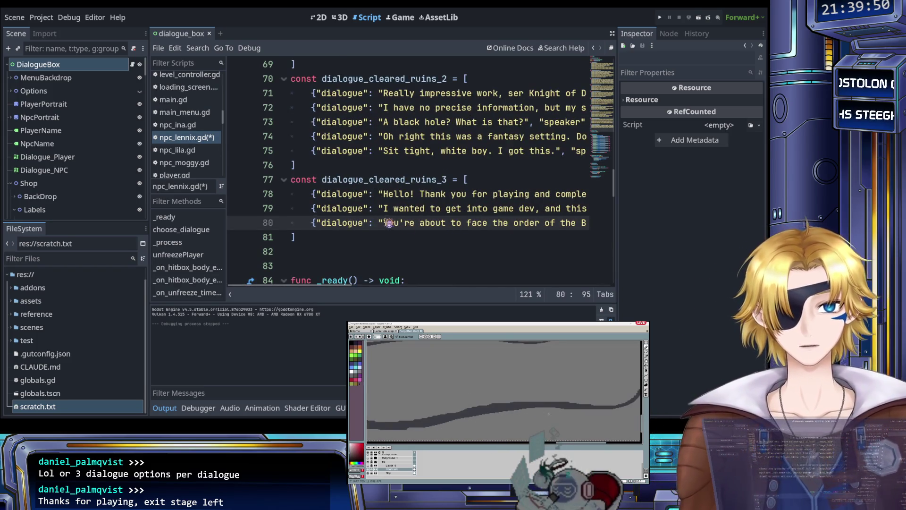
Step: Append 'This whole game is a birthday gift to my favorite streamer / VTuber / Vsinger' plus the streamer's name to line 79
mouse_move(387, 223)
left_mouse_down()
mouse_move(471, 224)
mouse_move(501, 215)
left_mouse_up()
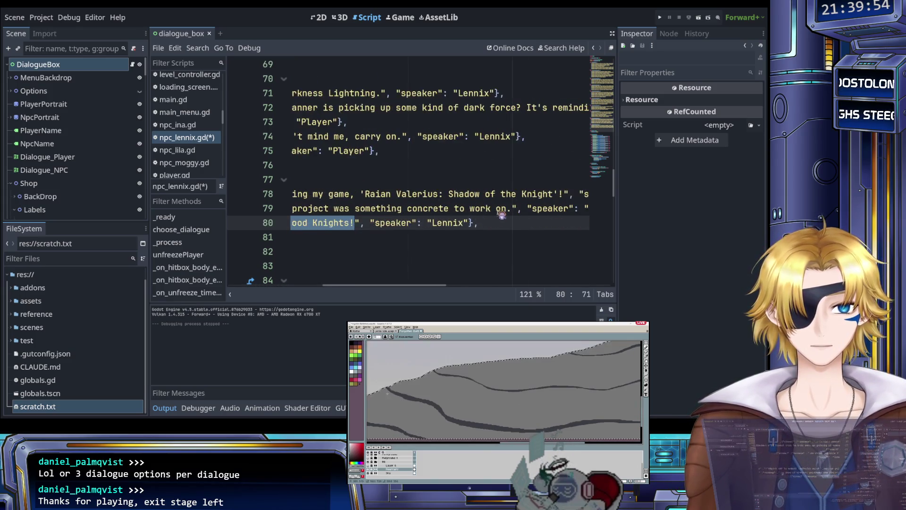
left_click(510, 209)
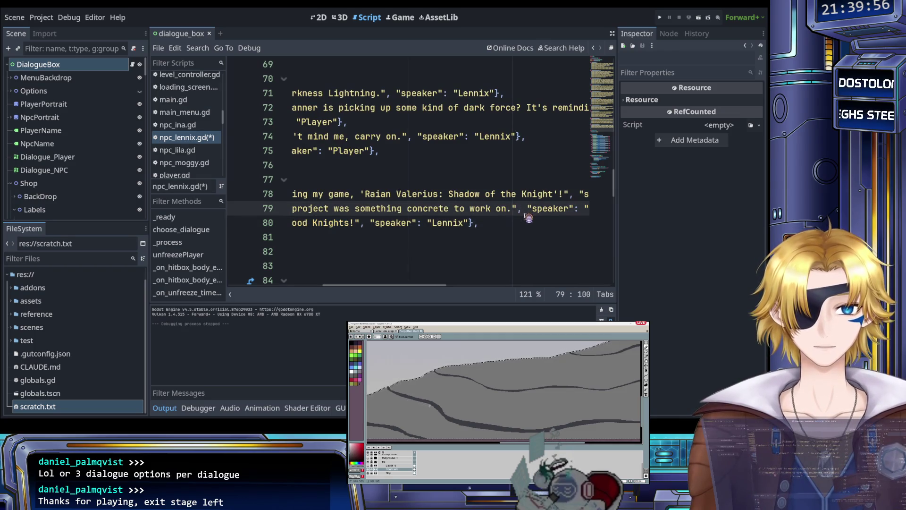
left_click_drag(359, 225, 329, 223)
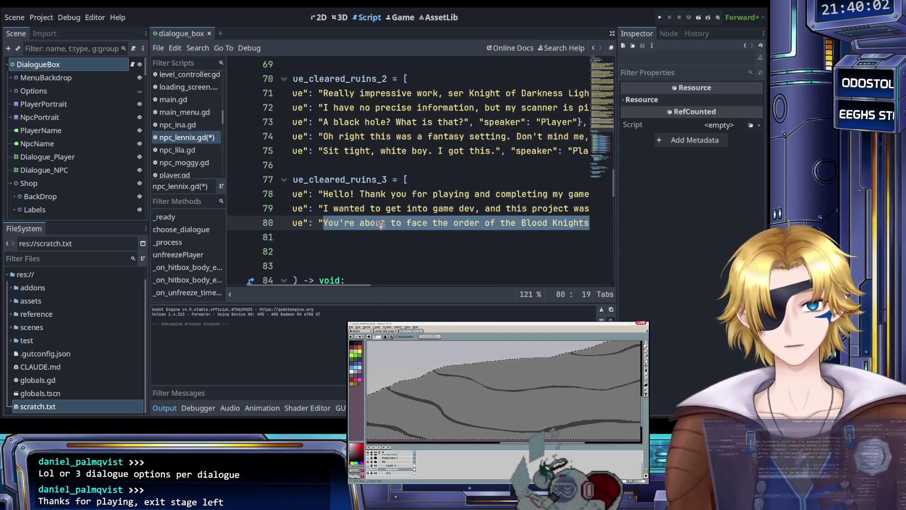
scroll(381, 224, "right", 8)
left_click(481, 208)
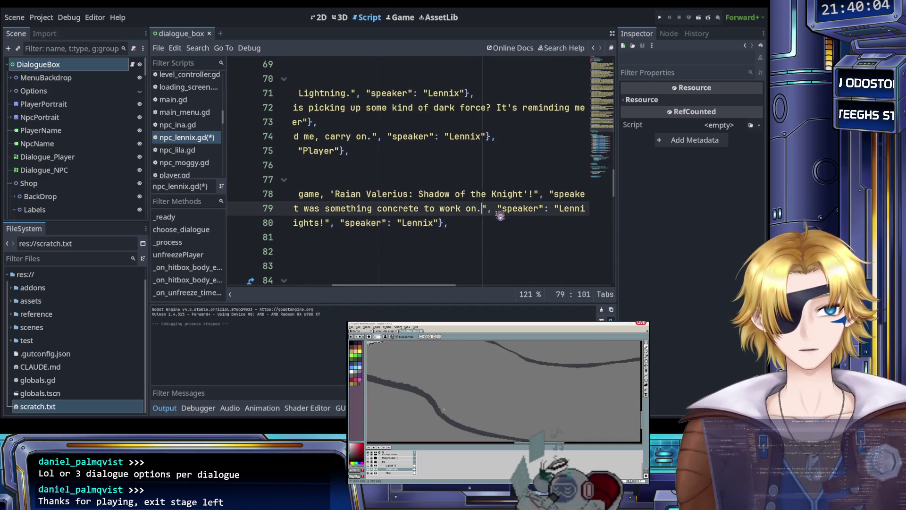
type("This whole")
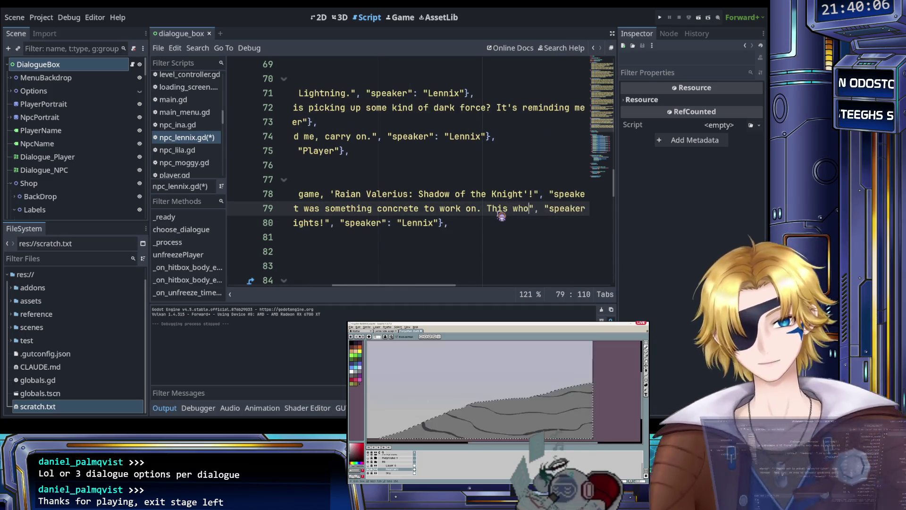
type(" ga")
type("is a birthday gif")
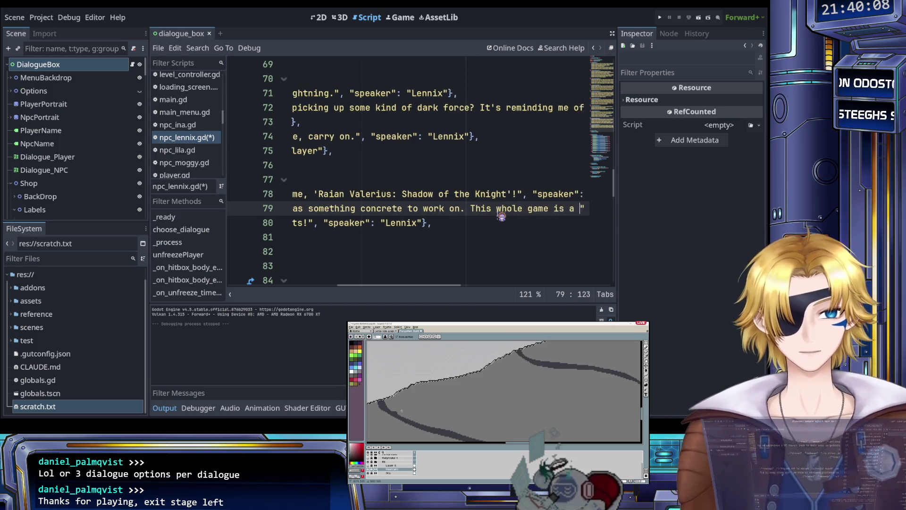
type("t to ")
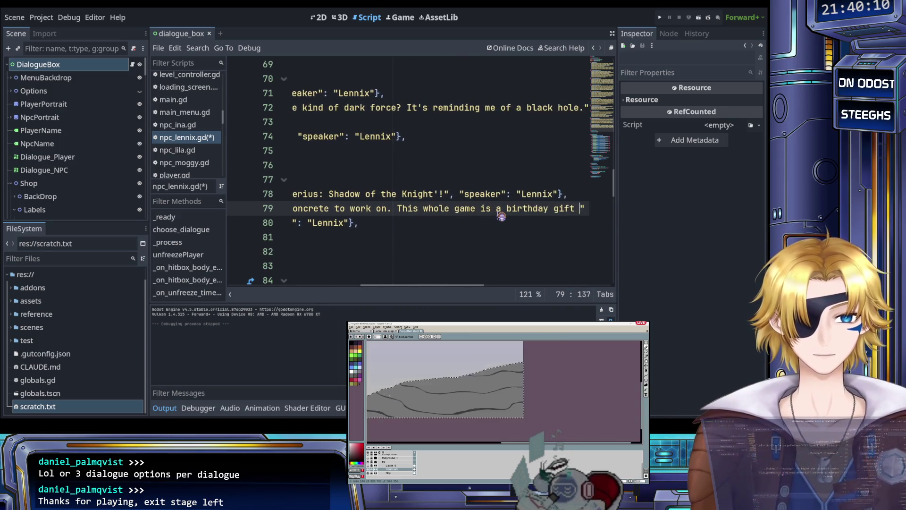
type("my favo")
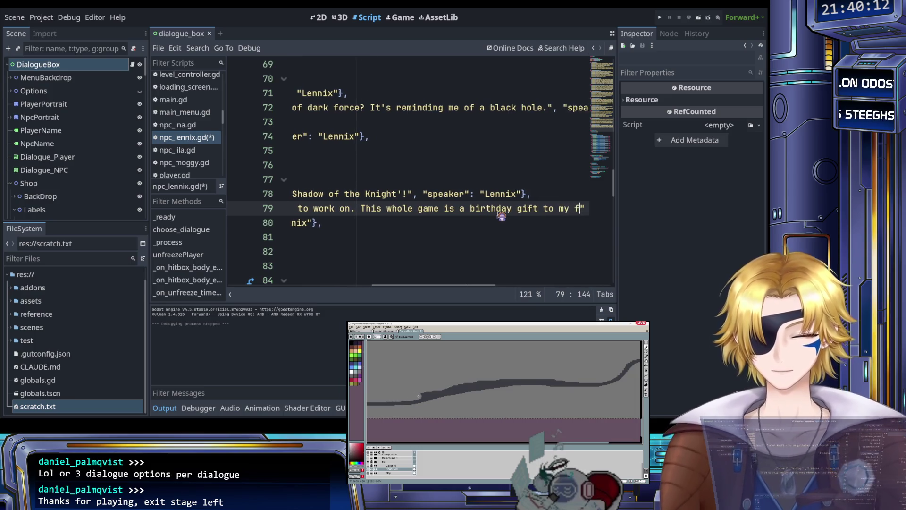
type("rite streamer ")
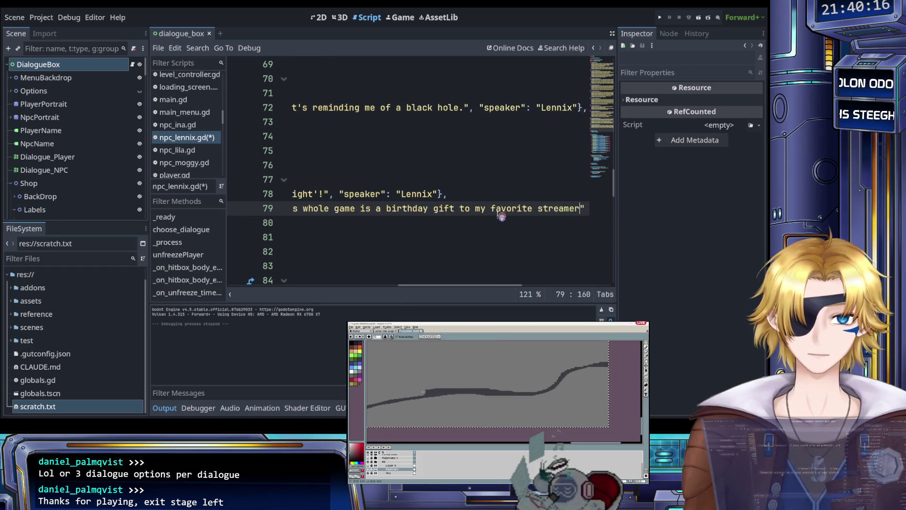
type("/ ")
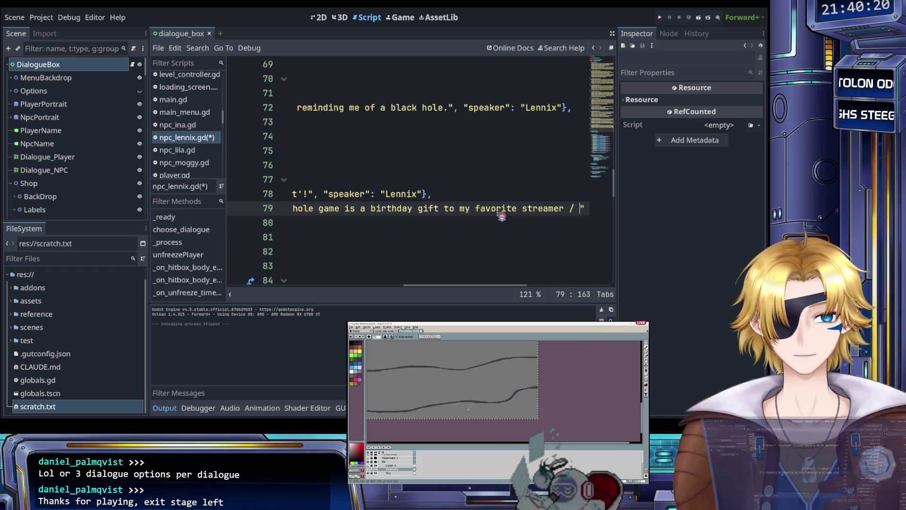
type("VTuber")
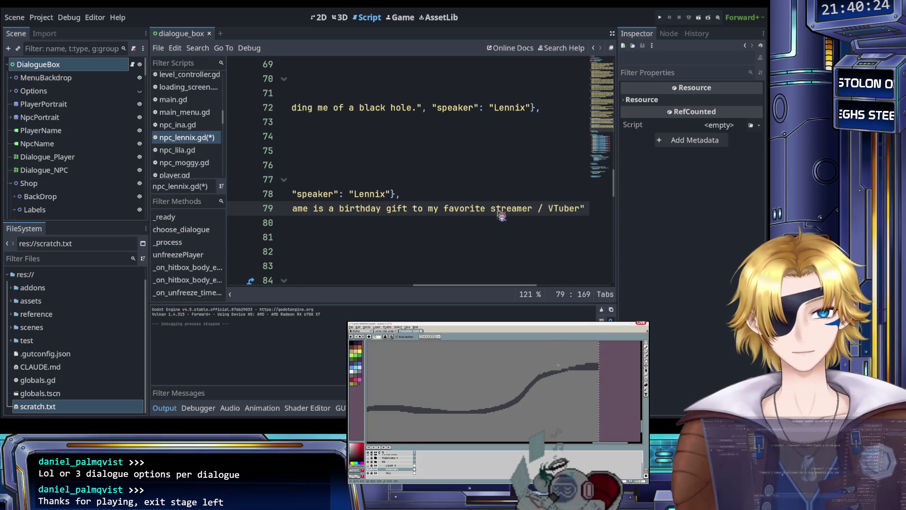
type(" / Vsinge")
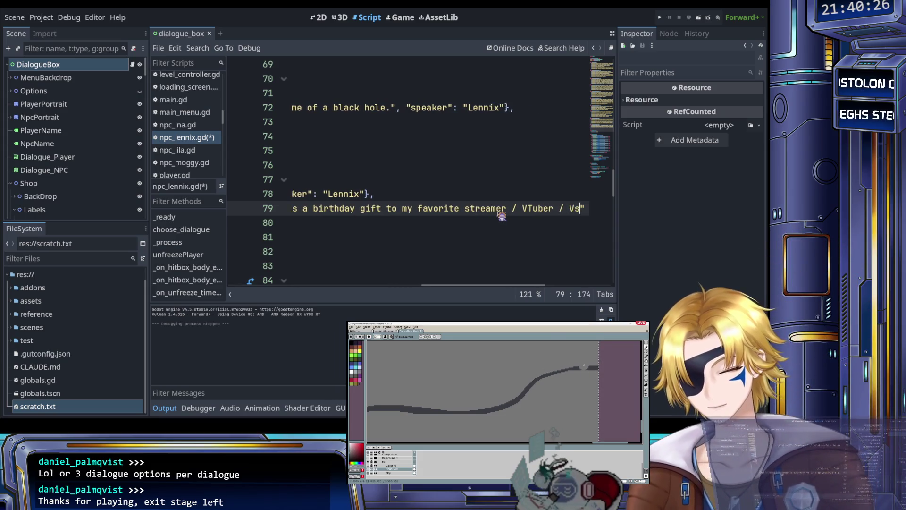
type("r Raian")
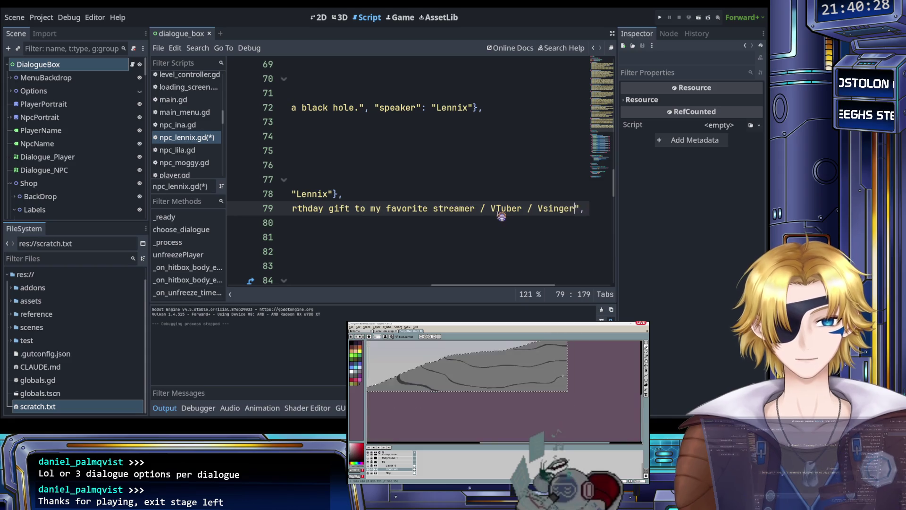
type(" valerius")
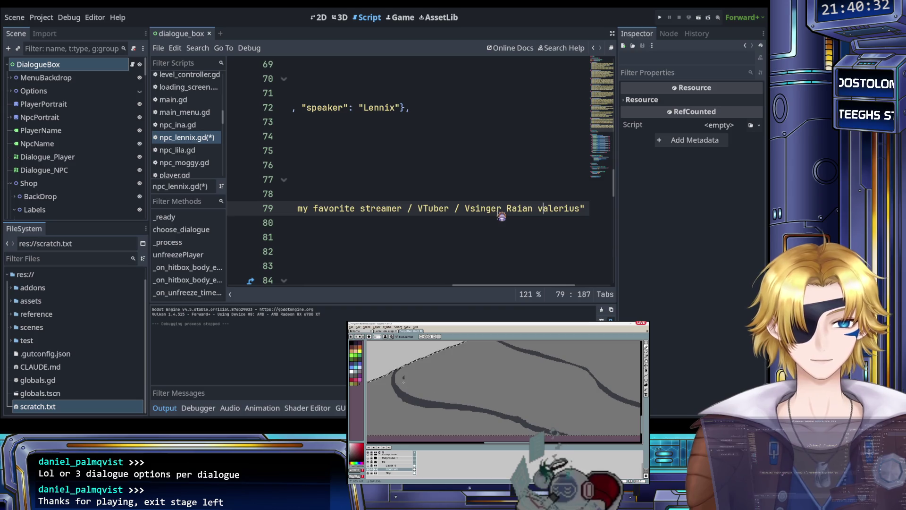
key("BackSpace")
type("V")
key("Right")
key("Right")
key("Right")
key("Right")
type("!")
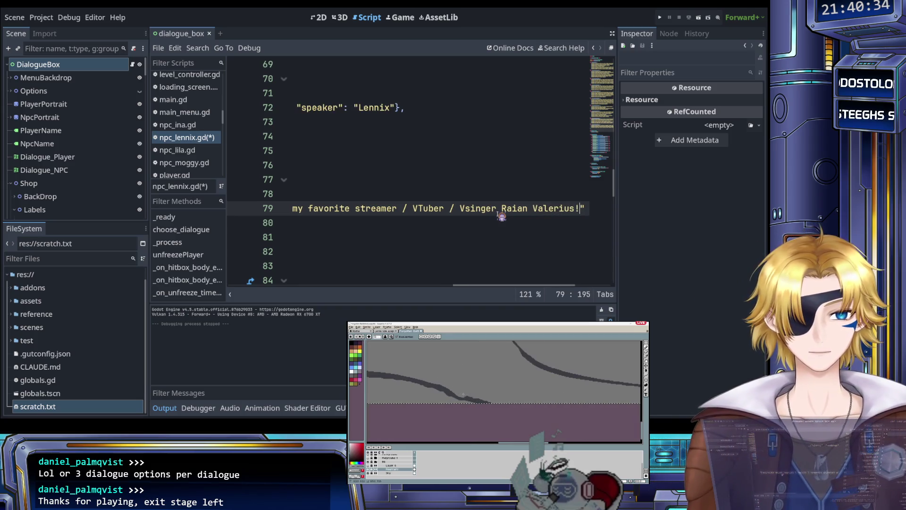
scroll(491, 224, "left", 5)
Step: Replace line 80's dialogue with a 'Happy birthday' message to the streamer and save npc_lennix.gd
scroll(432, 232, "up", 1)
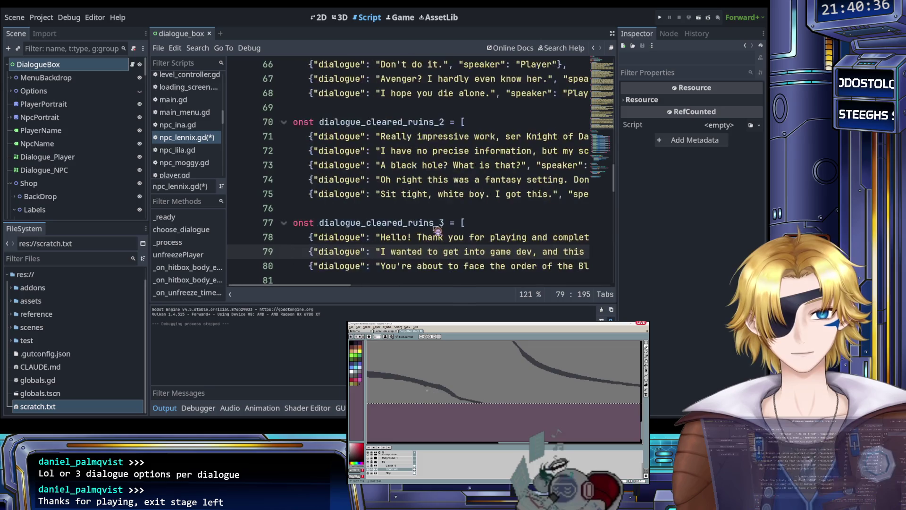
left_click_drag(384, 180, 530, 185)
type("Happy bi")
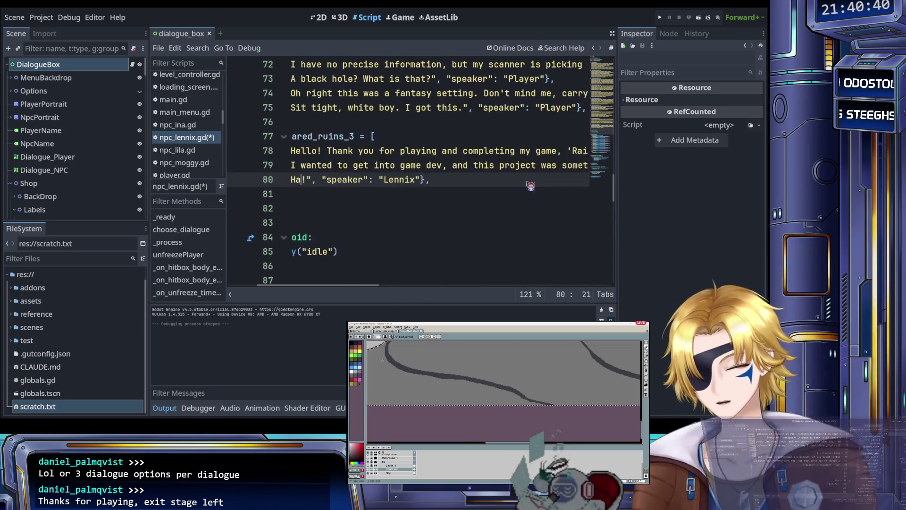
type("rthday, Rai")
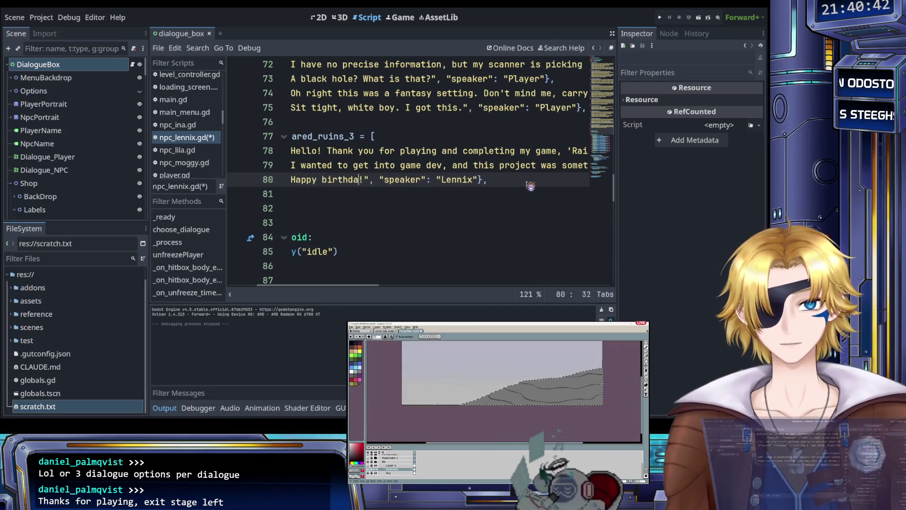
type("an")
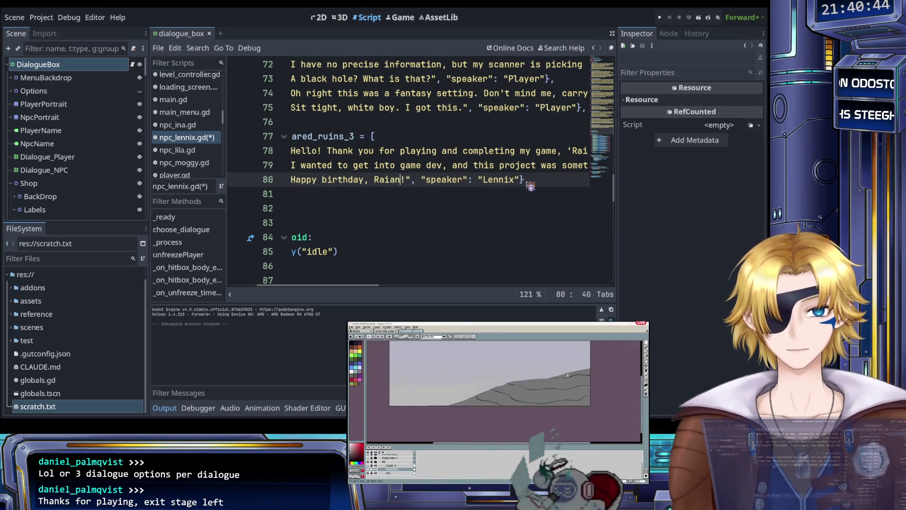
key("ctrl+s")
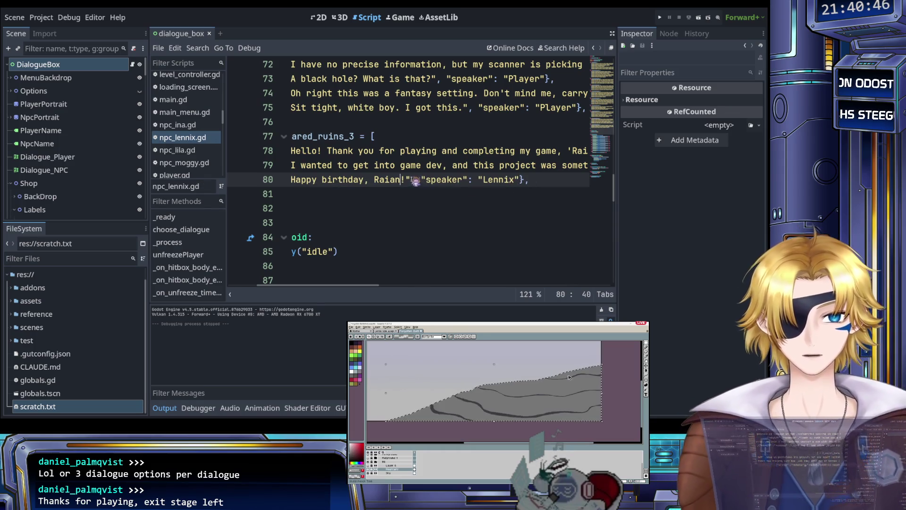
scroll(455, 198, "left", 3)
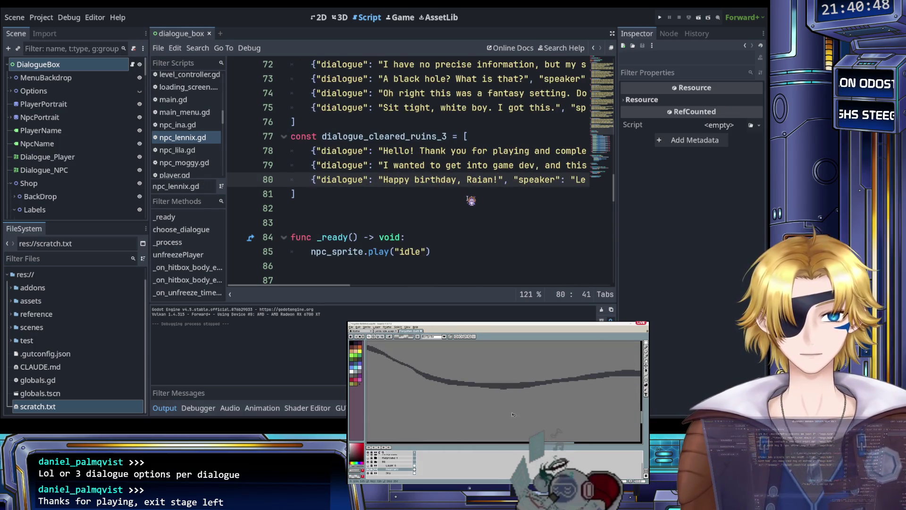
scroll(495, 186, "right", 3)
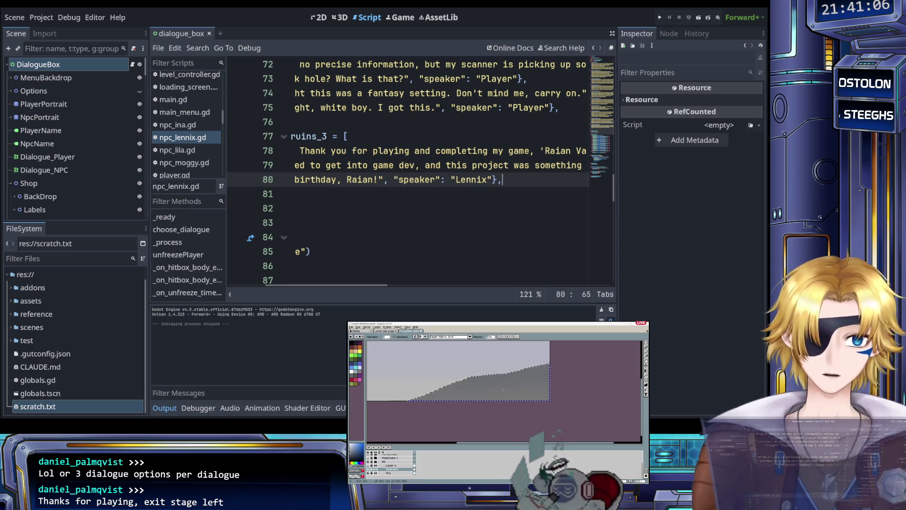
scroll(468, 264, "up", 1)
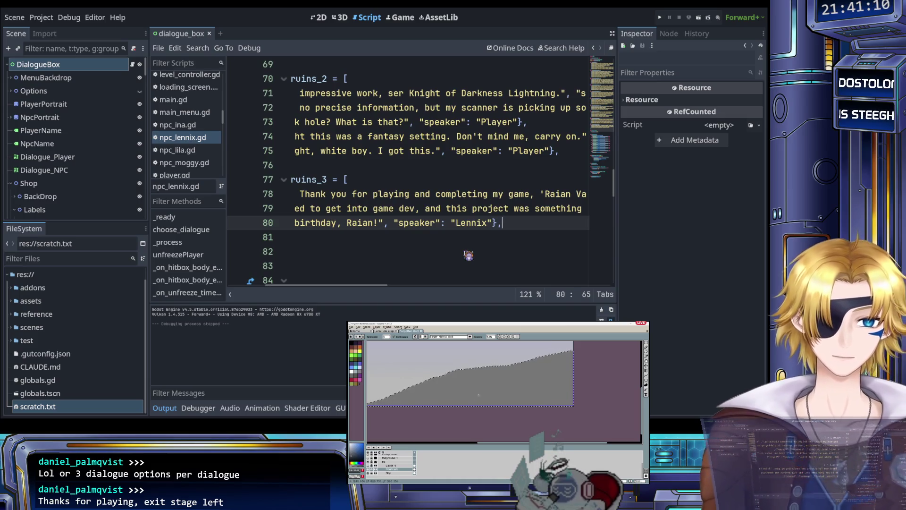
Step: Restore the Blood Knights entry as line 81, select its dialogue text, and save the script
key("Return")
key("ctrl+v")
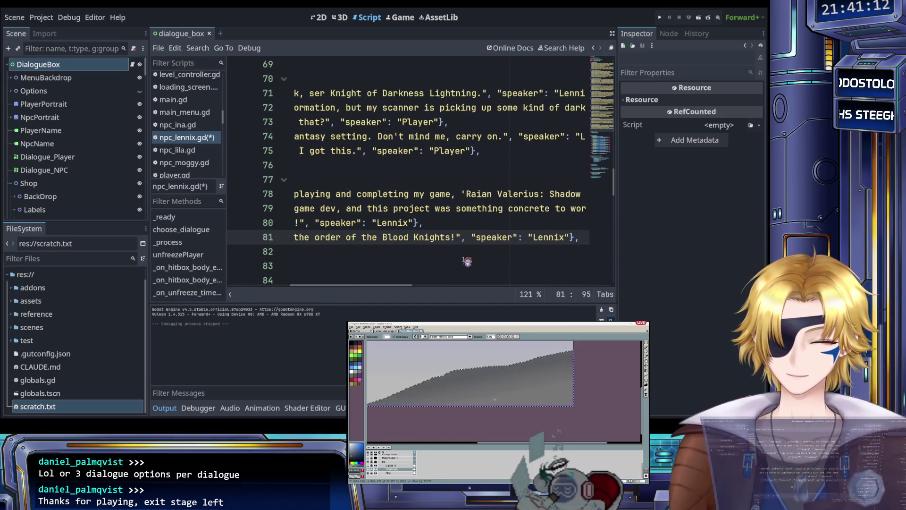
scroll(468, 261, "left", 3)
scroll(428, 246, "left", 2)
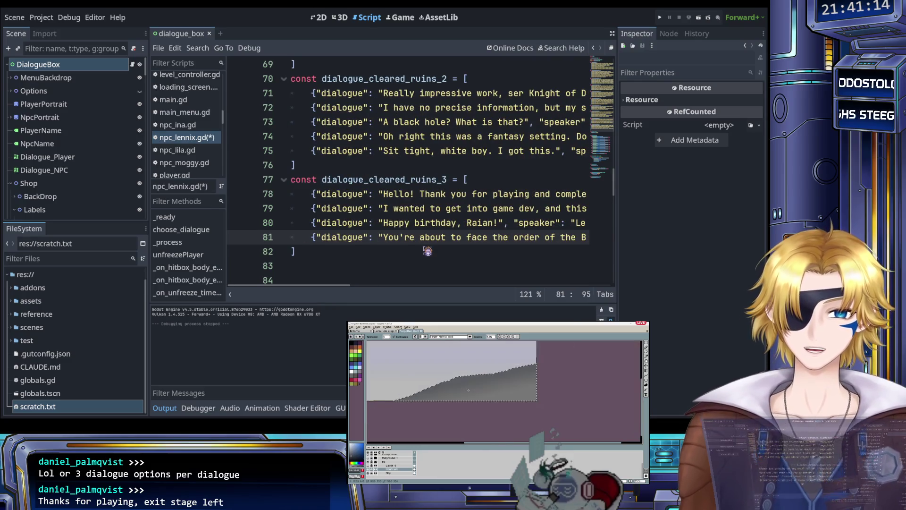
scroll(429, 246, "down", 1)
mouse_move(384, 194)
left_mouse_down()
mouse_move(349, 197)
mouse_move(500, 197)
left_mouse_up()
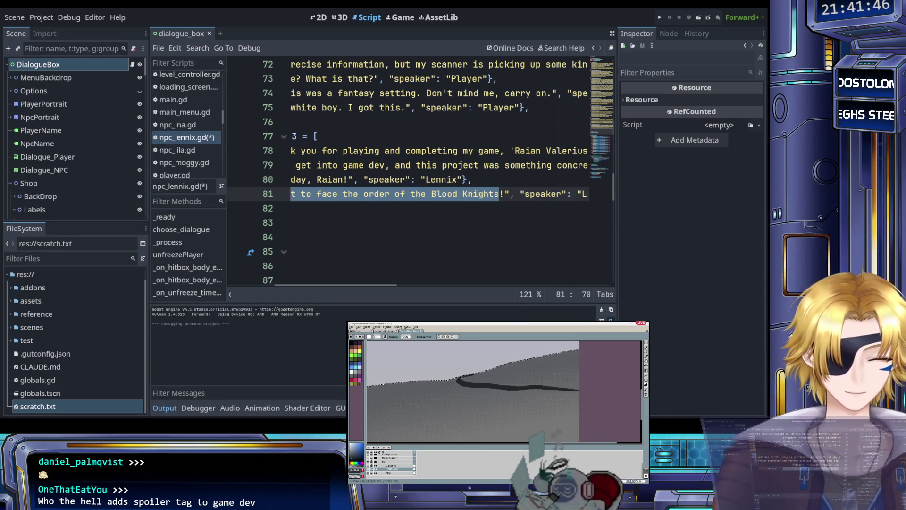
key("ctrl+s")
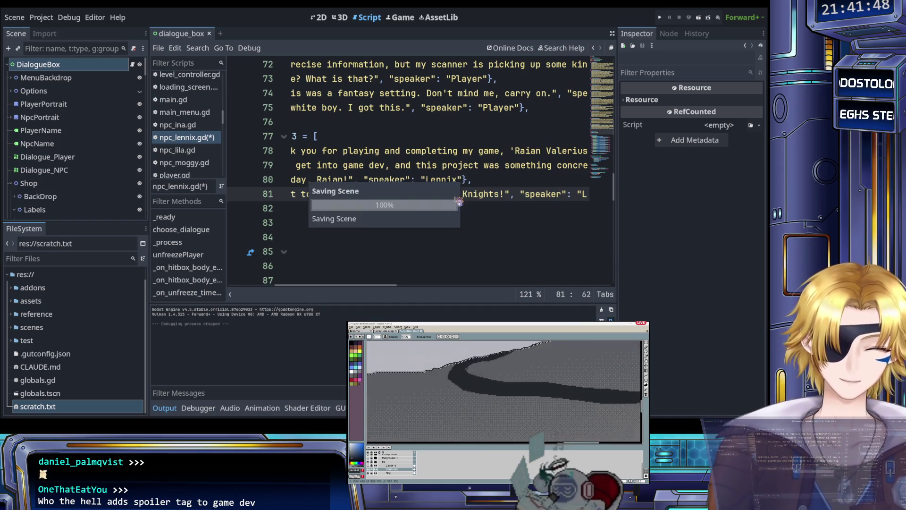
Step: Delete the Blood Knights dialogue text on line 81, leaving empty quotes to write in
left_click(459, 196)
scroll(459, 202, "right", 3)
scroll(458, 202, "right", 2)
scroll(458, 207, "left", 5)
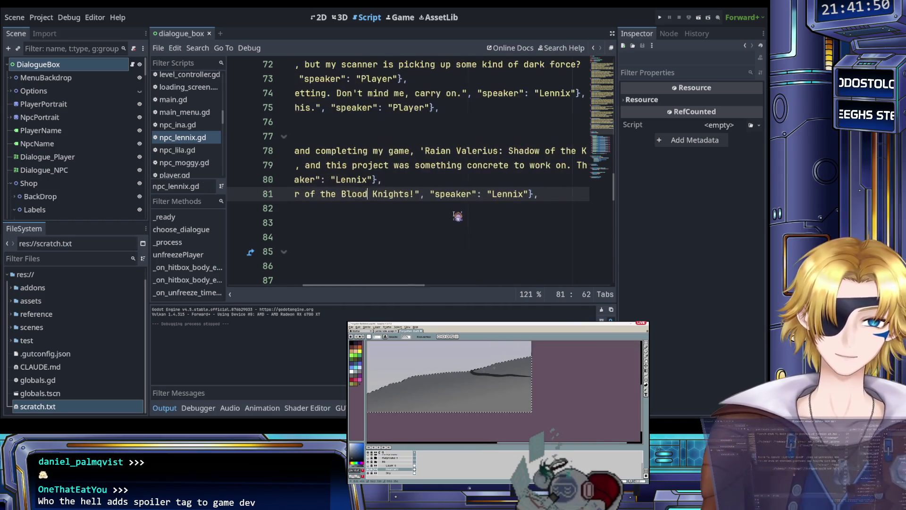
mouse_move(385, 194)
left_mouse_down()
mouse_move(510, 196)
mouse_move(311, 182)
mouse_move(315, 195)
left_mouse_up()
key("BackSpace")
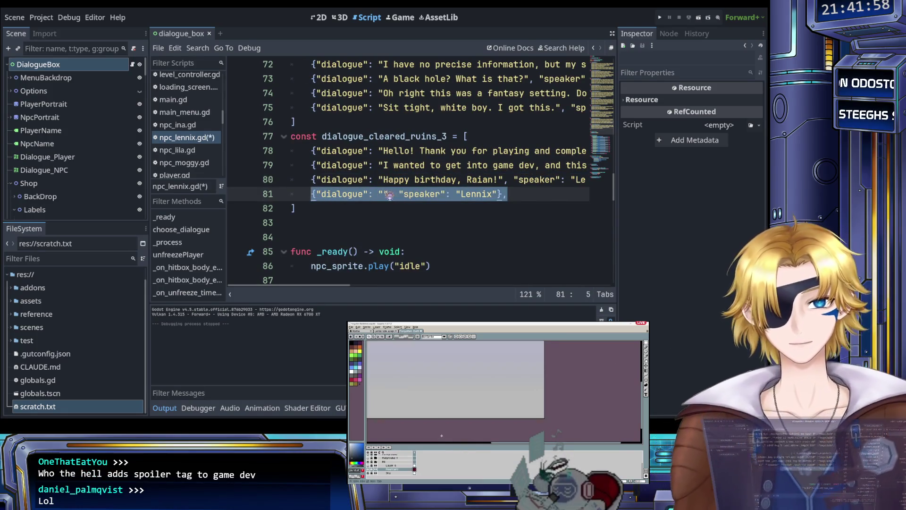
left_click(384, 194)
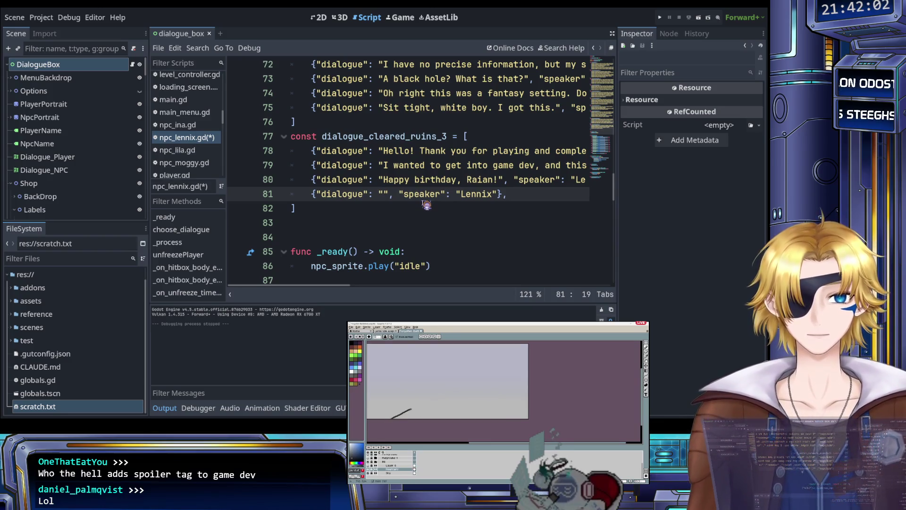
scroll(420, 205, "right", 10)
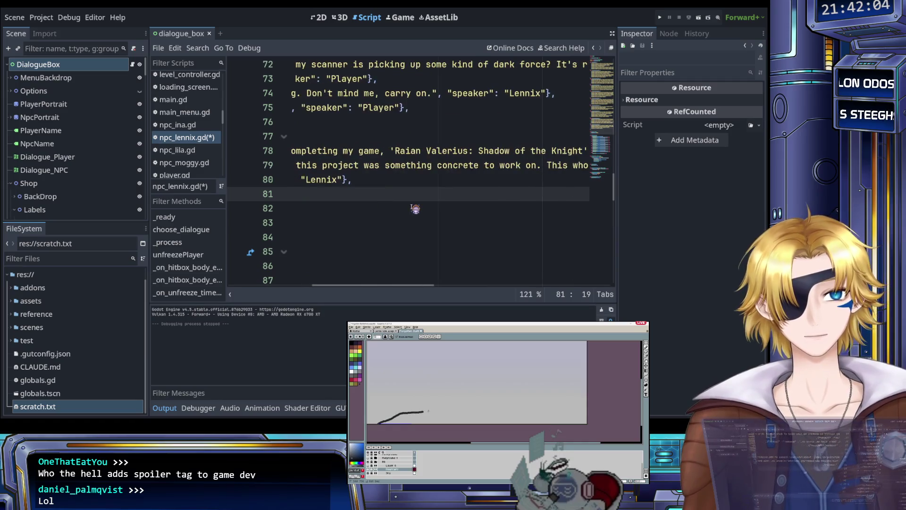
scroll(416, 209, "left", 8)
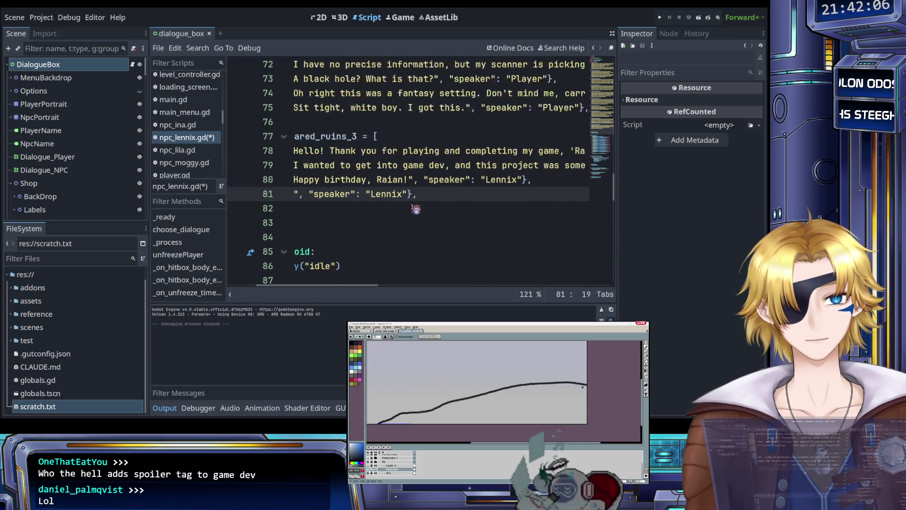
scroll(416, 208, "left", 6)
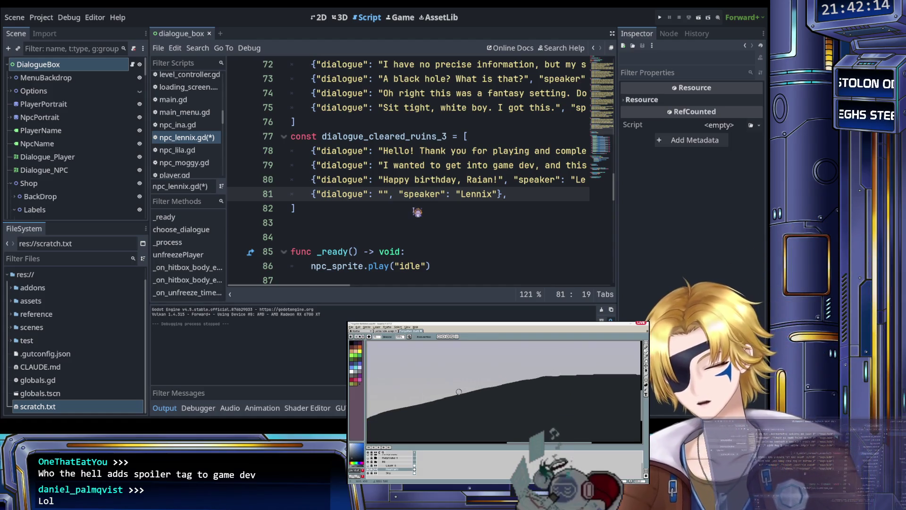
Step: Write the credit: started with free assets, a friend generously offered help, all the art is hers
type("I fir")
type("st started on ")
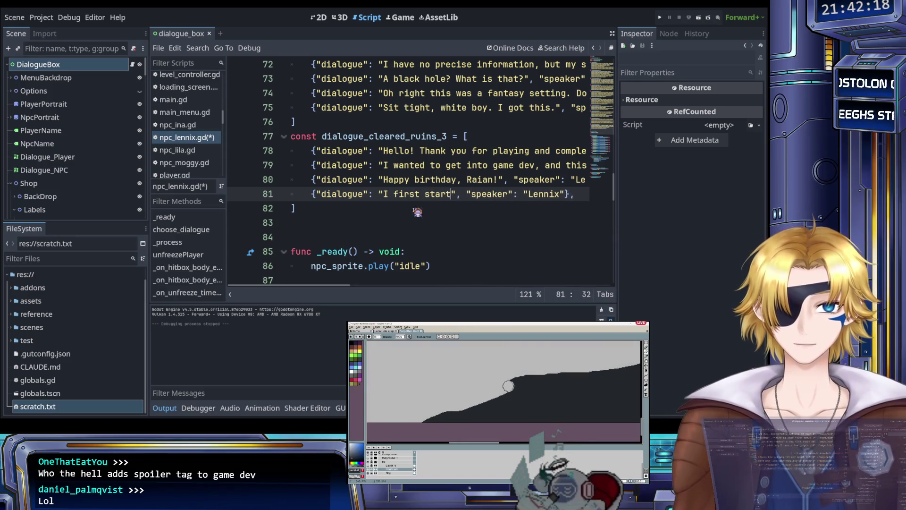
type("this projec")
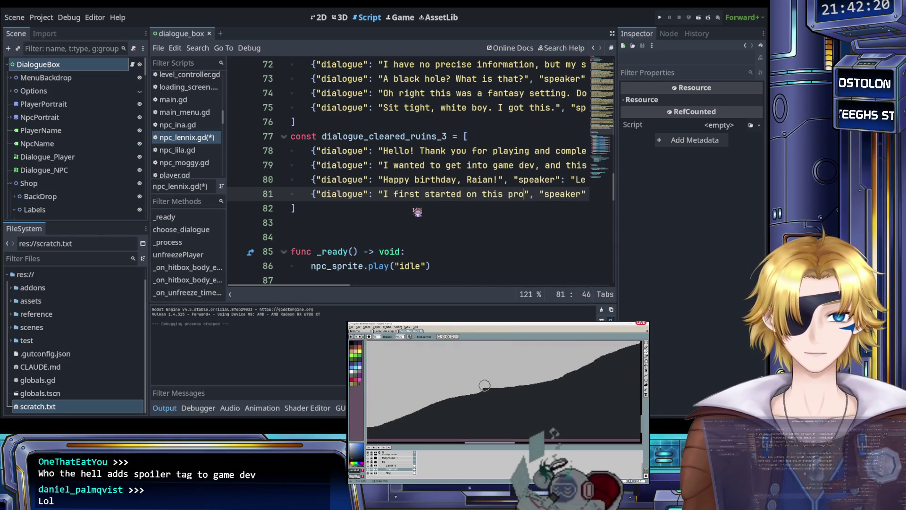
type("using ")
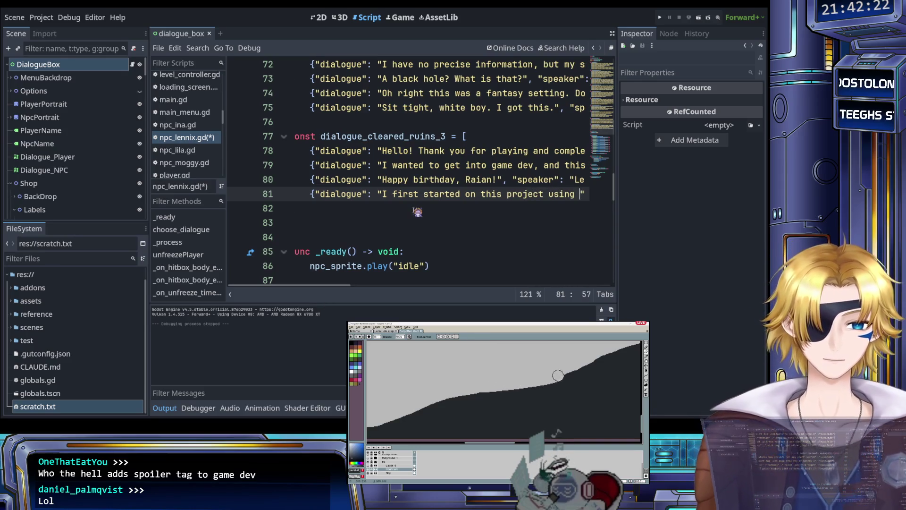
type("free assets")
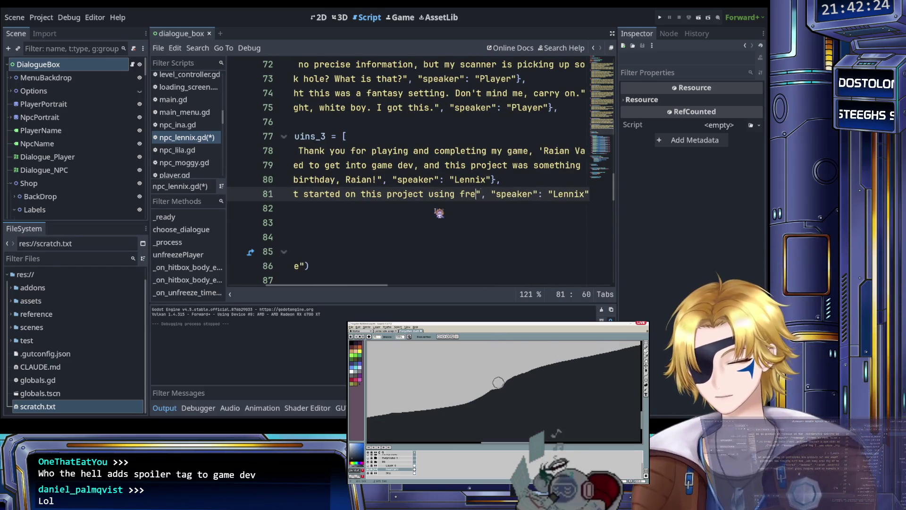
type(", but ")
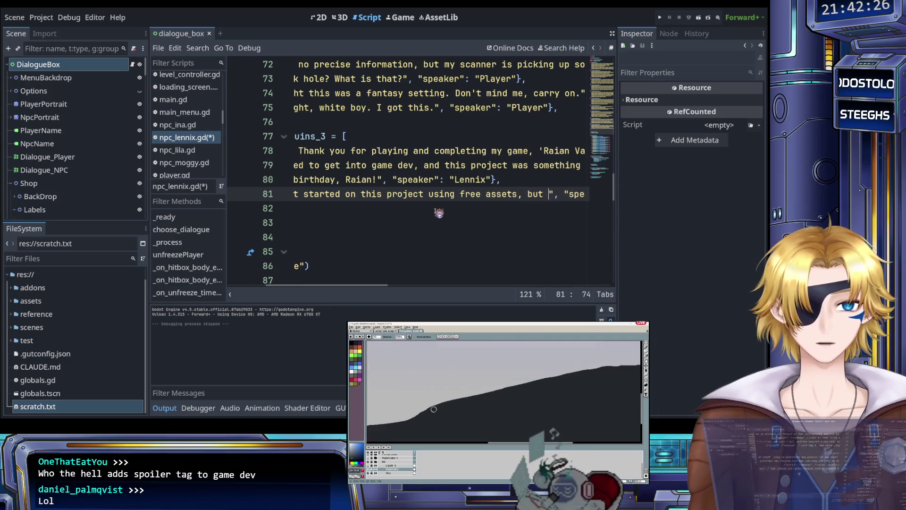
type("friend datagatr ")
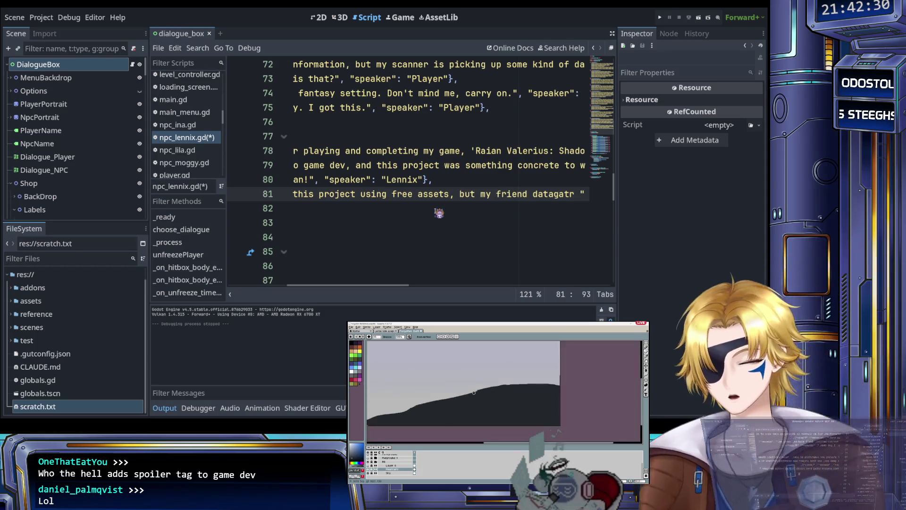
type("generou")
type("sly")
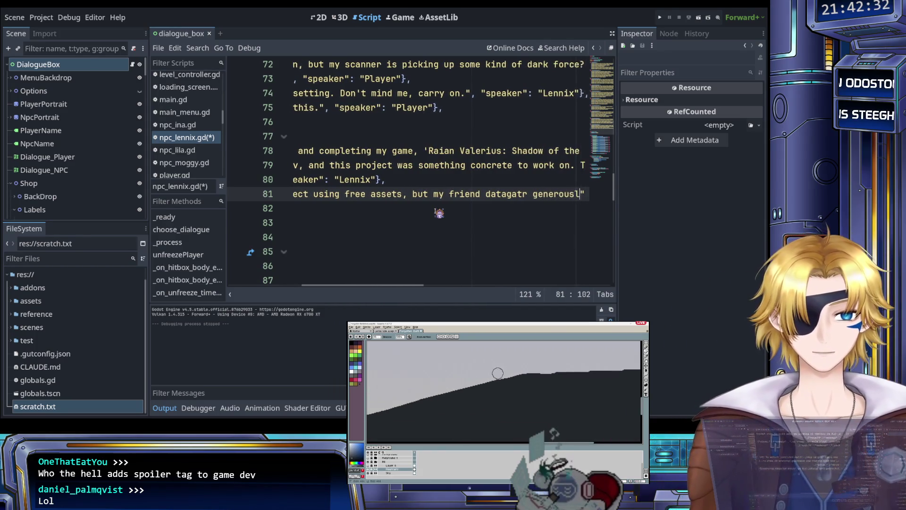
key("Left")
key("Left")
key("Left")
key("Right")
key("Right")
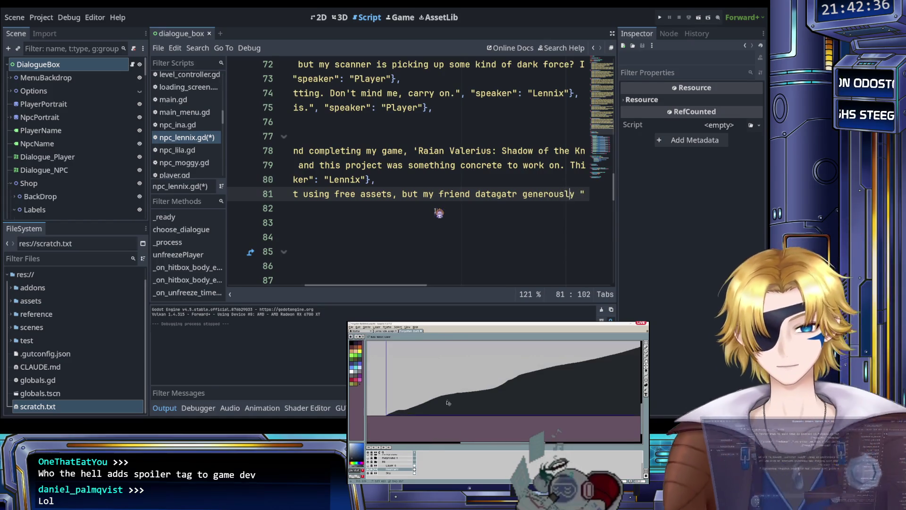
key("Right")
type("deci")
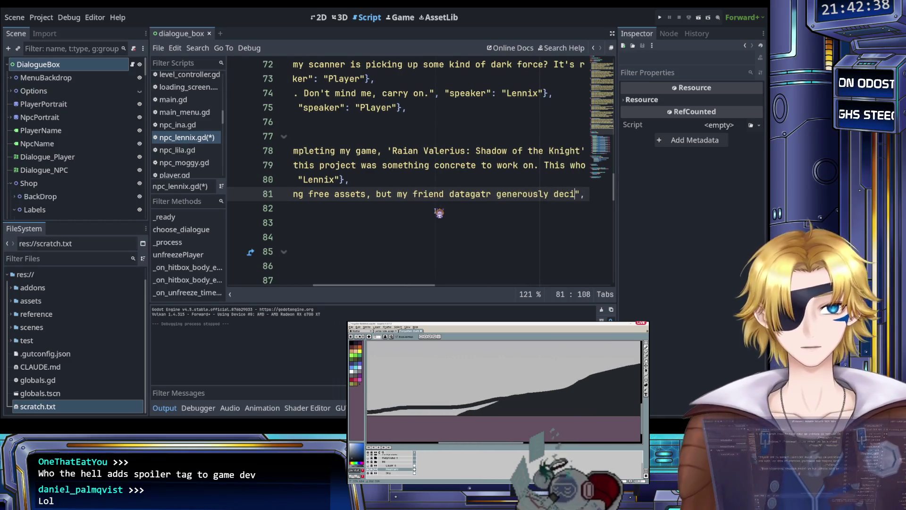
key("BackSpace")
key("BackSpace")
key("BackSpace")
type("offered her ")
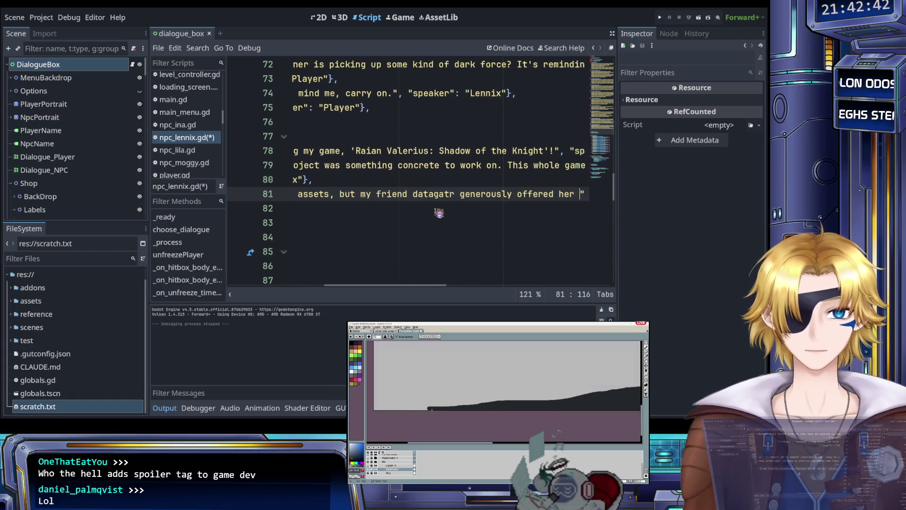
type("help. ")
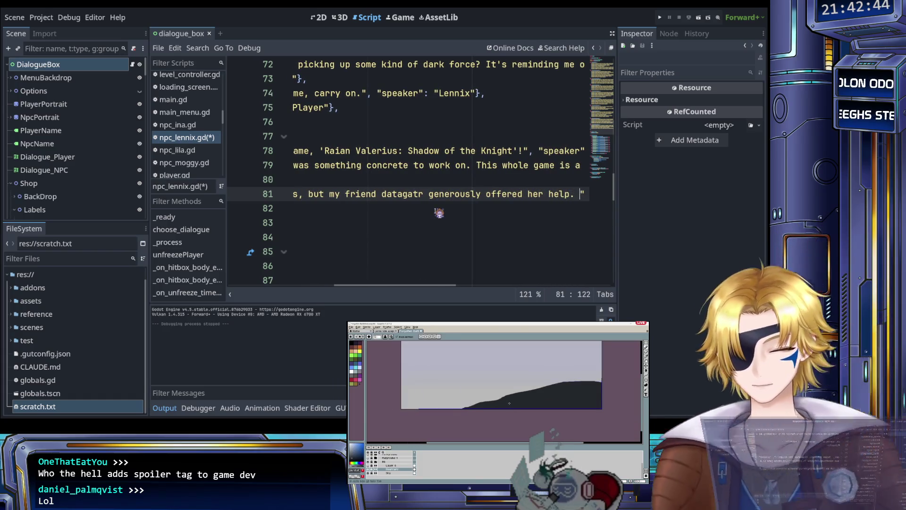
type("All the amazing ")
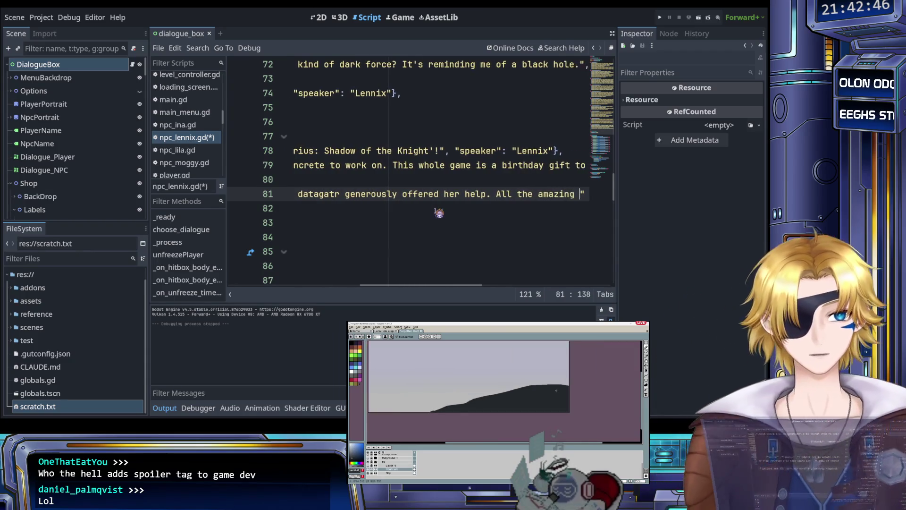
type("art ")
type("in ")
type("this game is made ")
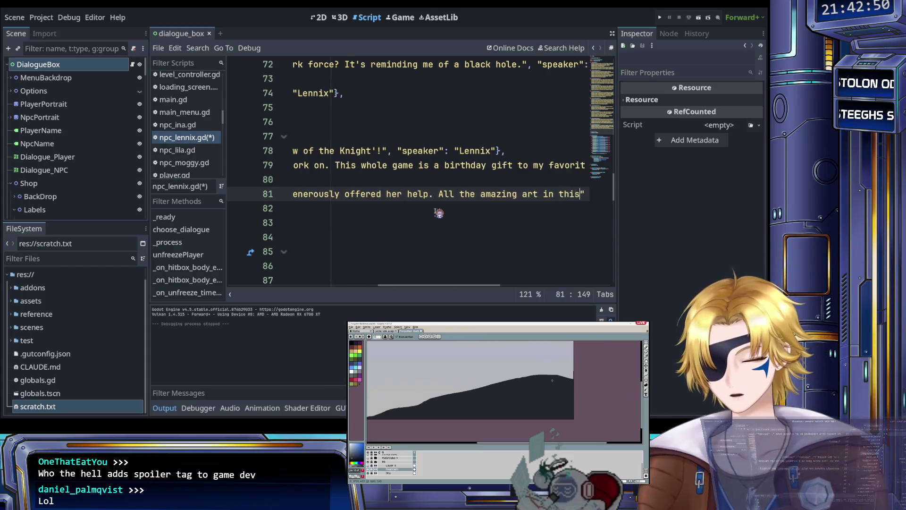
type("by h")
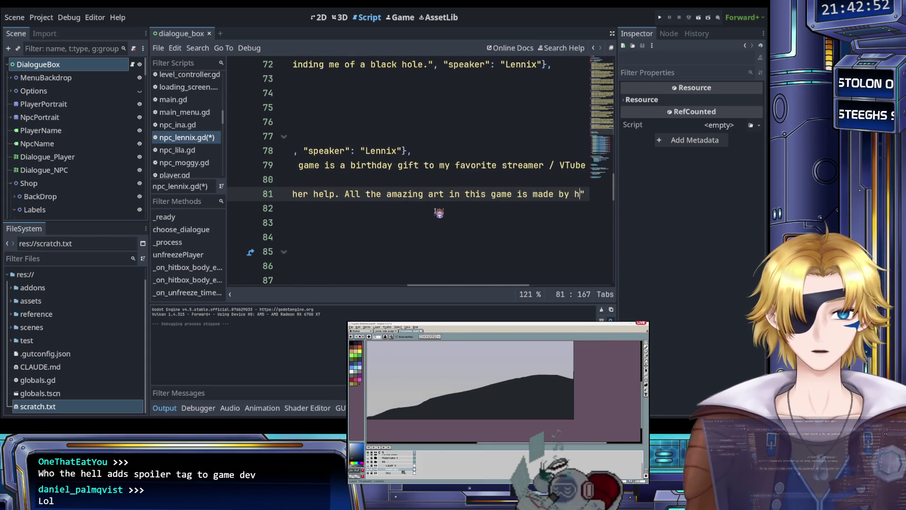
type("except for the )")
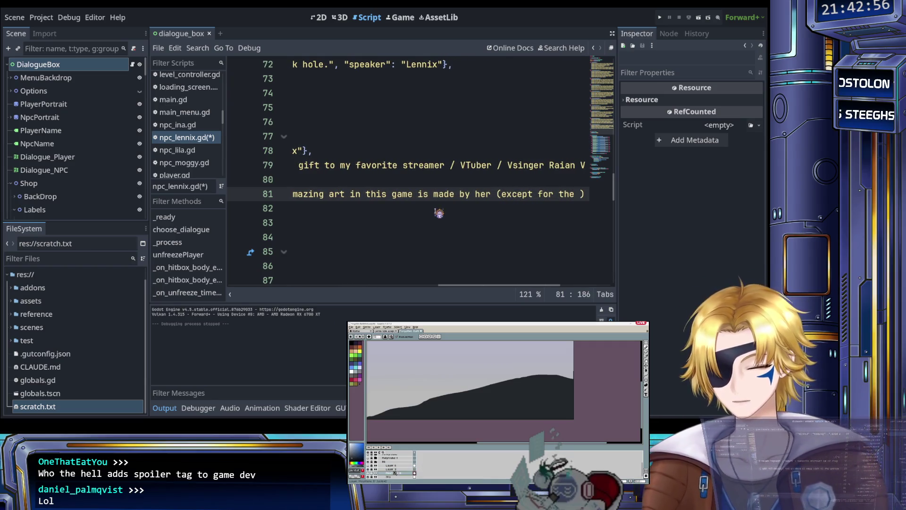
key("BackSpace")
key("BackSpace")
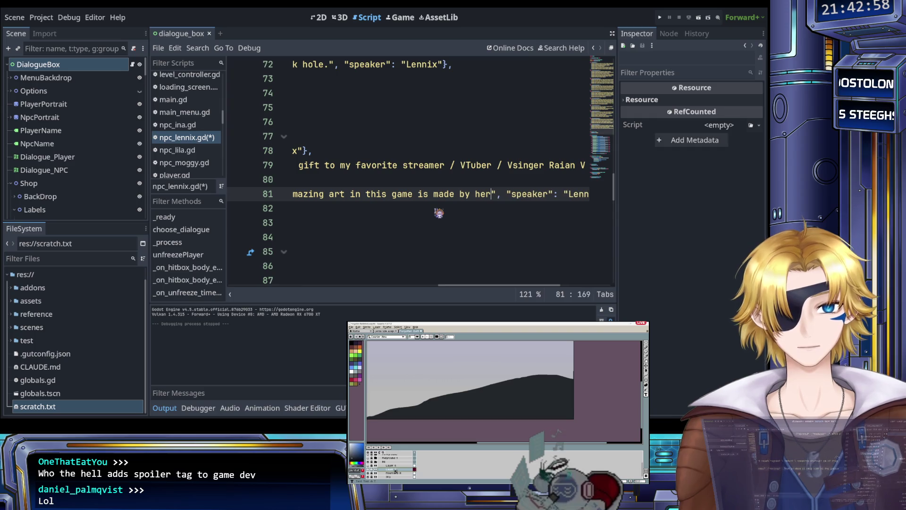
double_click(339, 195)
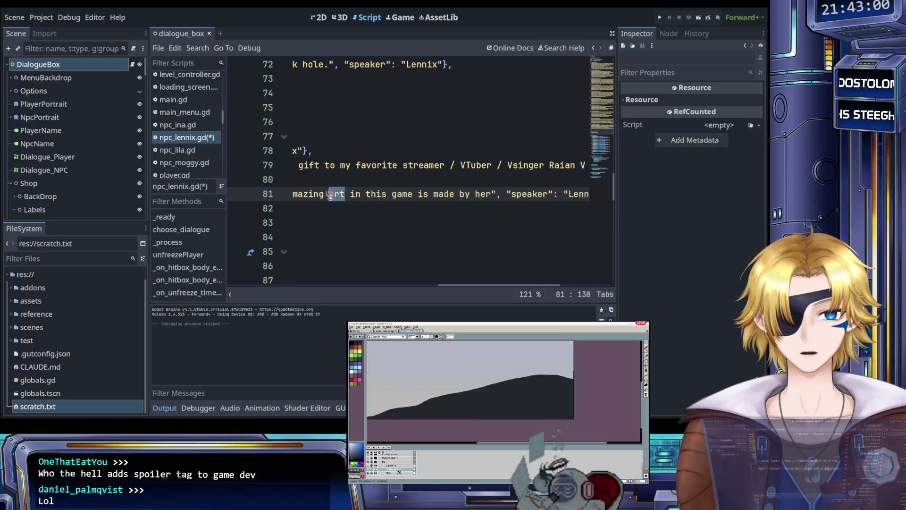
Step: Change 'art is' to 'sprites are', append '. Please go support my friend!', and save
type("sprites")
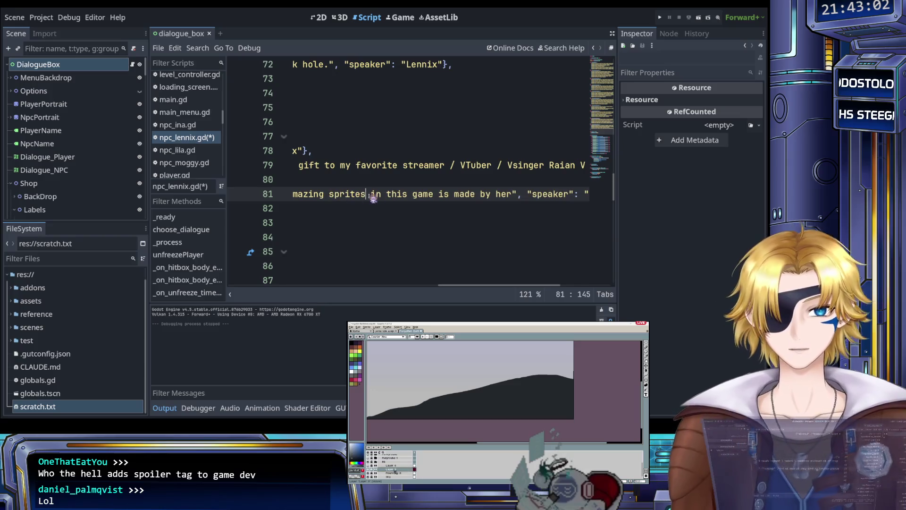
double_click(446, 194)
type("are")
left_click(515, 194)
type(". Please ")
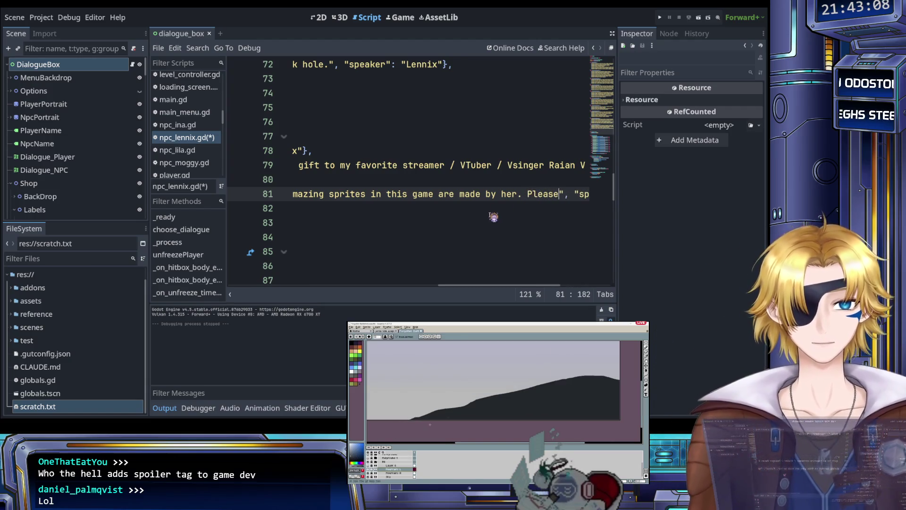
type("go ")
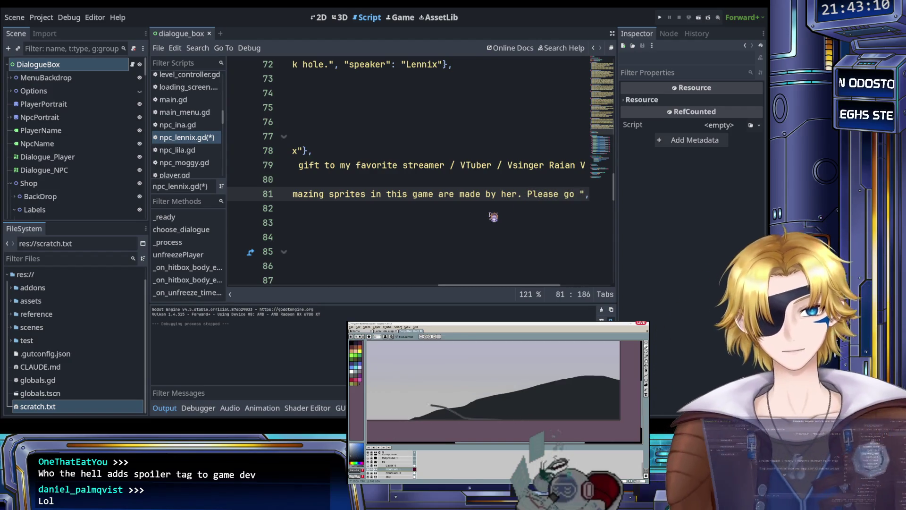
type("support my f")
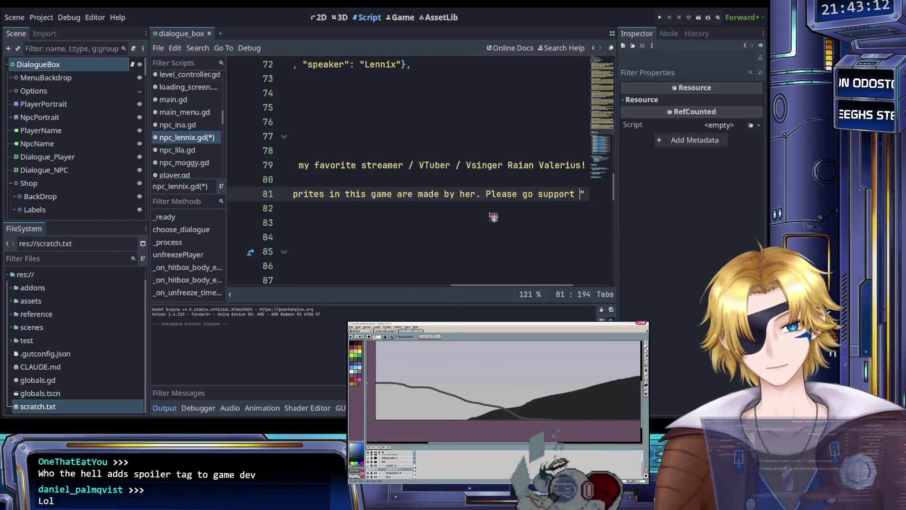
type("riend!")
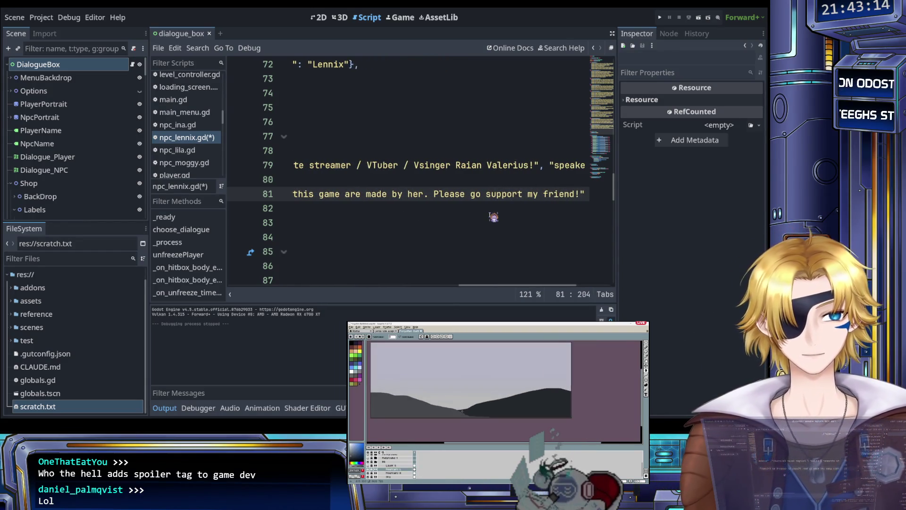
scroll(486, 217, "left", 10)
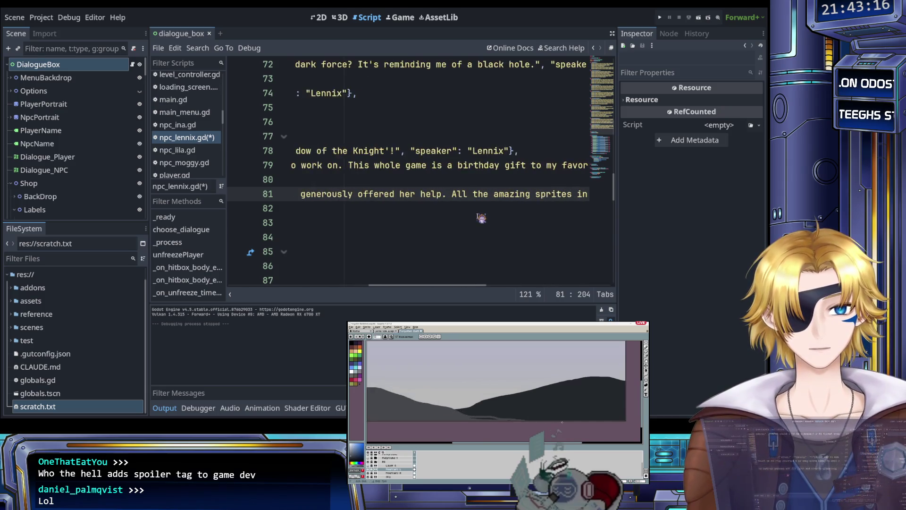
key("ctrl+s")
Step: Paste an empty Lennix dialogue entry as line 82
scroll(449, 200, "right", 10)
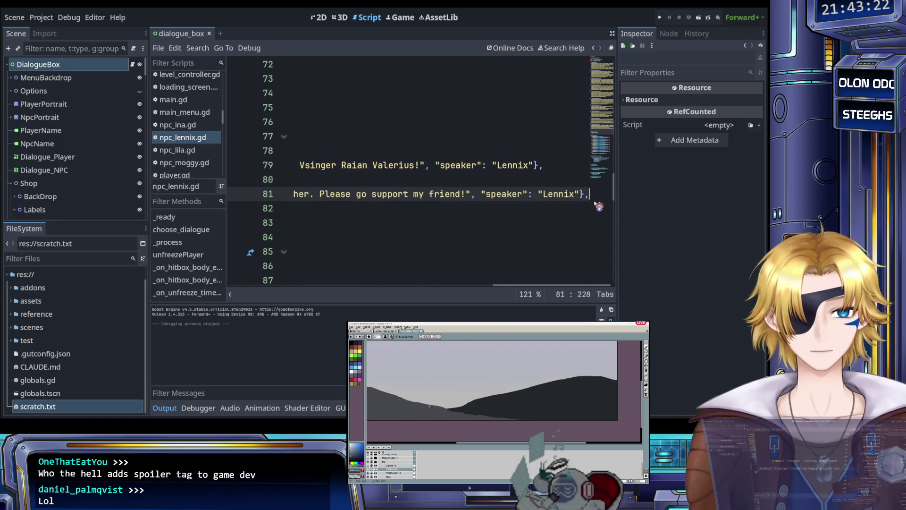
key("Return")
type("{\"dialogue\": \"\", \"speaker\": \"Lennix\"},")
left_click(384, 208)
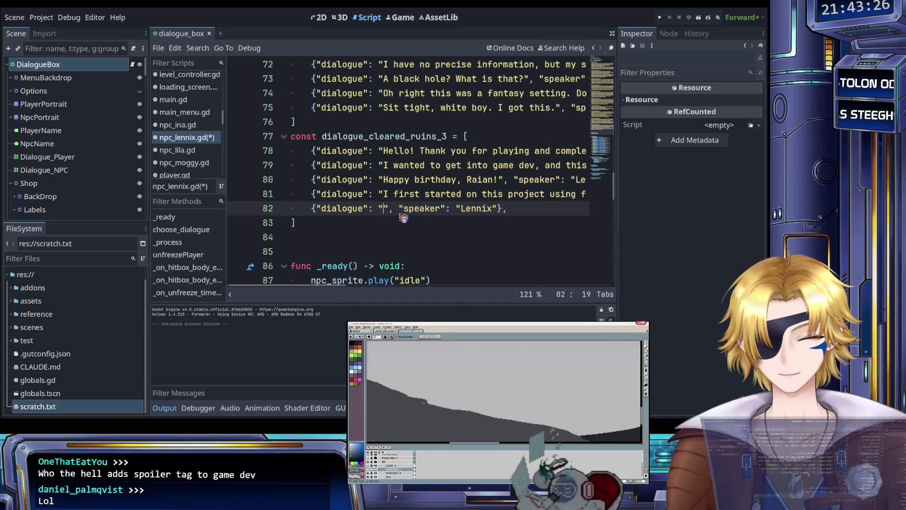
Step: Write line 82: the project was a really nice learning experience and more games will follow
type("I")
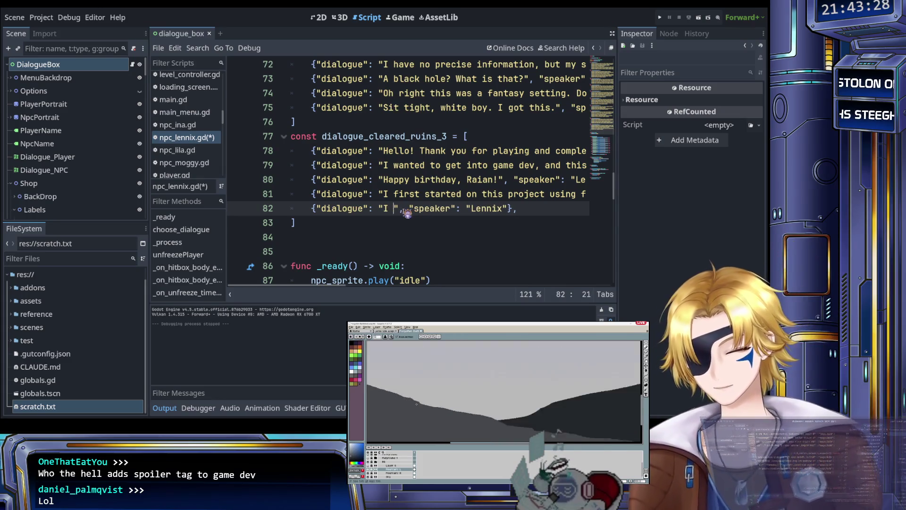
key("BackSpace")
key("BackSpace")
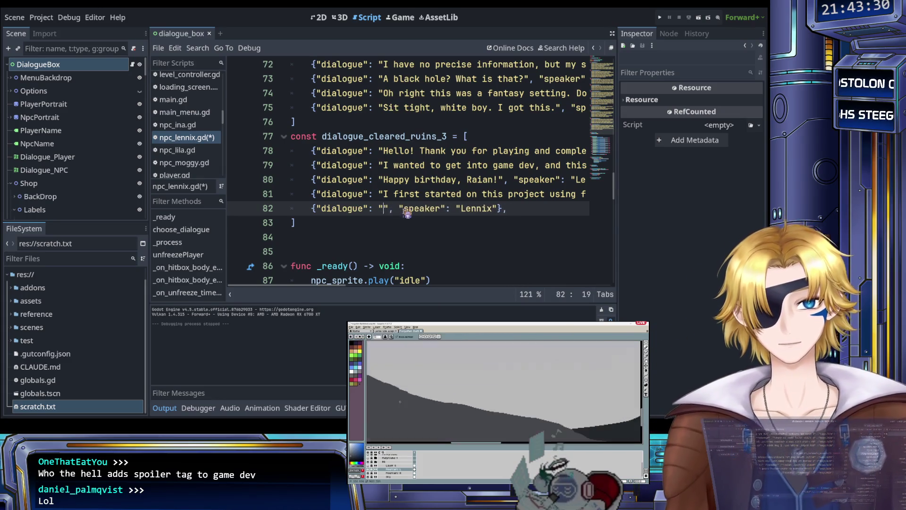
type("More")
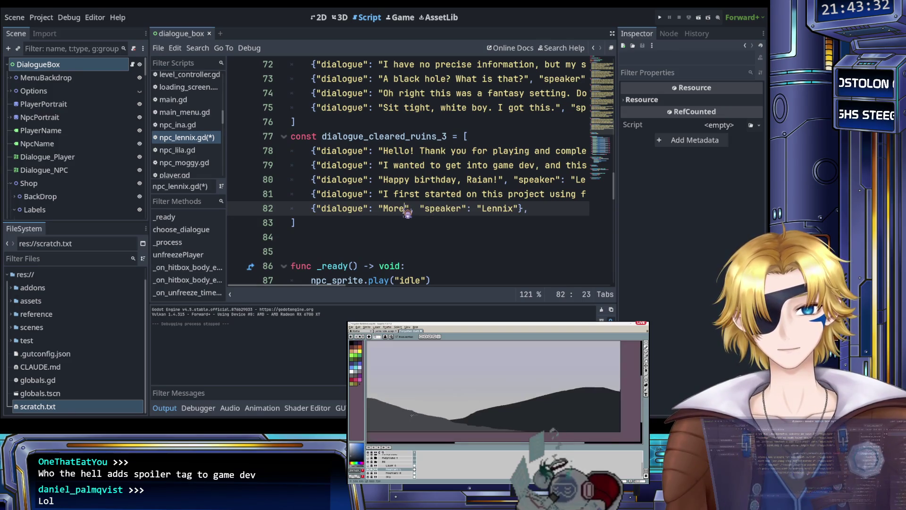
key("BackSpace")
key("BackSpace")
key("BackSpace")
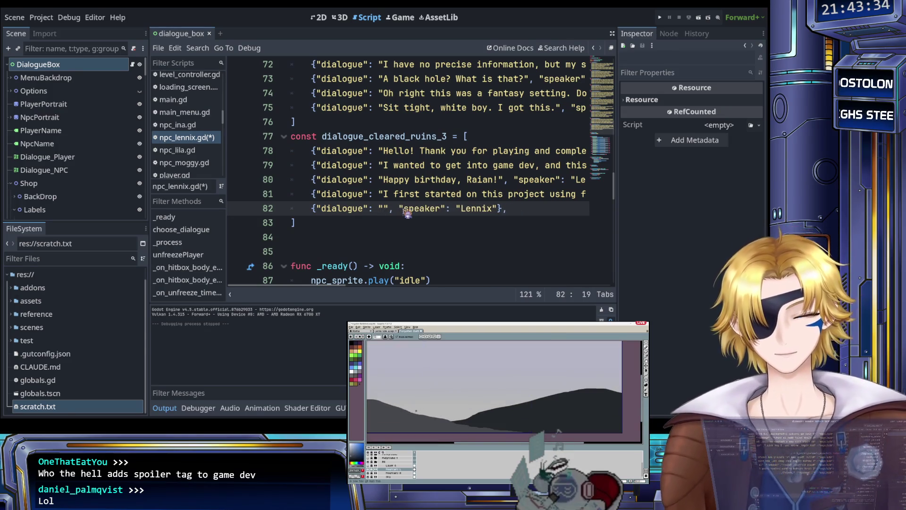
type("ID")
key("BackSpace")
key("BackSpace")
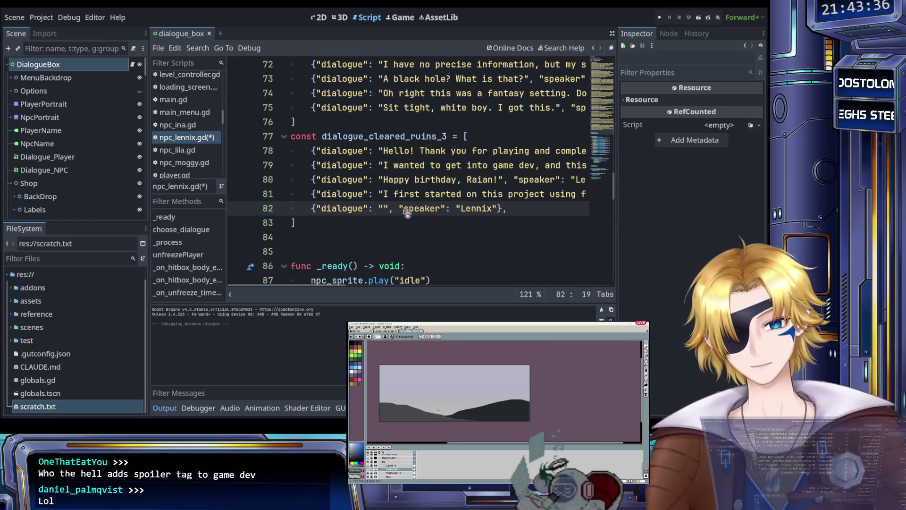
type("This project was a really nice")
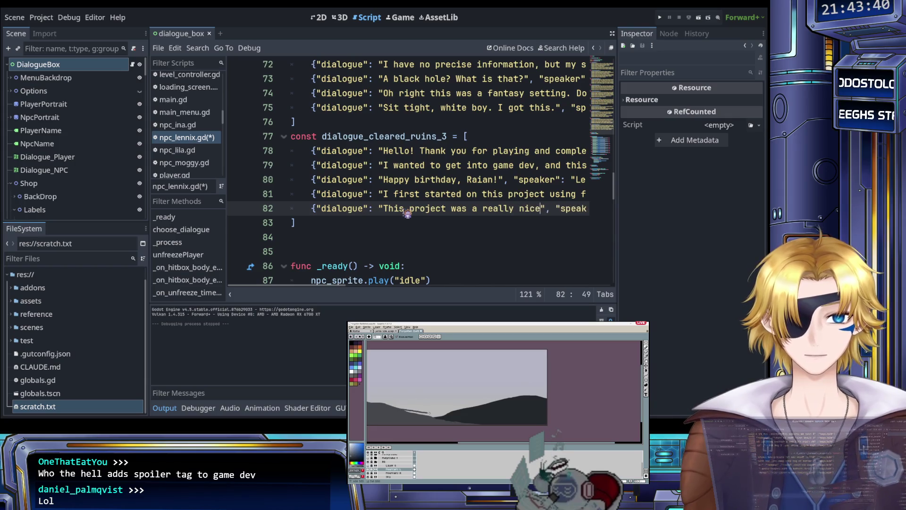
type("ing experience and ")
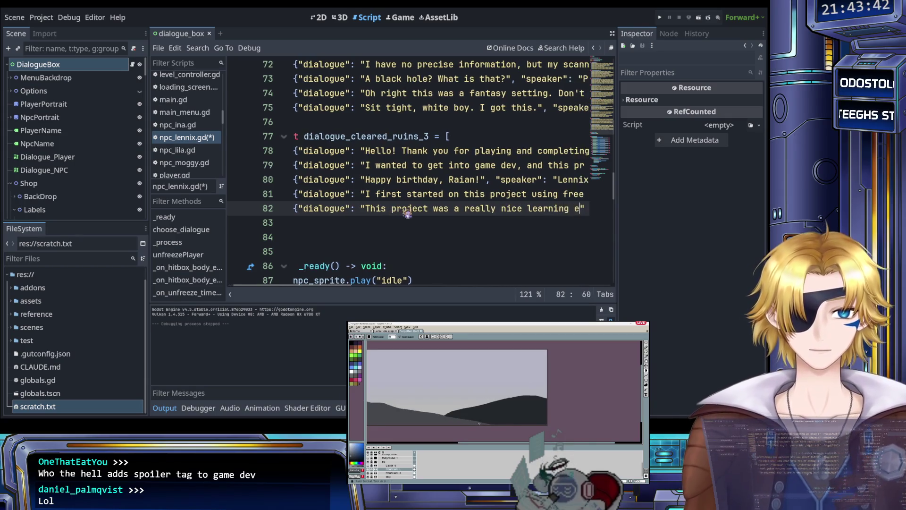
type("I intend to make ")
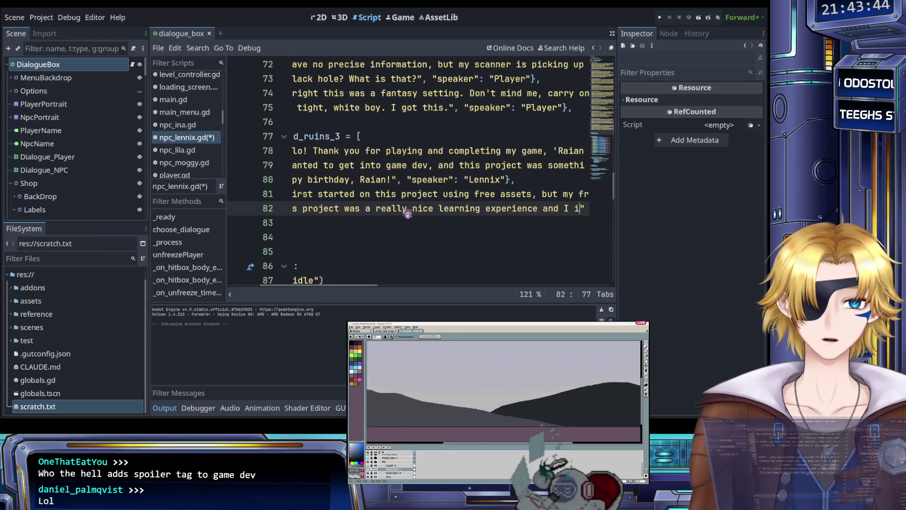
type("more games in the f")
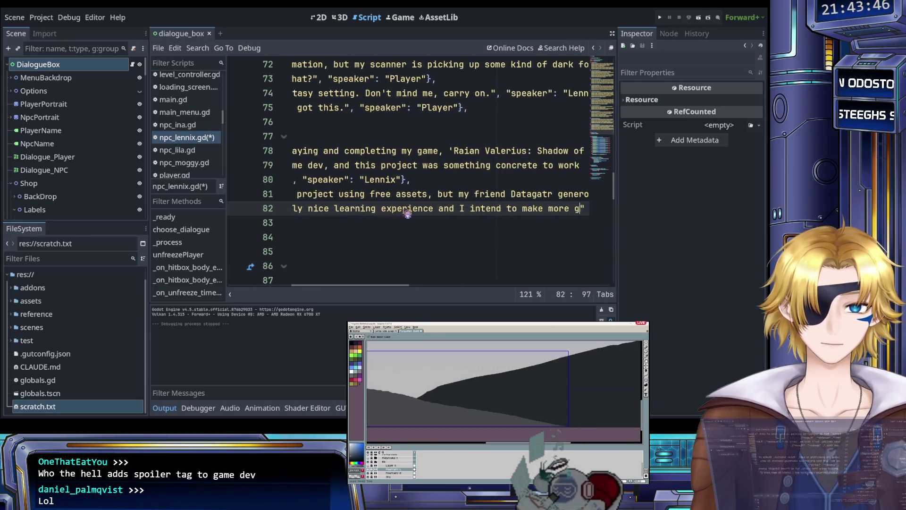
type("uture! If")
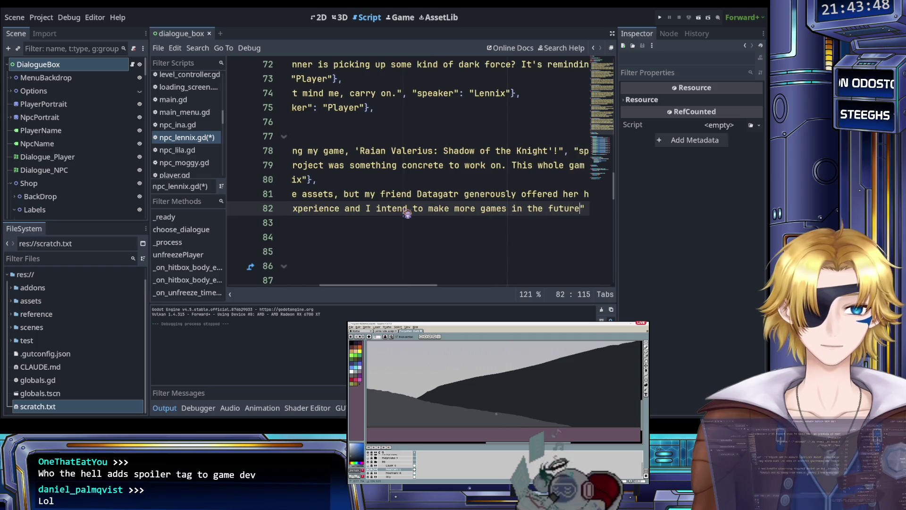
type(" you're ")
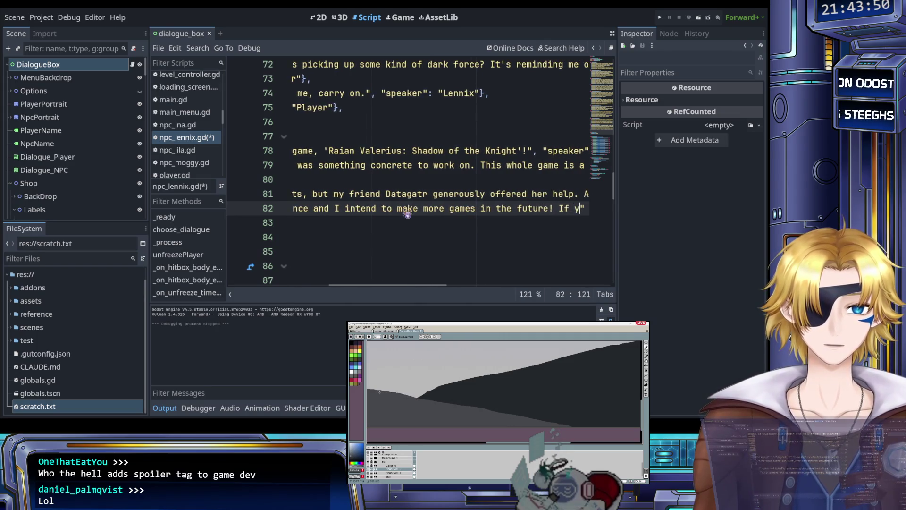
type("interested in see")
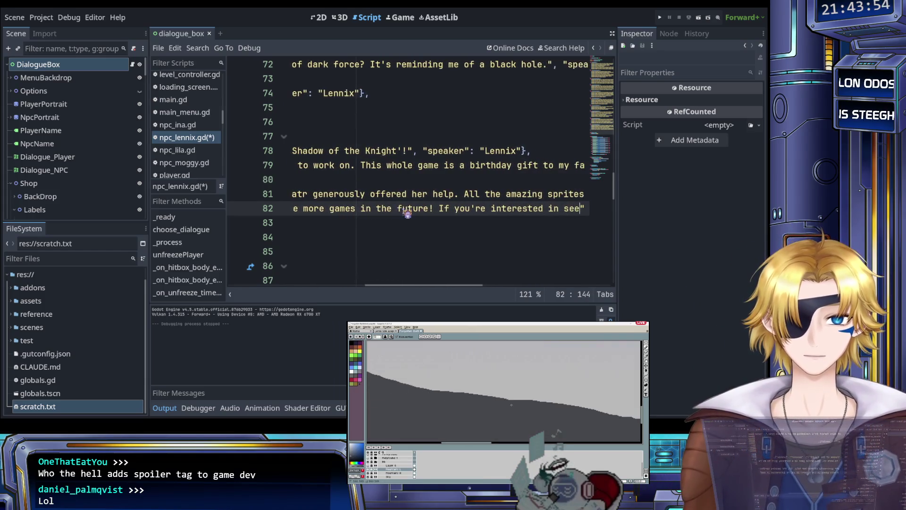
type("ing ")
type("I'm")
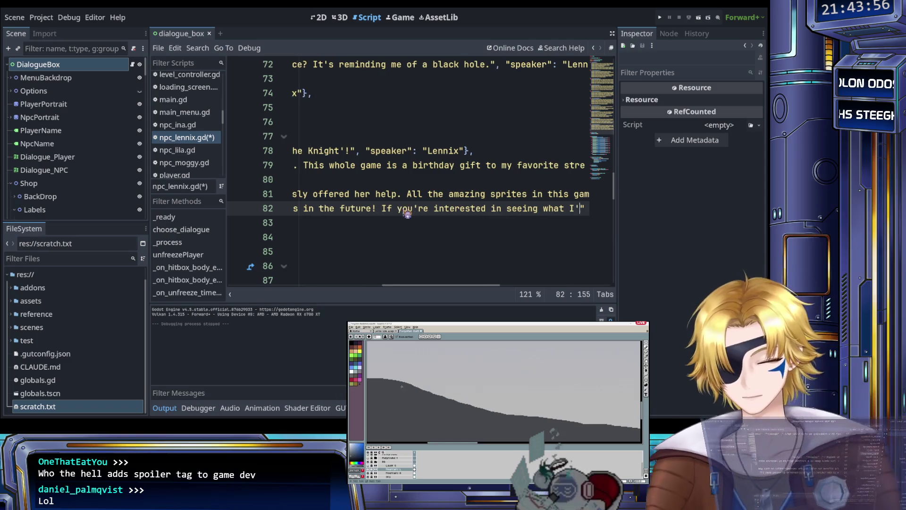
type("doi")
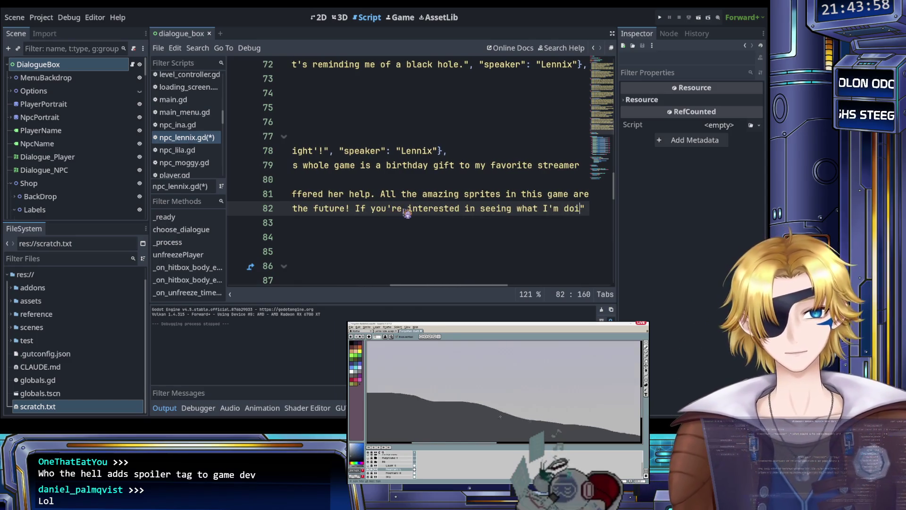
key("BackSpace")
key("BackSpace")
key("BackSpace")
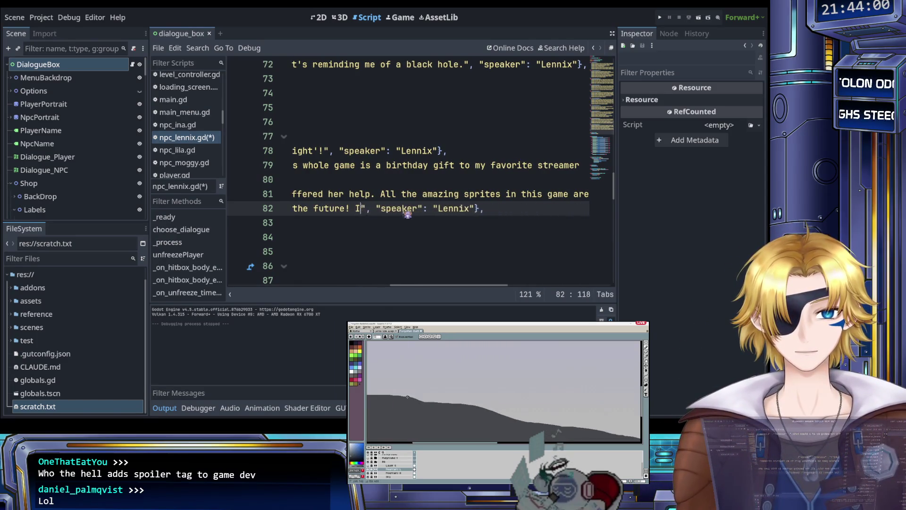
Step: Paste another empty Lennix dialogue entry as line 83
scroll(403, 217, "left", 10)
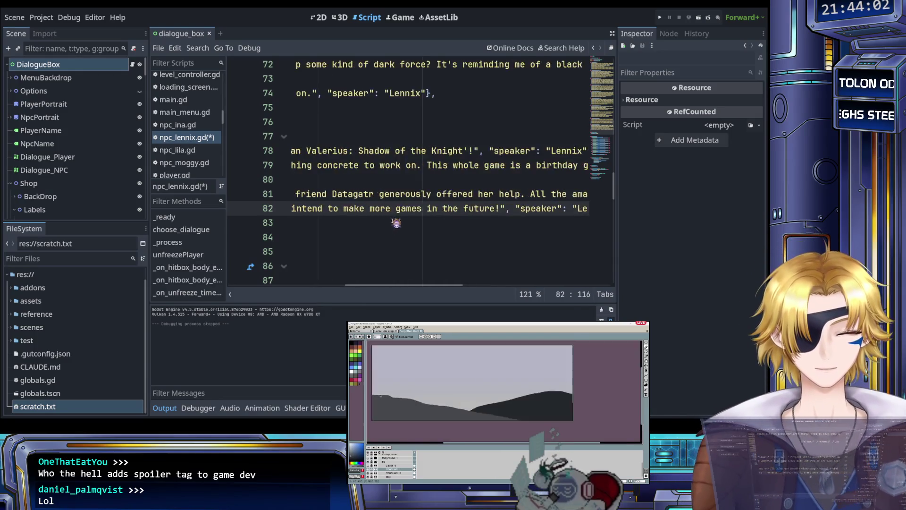
scroll(399, 225, "right", 5)
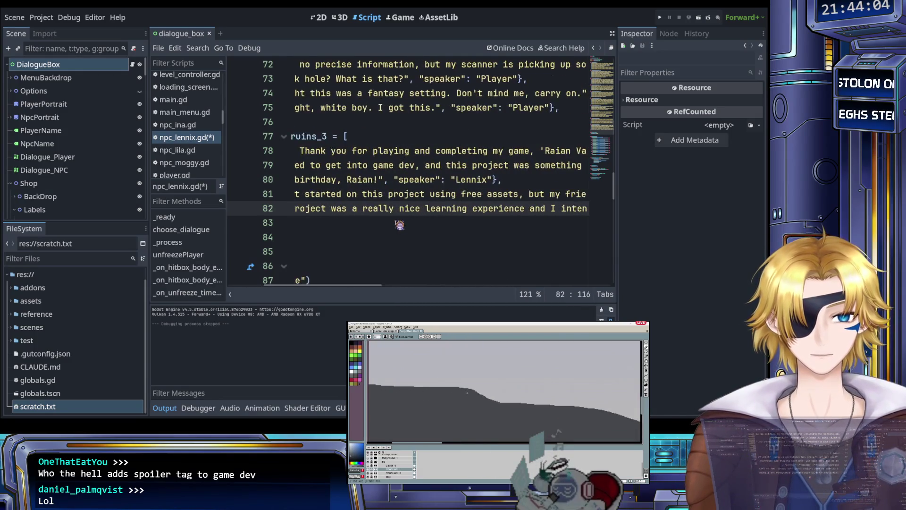
scroll(399, 224, "right", 5)
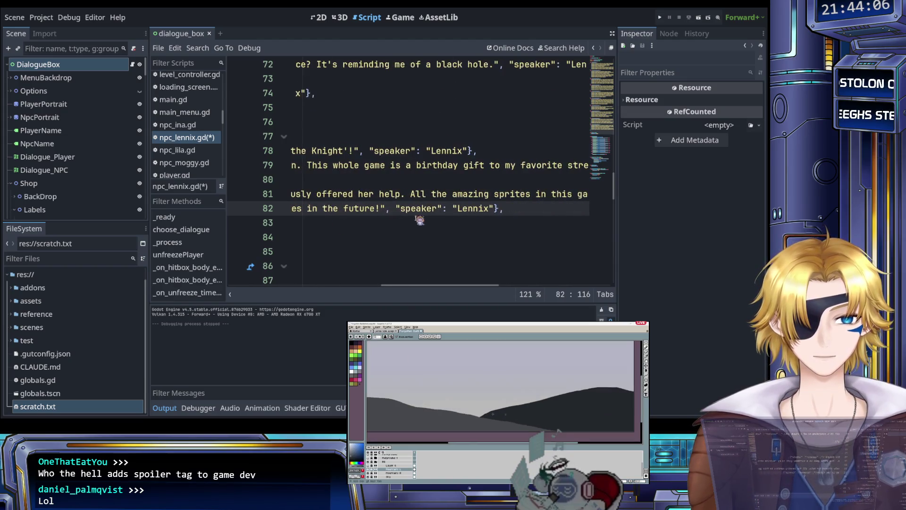
left_click(515, 209)
key("Return")
type("{\"dialogue\": \"\", \"speaker\": \"Lennix\"},")
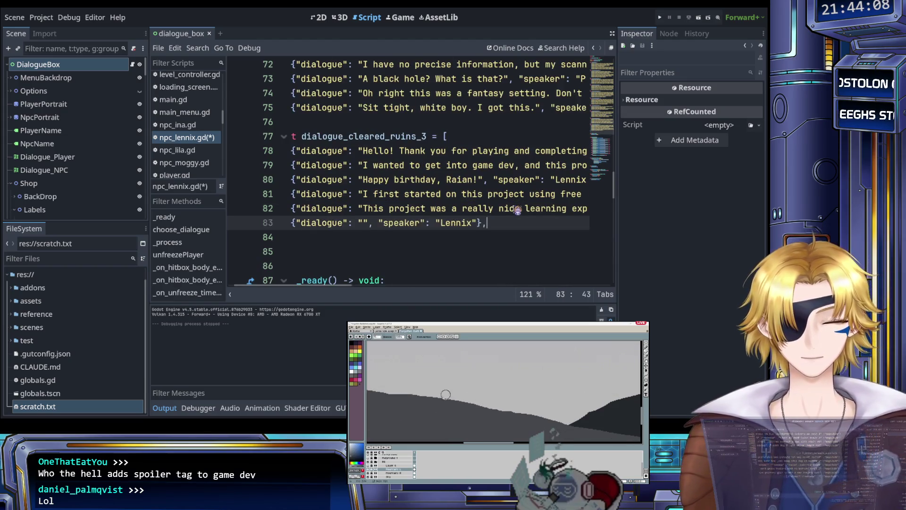
Step: Write line 83 inviting feedback or thoughts as comments on this game's itch.io page
key("ctrl+Left")
key("ctrl+Left")
key("ctrl+Left")
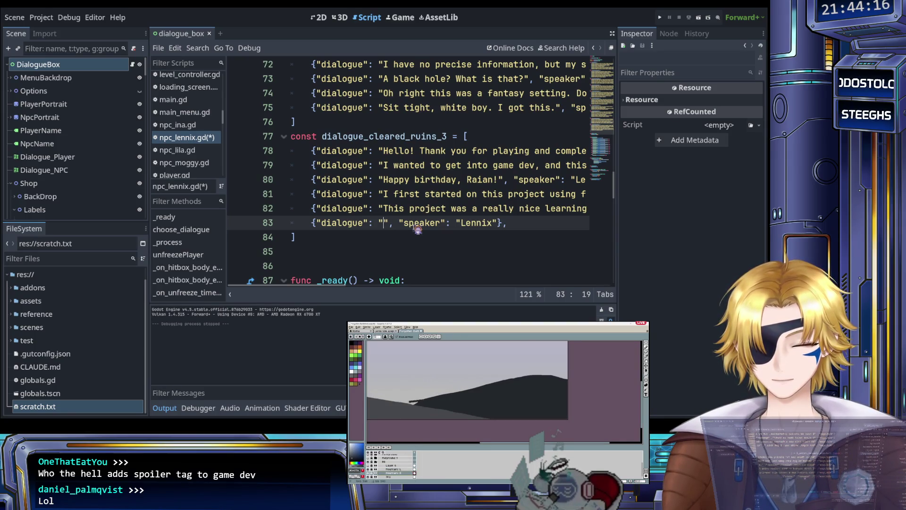
type("Happy ")
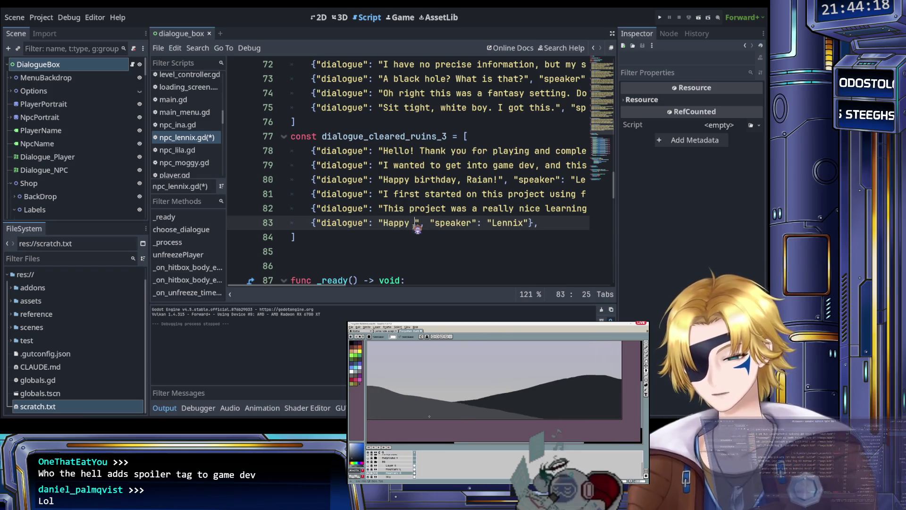
type("birthday again, Raian")
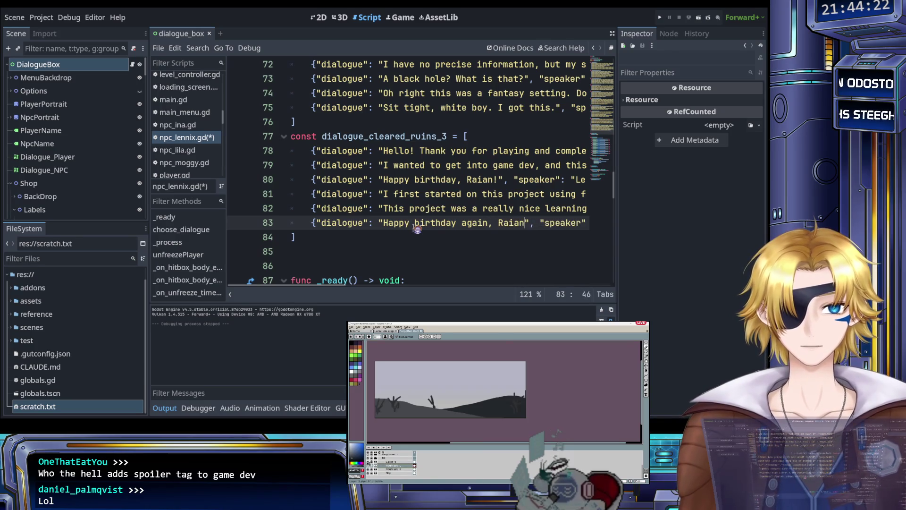
type("! If")
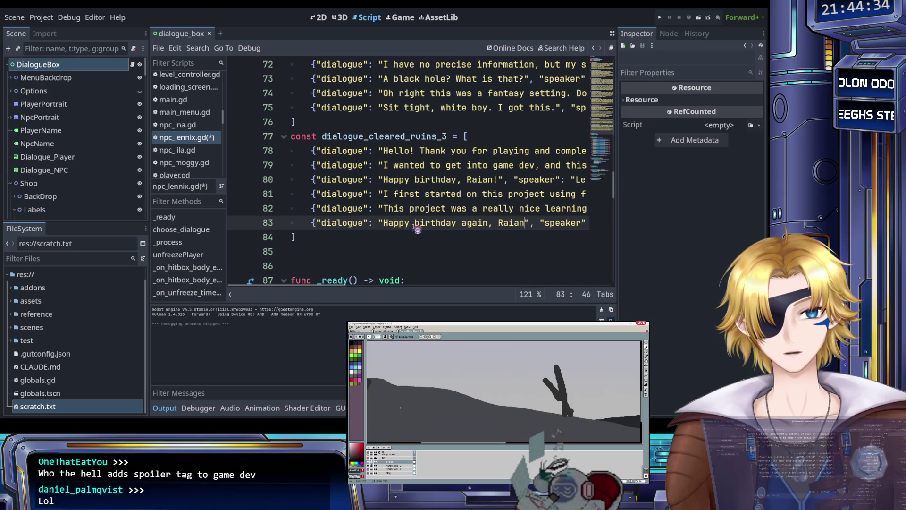
key("BackSpace")
key("BackSpace")
key("BackSpace")
type("A big thank")
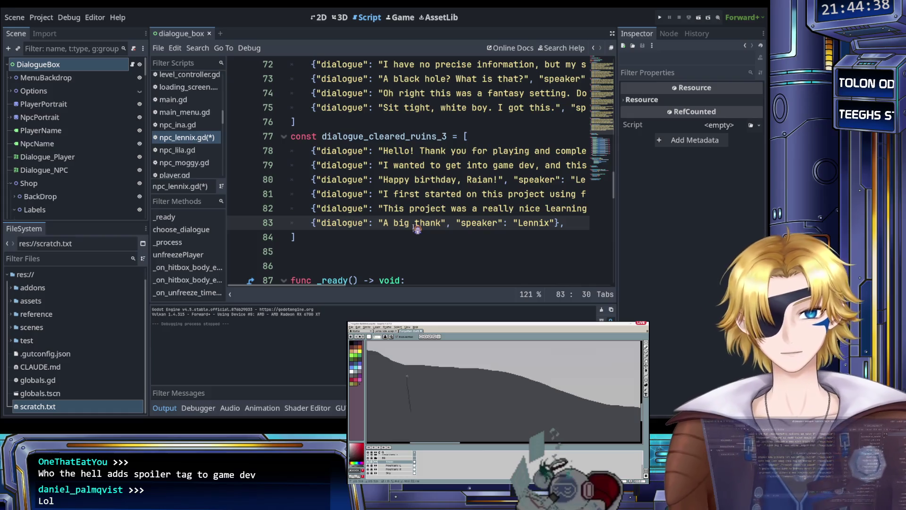
key("BackSpace")
key("BackSpace")
key("BackSpace")
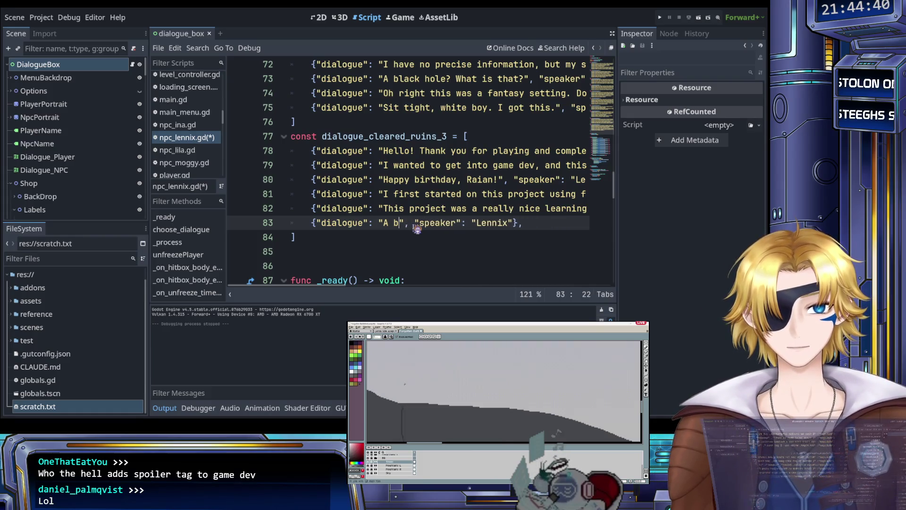
type("T")
key("BackSpace")
type("If")
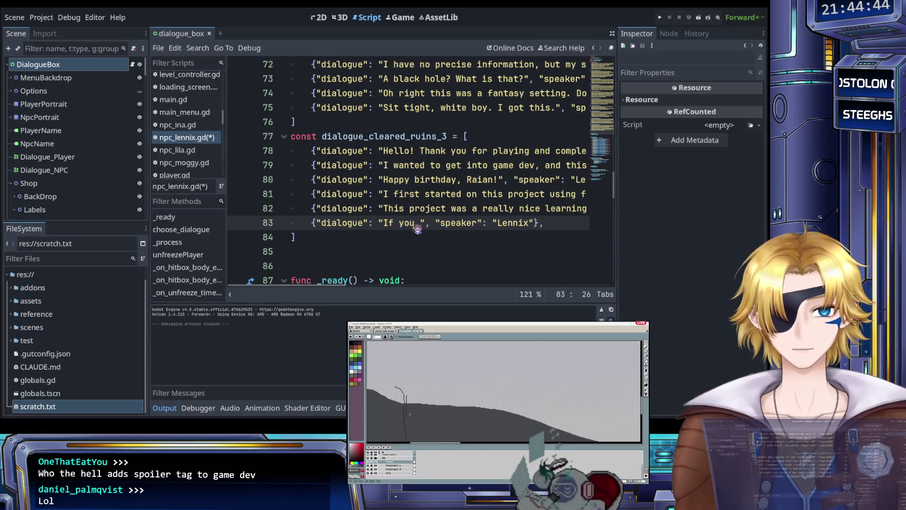
type("have any feedback or throug")
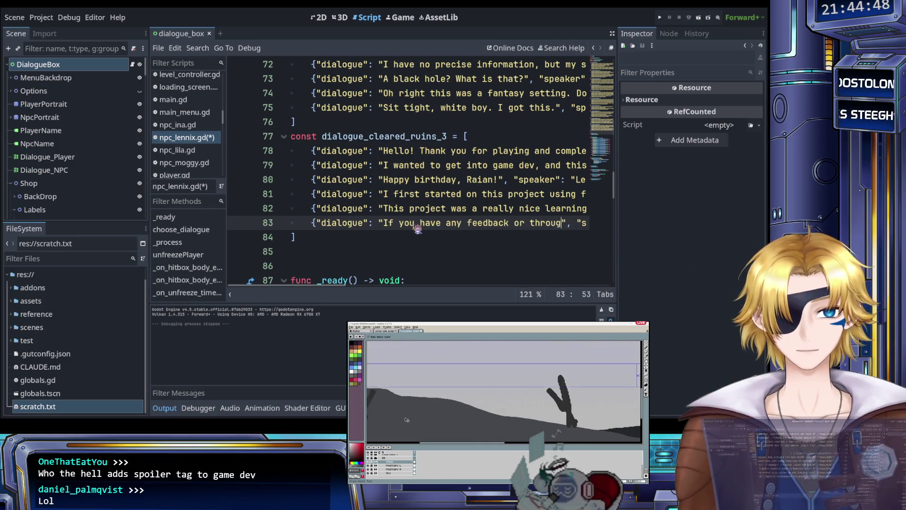
type("hts, feel fr")
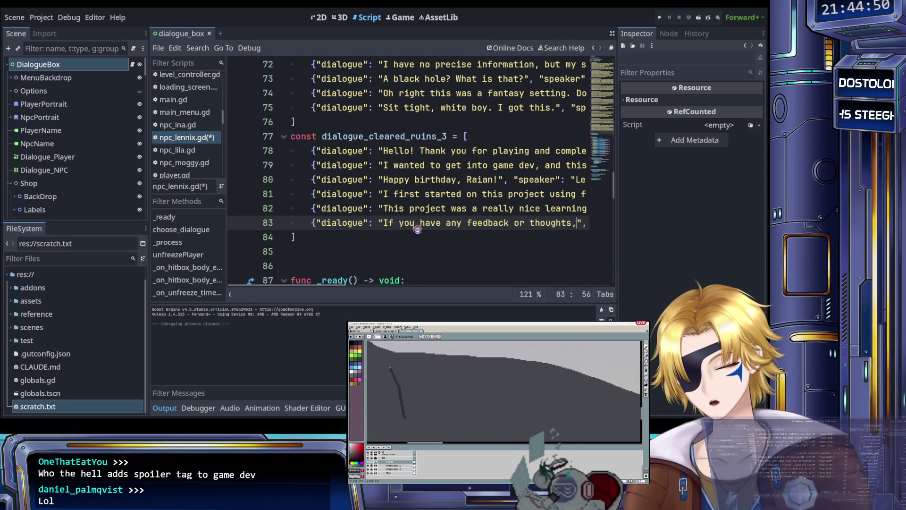
type("ee to leave a com")
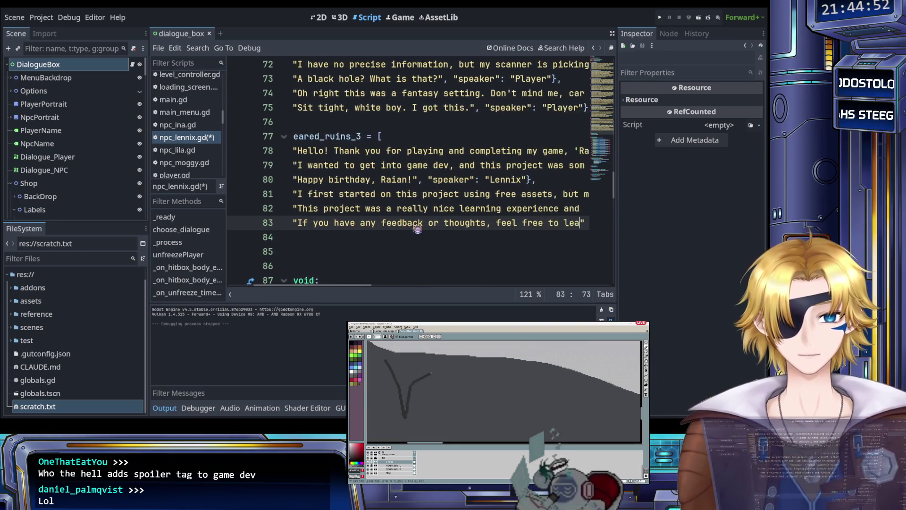
type("ment on the itc")
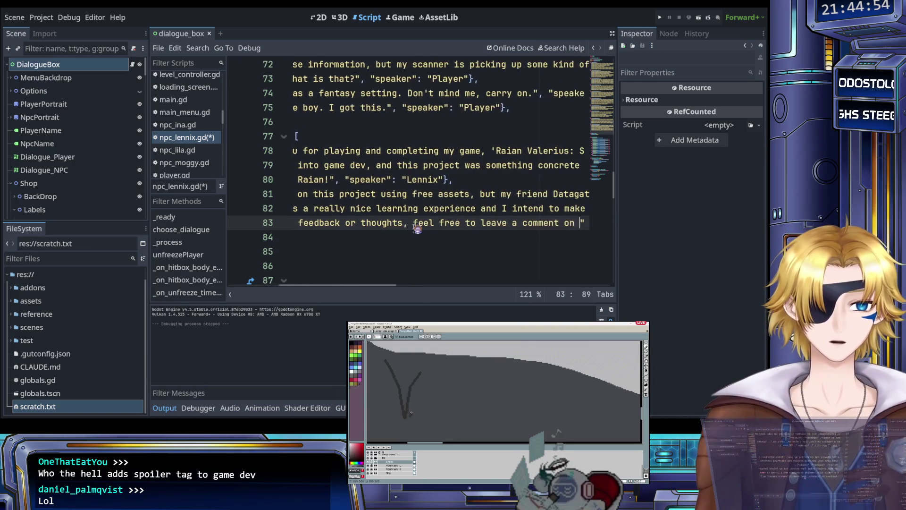
type("h.io pa")
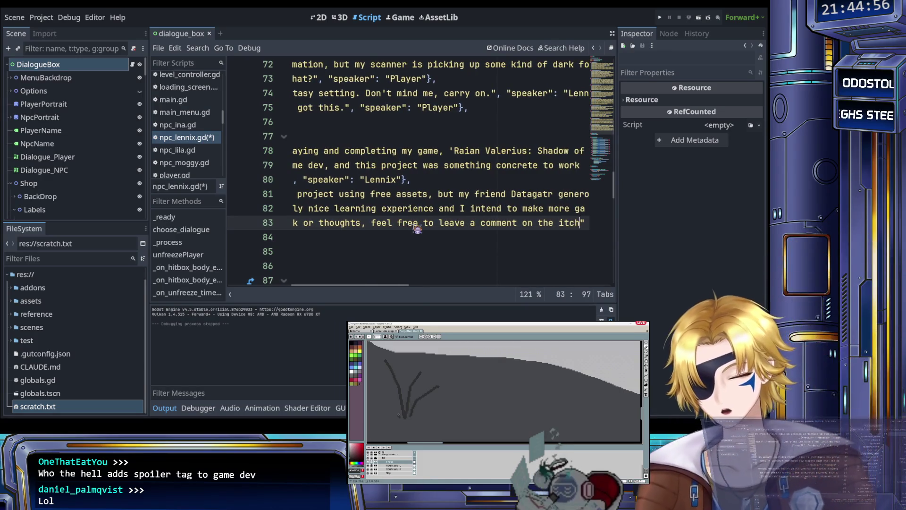
type("ge for this game")
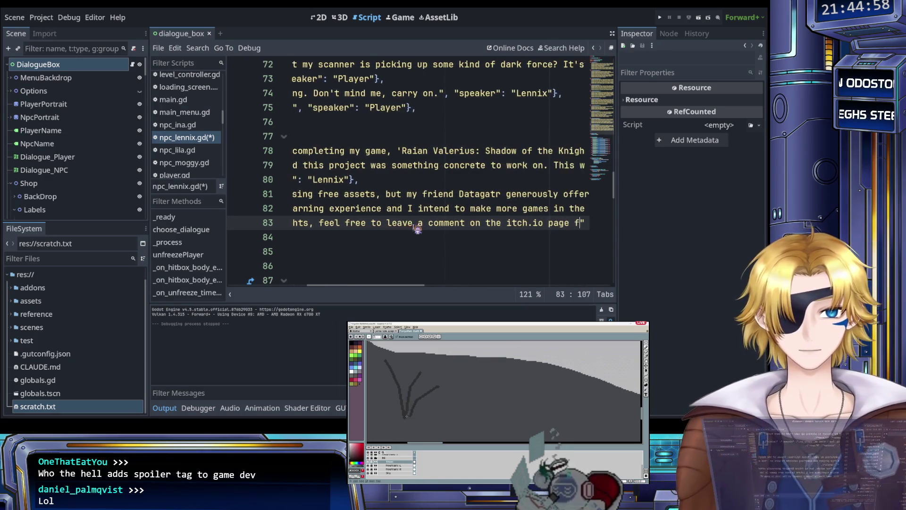
type("!")
Step: Save the script and close line 83's entry with speaker 'Lennix', starting a new line
key("ctrl+s")
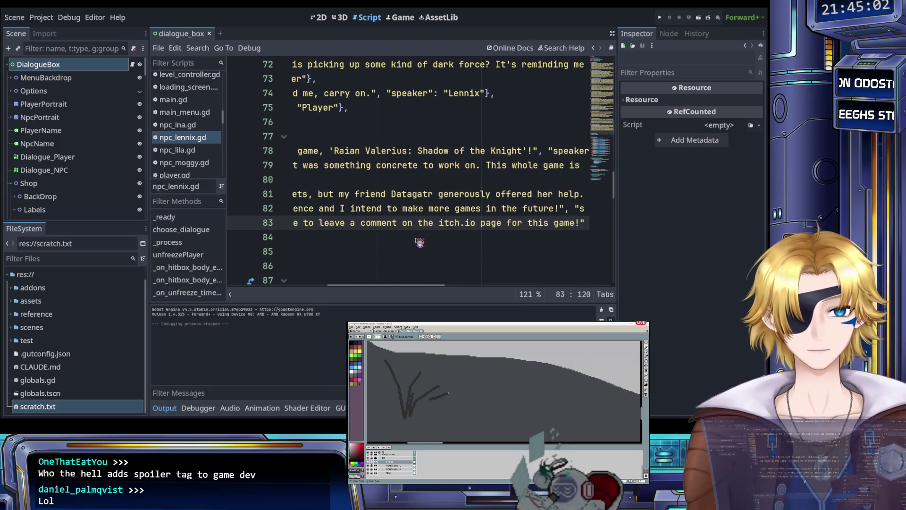
type("\", \"speaker\": \"Lennix\"},")
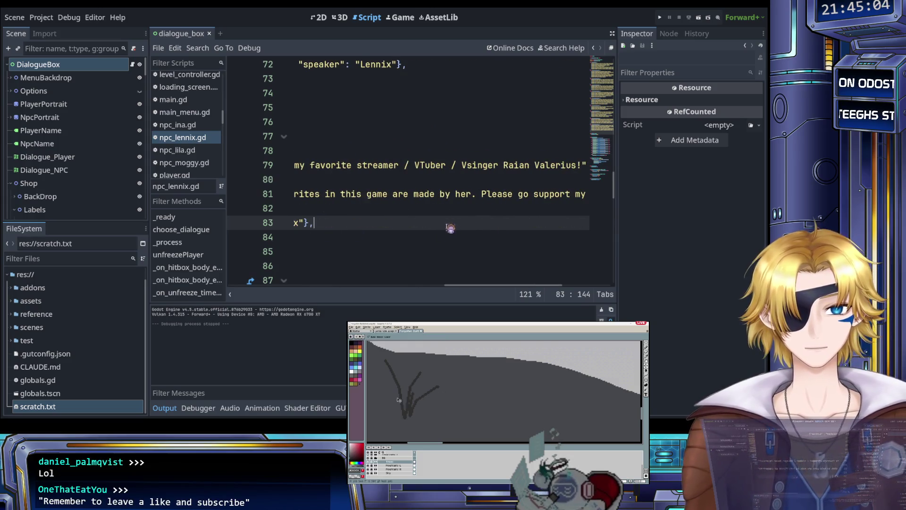
key("Return")
Step: Add line 84 with dialogue 'Lennix out.' for speaker Lennix and save the script
type("{\"dialogue\": \"\", \"speaker\": \"Lennix\"},")
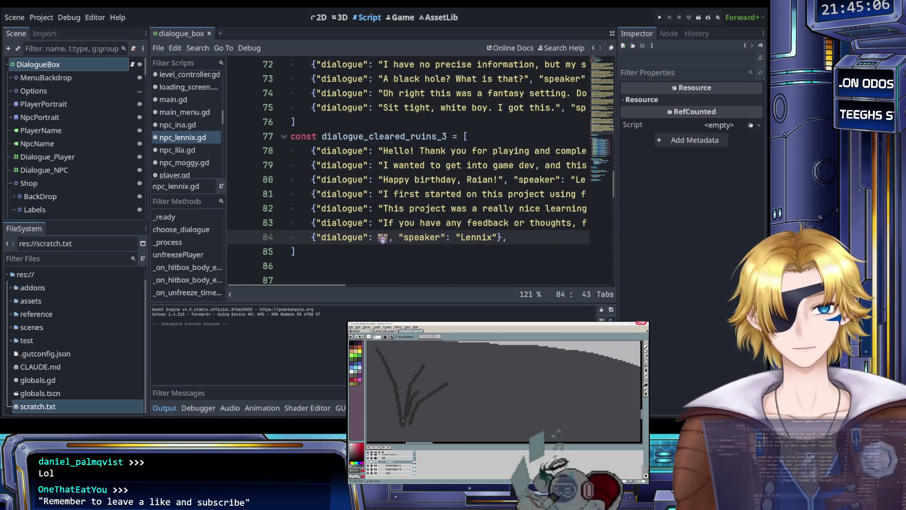
left_click(383, 237)
type("Lennix ")
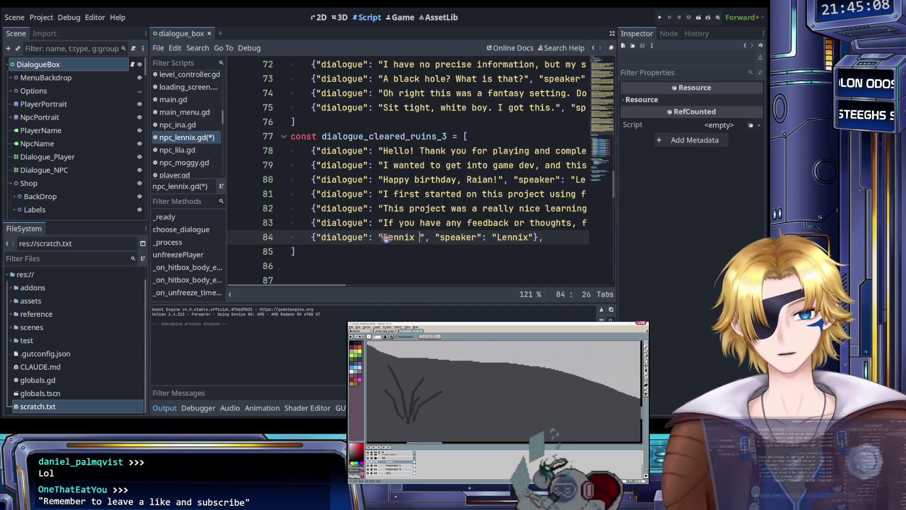
type("out.")
key("ctrl+s")
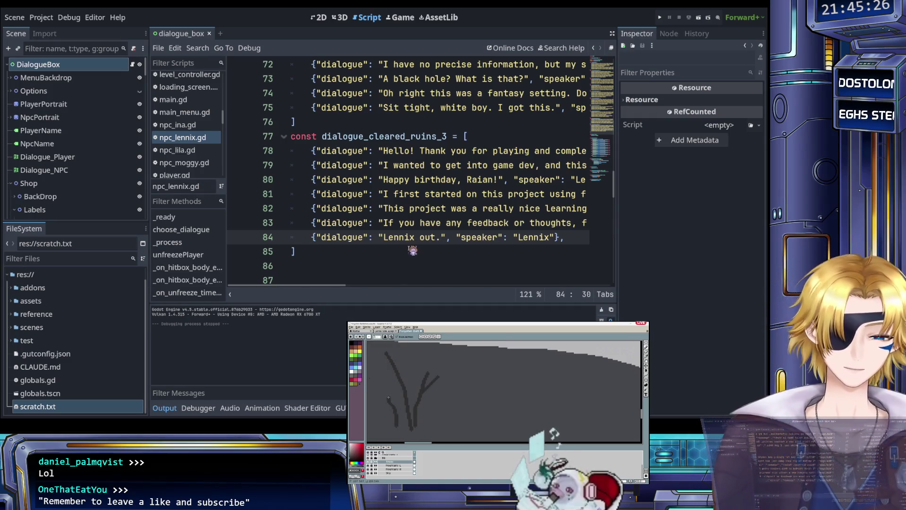
key("End")
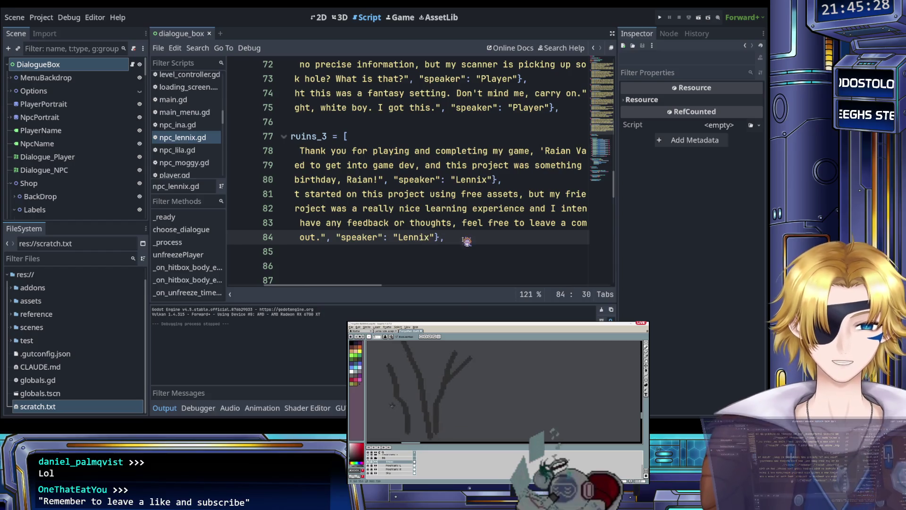
Step: Delete the trailing commas at the ends of dialogue lines 75, 68, 60, 46 and 38
scroll(472, 221, "up", 2)
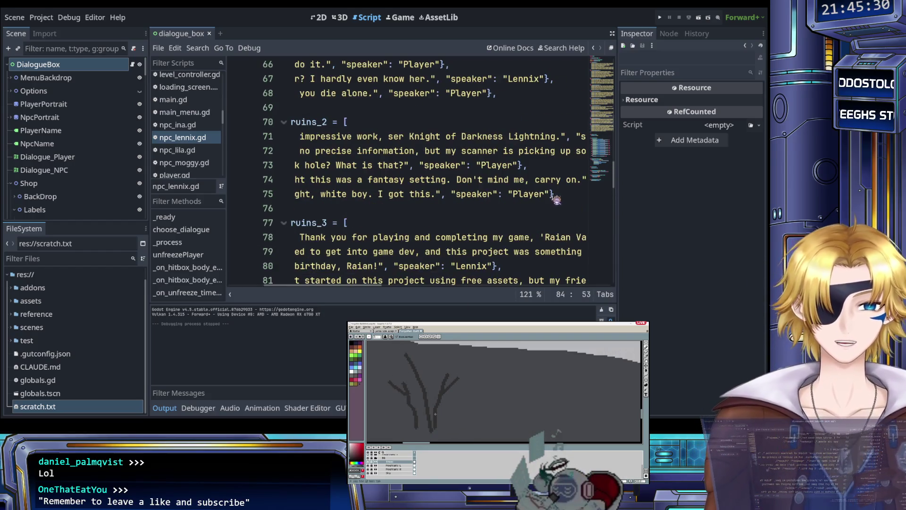
left_click(556, 194)
scroll(561, 203, "up", 2)
left_click(496, 180)
key("BackSpace")
scroll(495, 180, "up", 2)
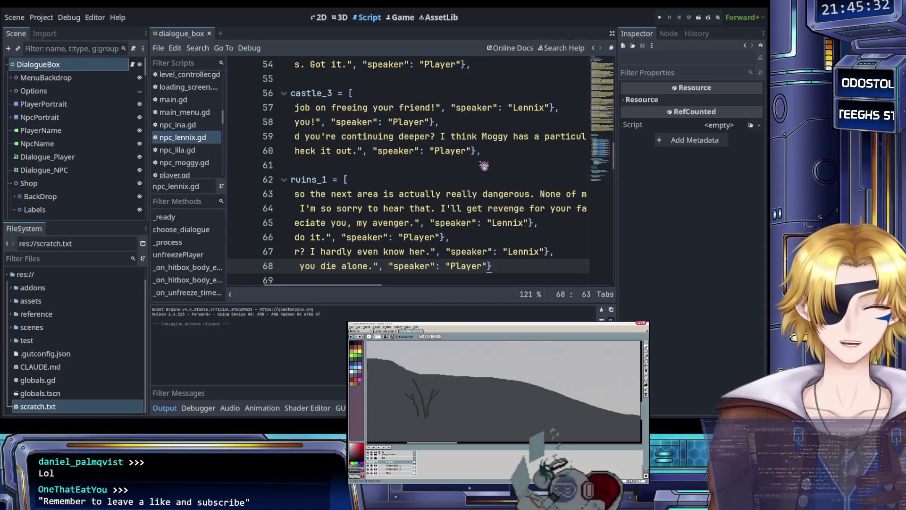
left_click(491, 153)
key("BackSpace")
scroll(494, 160, "up", 5)
left_click(486, 166)
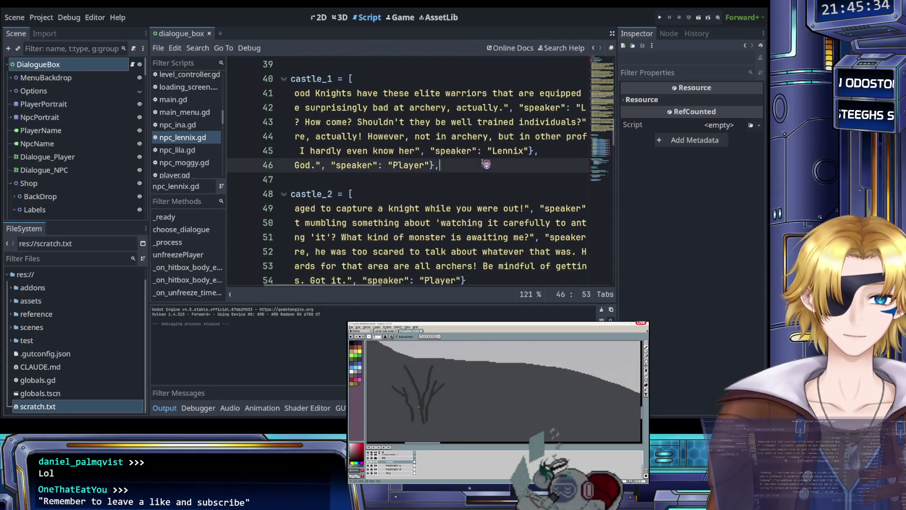
key("BackSpace")
scroll(485, 168, "up", 1)
scroll(486, 167, "up", 2)
left_click(555, 178)
key("BackSpace")
Step: Remove the remaining trailing commas on lines 31, 24 and 15, then save npc_lennix.gd
scroll(555, 177, "up", 2)
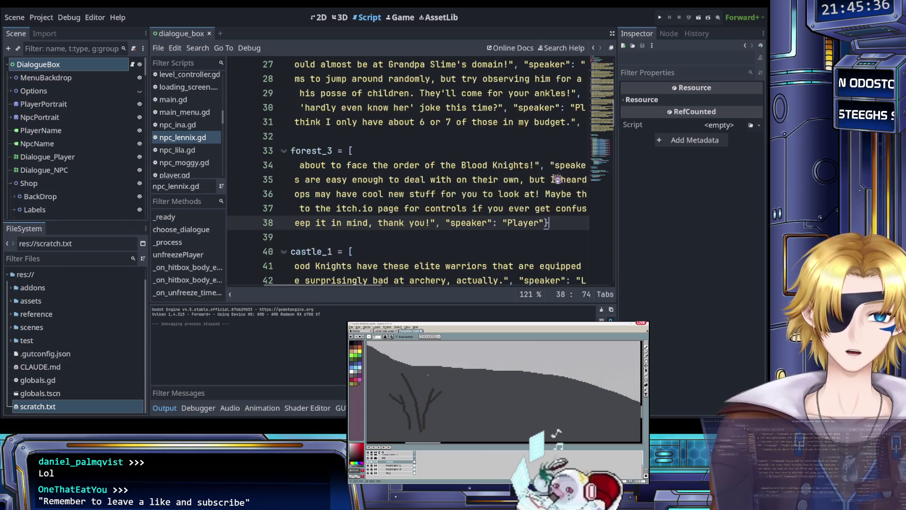
scroll(504, 185, "right", 5)
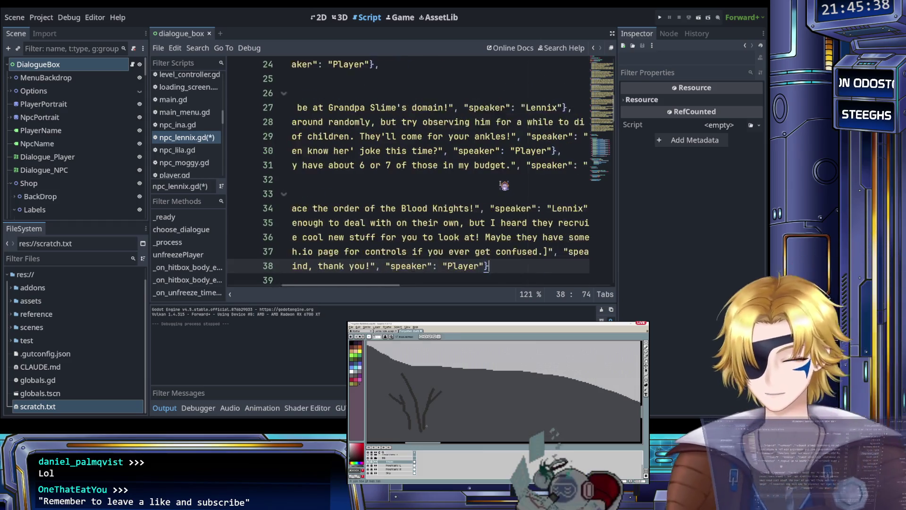
left_click(511, 166)
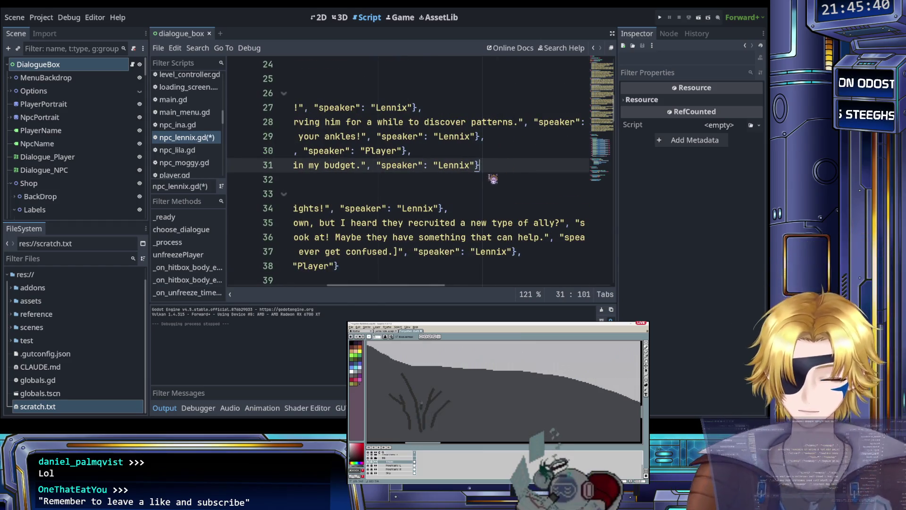
scroll(493, 178, "up", 3)
scroll(482, 189, "left", 5)
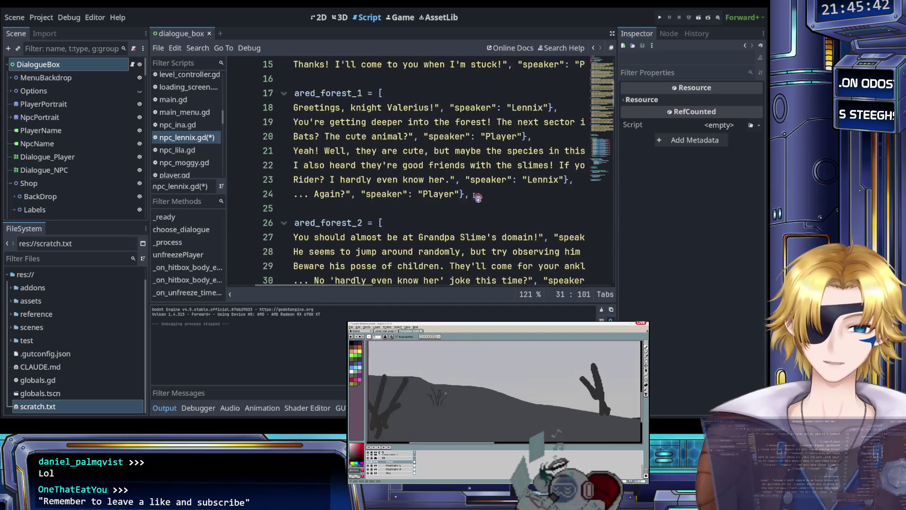
left_click(479, 194)
scroll(482, 200, "up", 3)
scroll(483, 200, "right", 5)
left_click(481, 198)
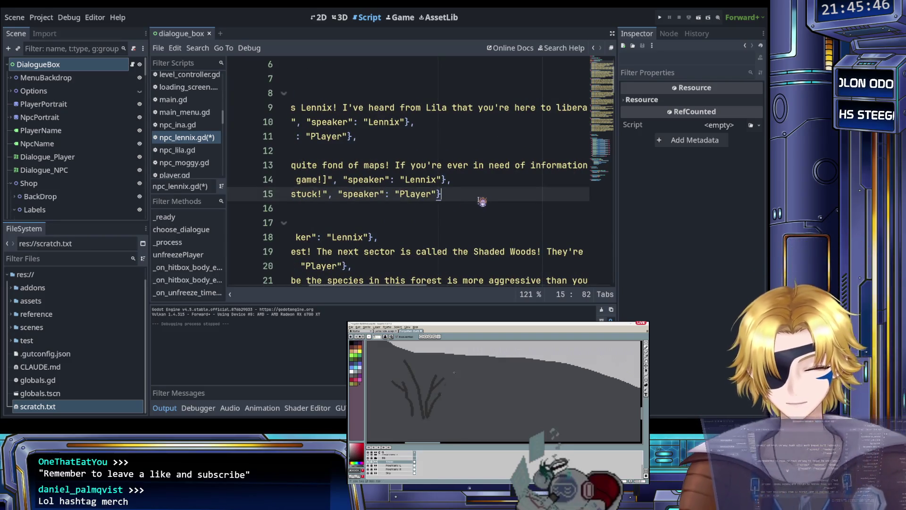
scroll(482, 200, "left", 5)
scroll(477, 202, "up", 2)
scroll(475, 202, "left", 2)
key("ctrl+s")
scroll(475, 202, "down", 12)
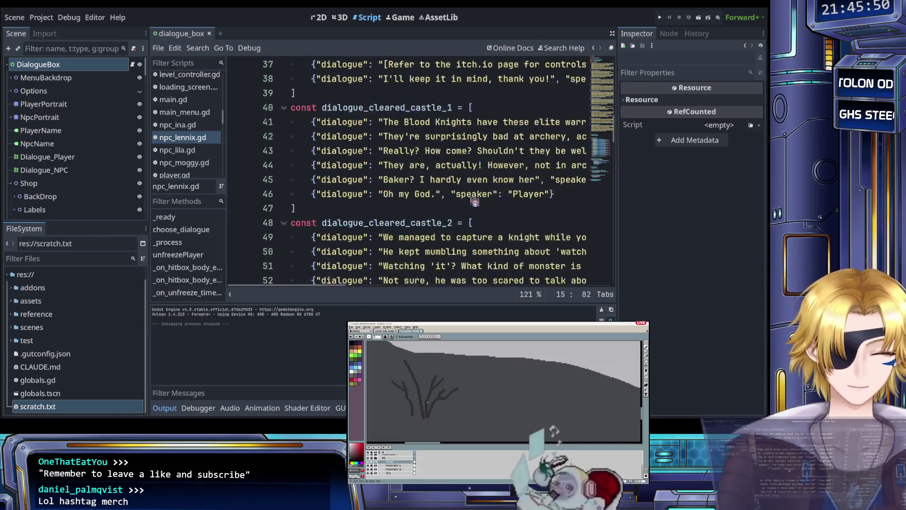
scroll(474, 202, "down", 15)
scroll(474, 202, "up", 1)
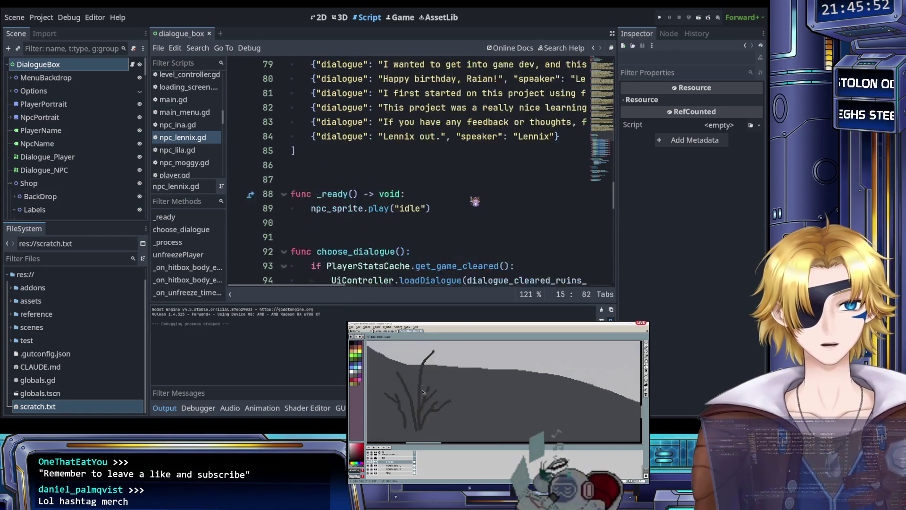
scroll(475, 201, "up", 1)
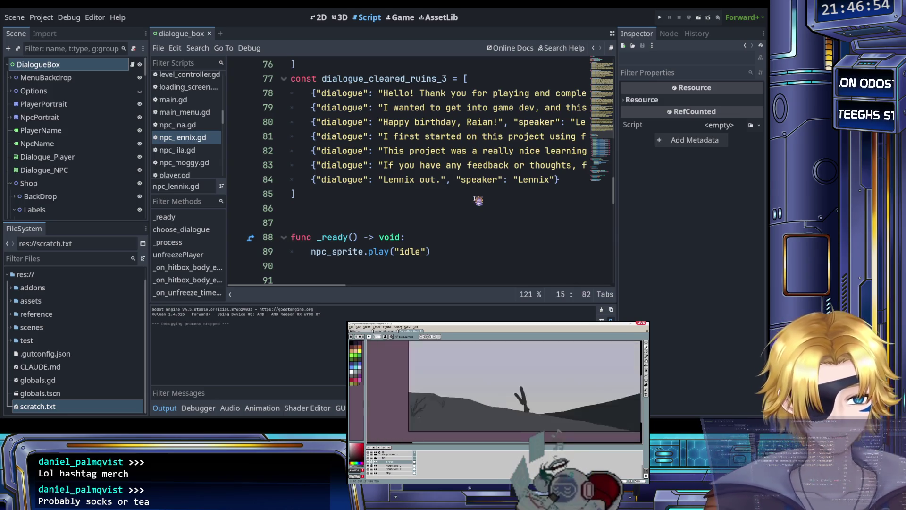
left_click(442, 196)
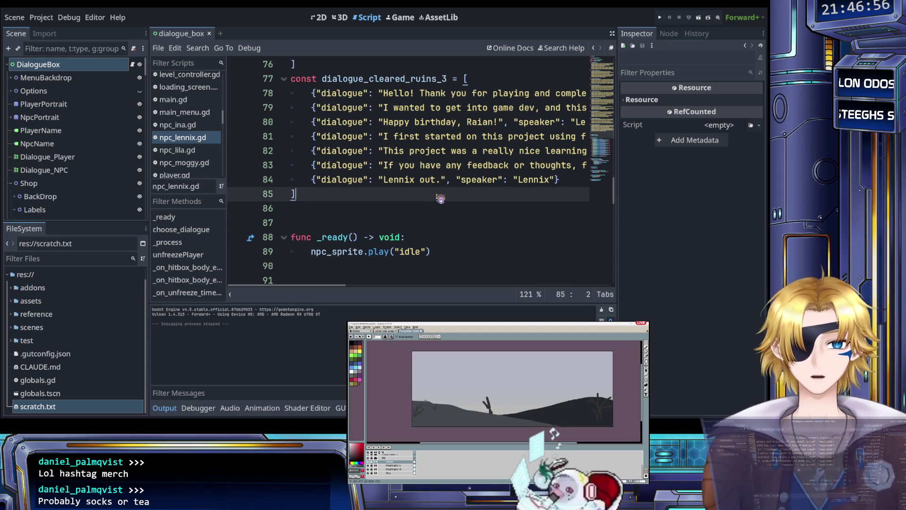
key("ctrl+s")
scroll(424, 201, "up", 13)
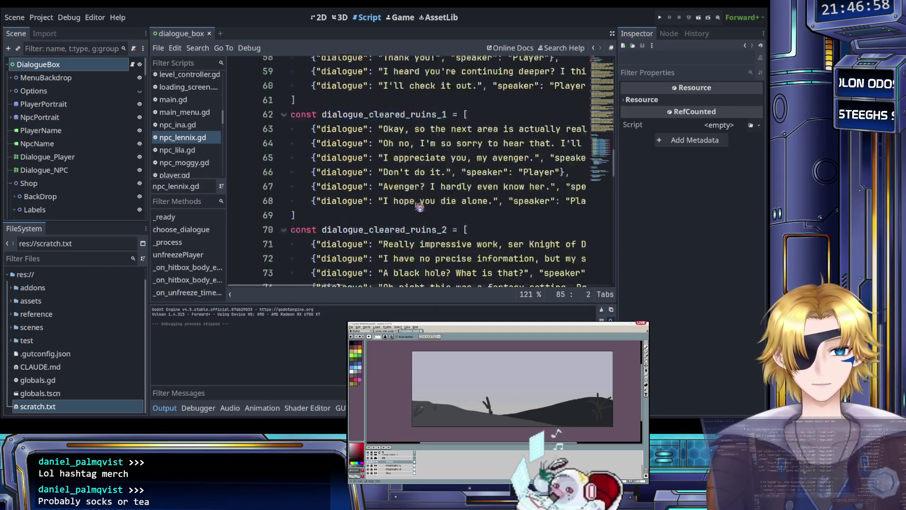
scroll(421, 198, "up", 11)
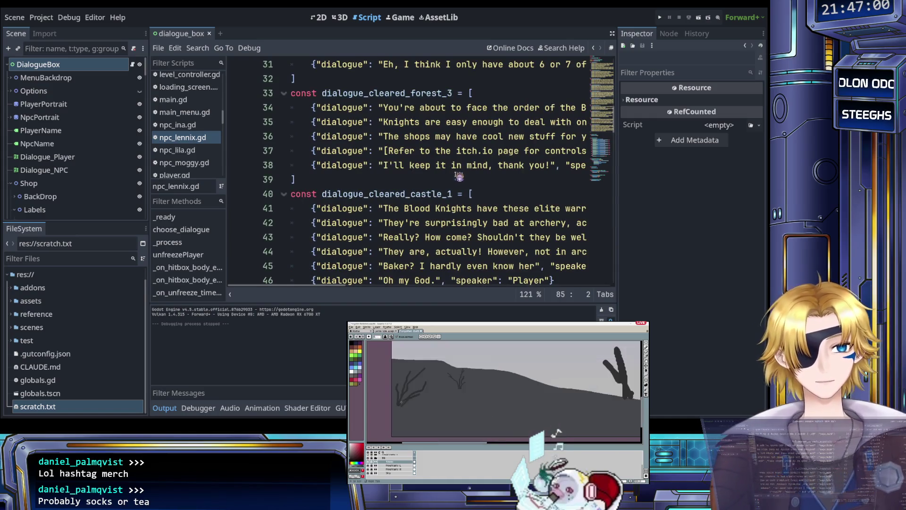
scroll(457, 174, "down", 20)
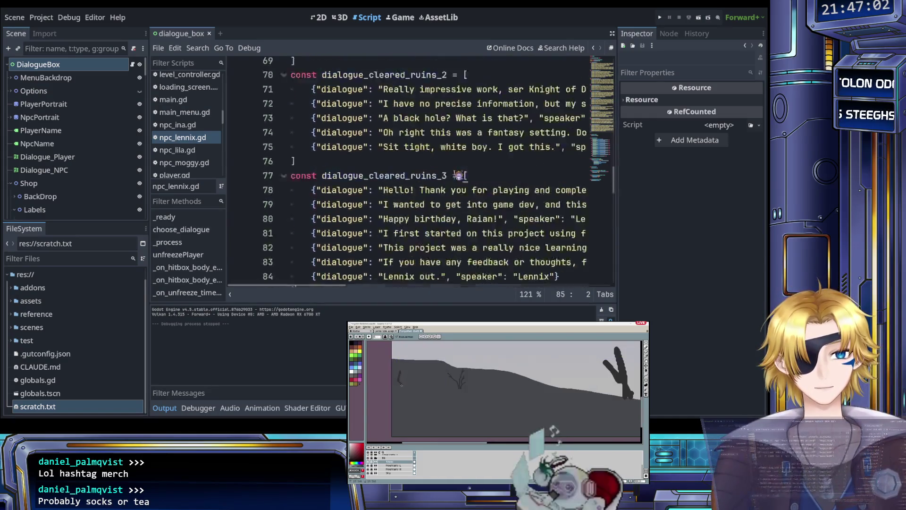
scroll(457, 174, "right", 3)
scroll(457, 175, "right", 10)
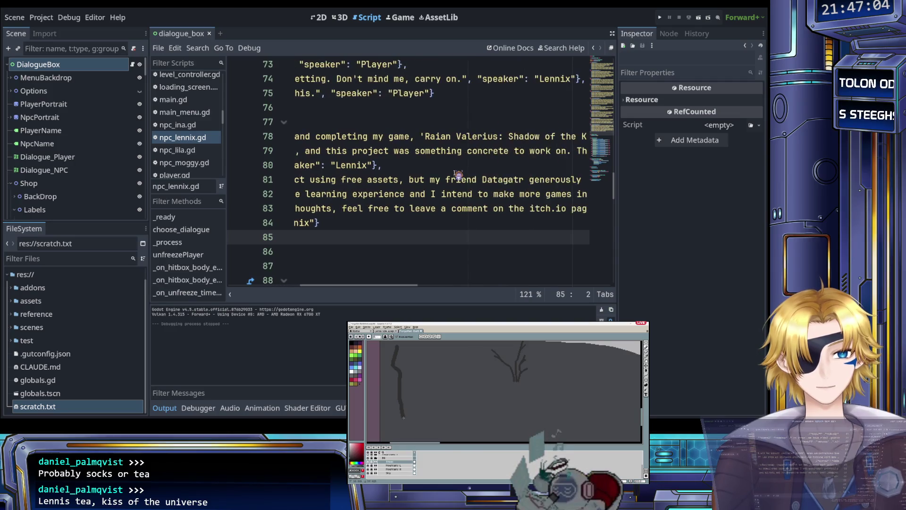
scroll(457, 174, "right", 12)
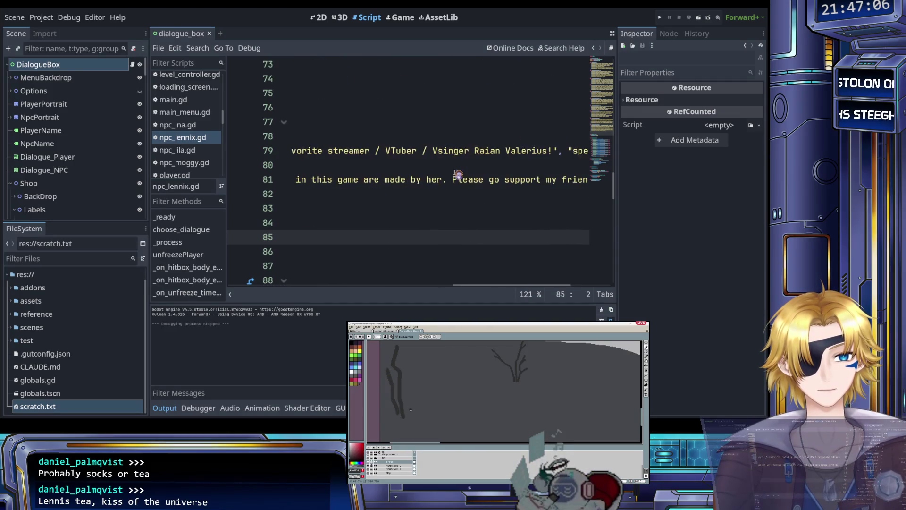
scroll(457, 175, "left", 13)
scroll(457, 175, "left", 10)
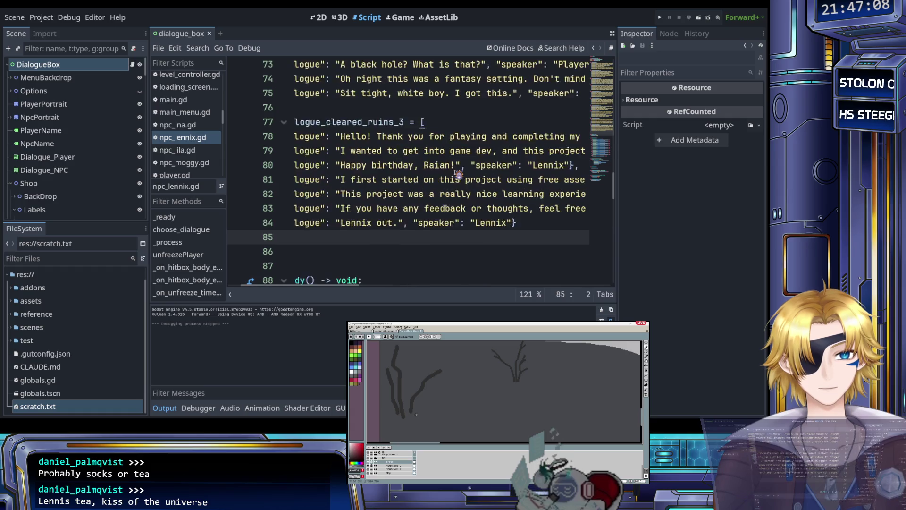
key("ctrl+s")
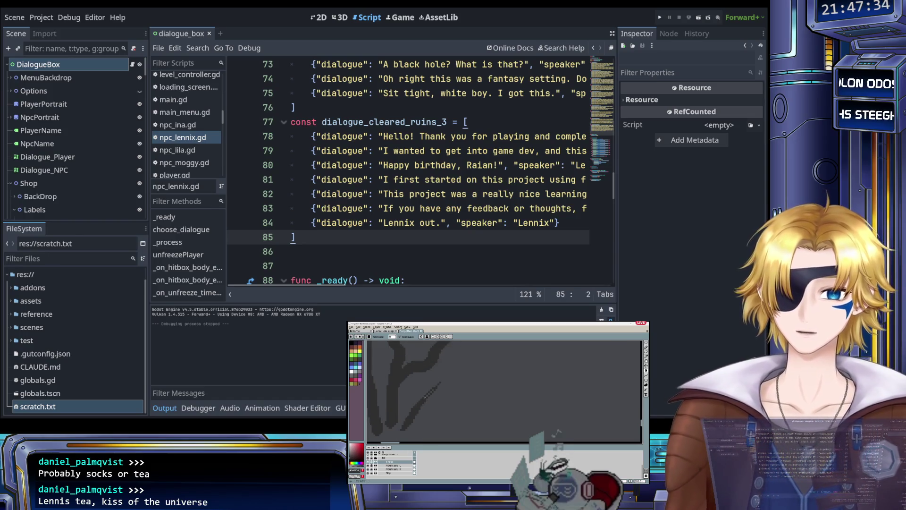
Step: Paint short dark branch strokes with the brush to sketch bare trees on the hillside
key("b")
left_click_drag(416, 396, 410, 412)
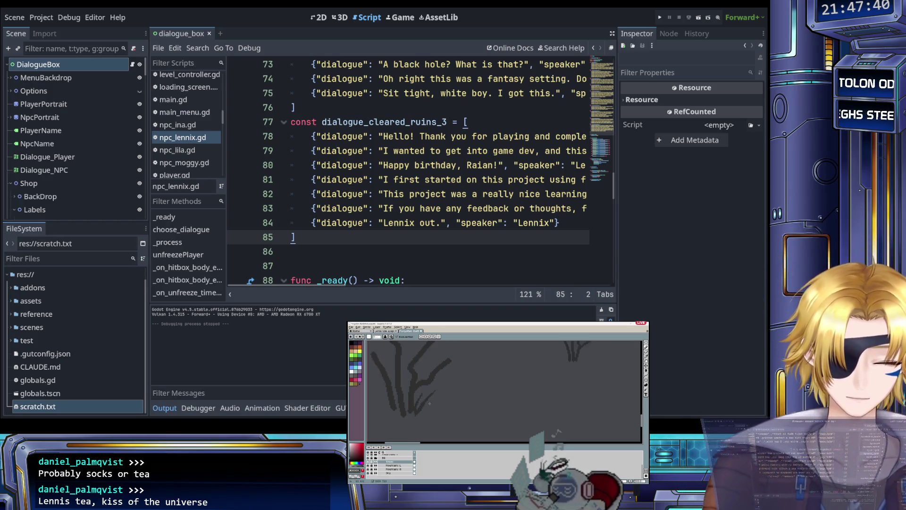
left_click_drag(381, 400, 375, 398)
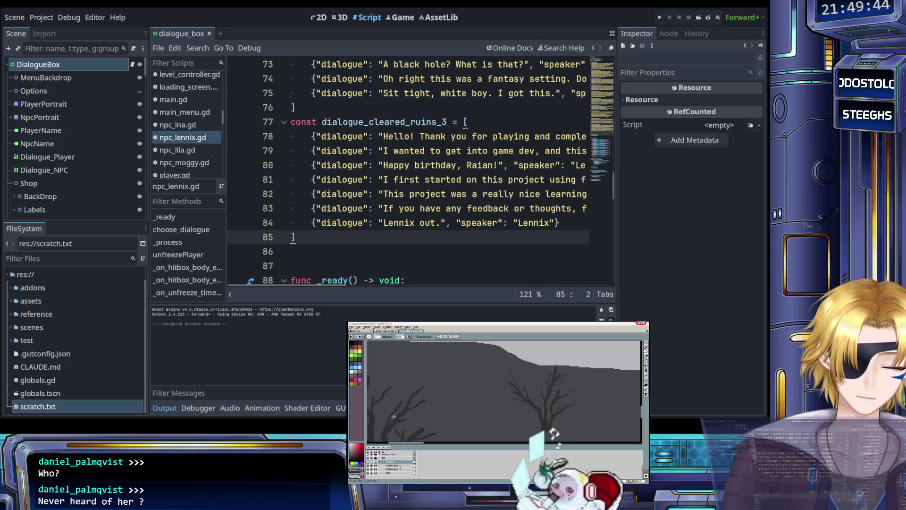
scroll(399, 407, "down", 2)
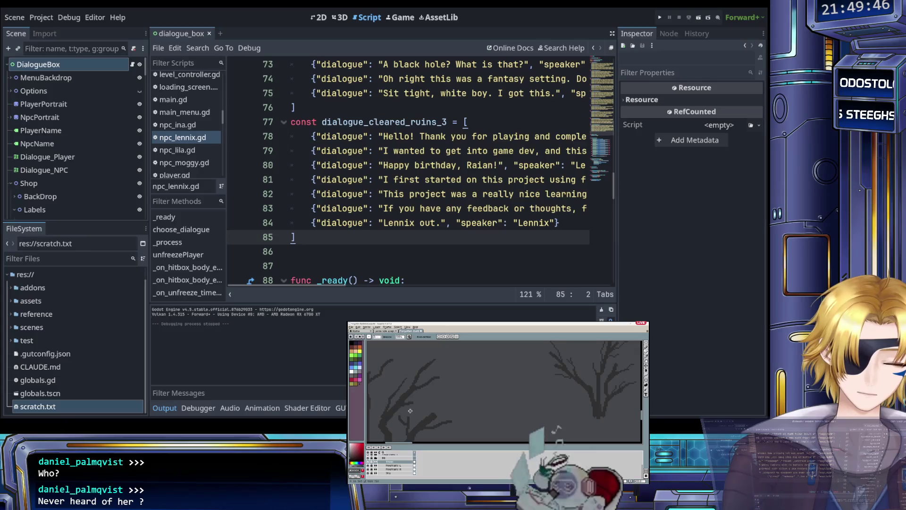
scroll(434, 401, "up", 1)
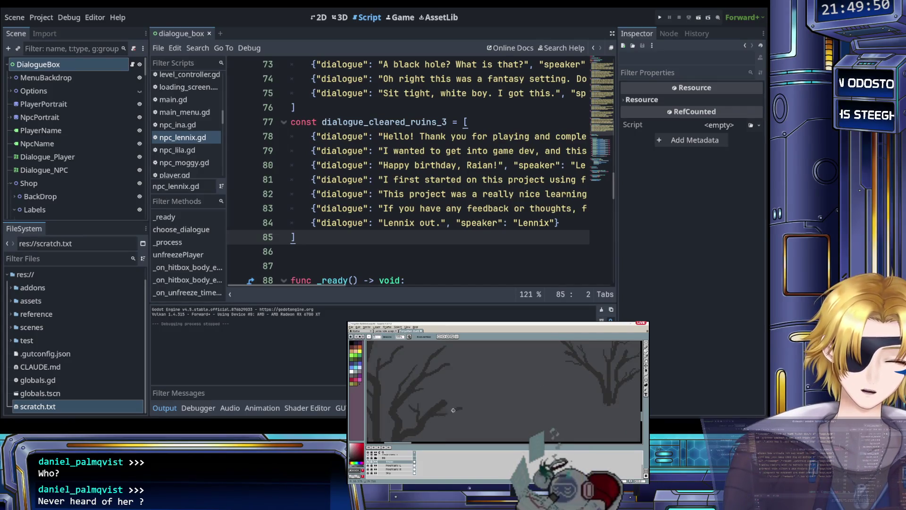
scroll(453, 408, "down", 1)
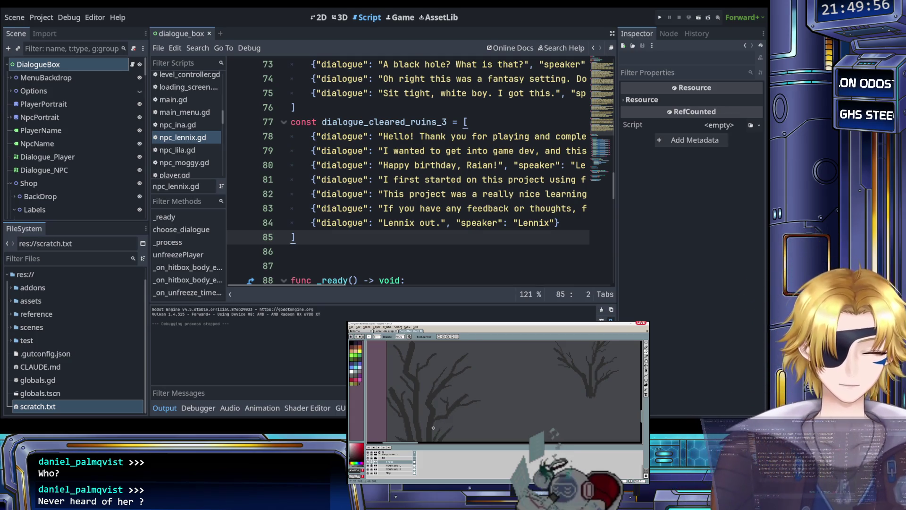
scroll(449, 416, "up", 2)
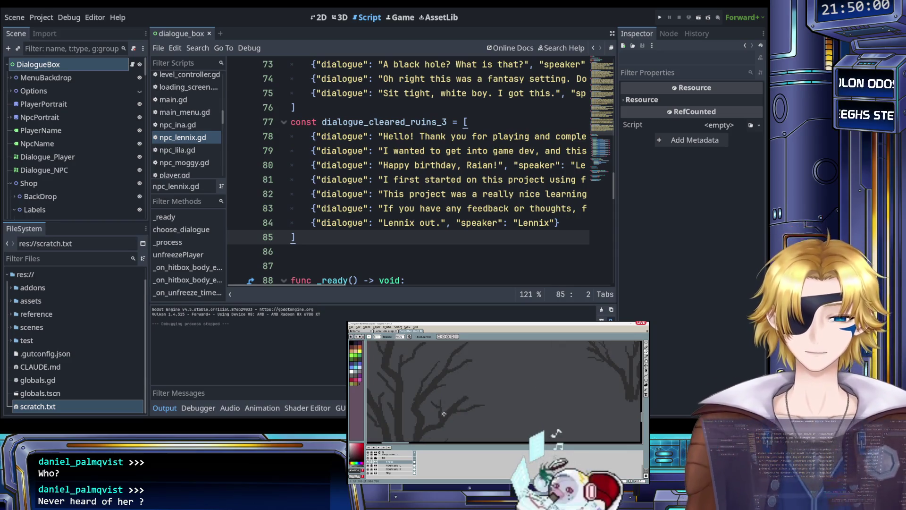
scroll(439, 410, "down", 2)
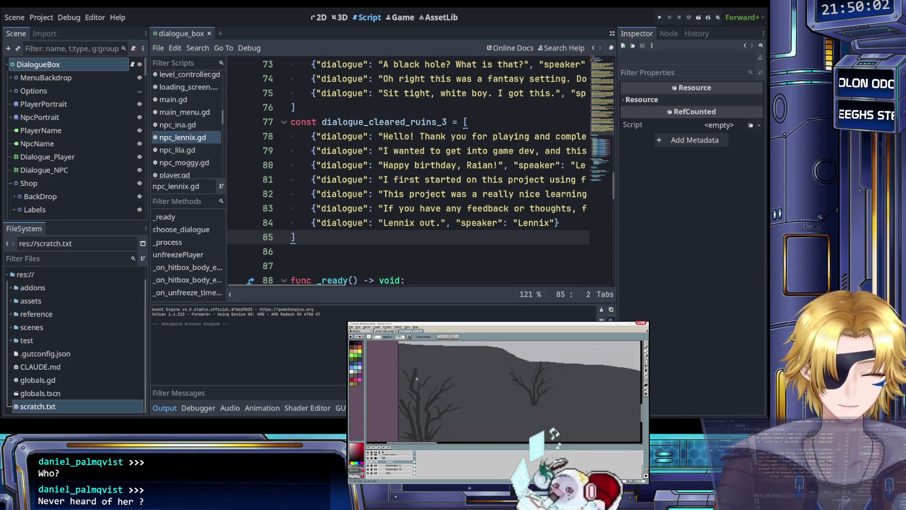
scroll(416, 373, "up", 1)
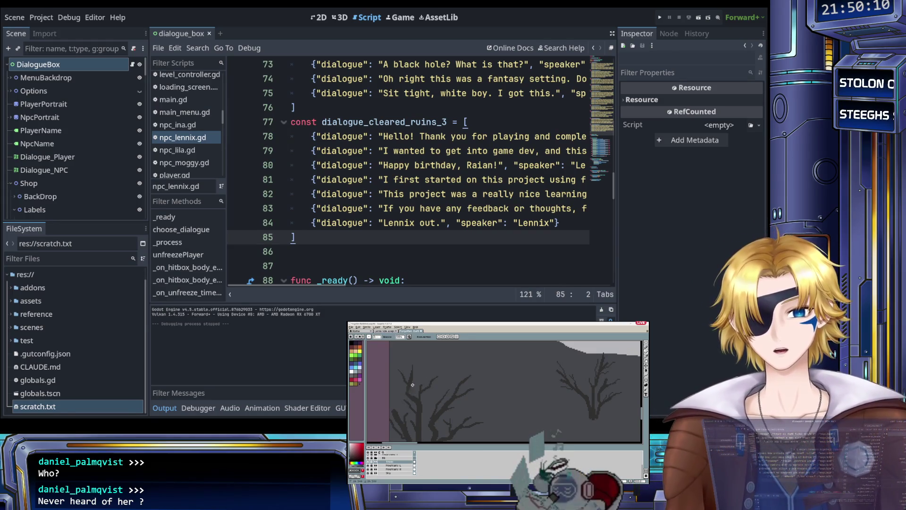
scroll(412, 385, "up", 1)
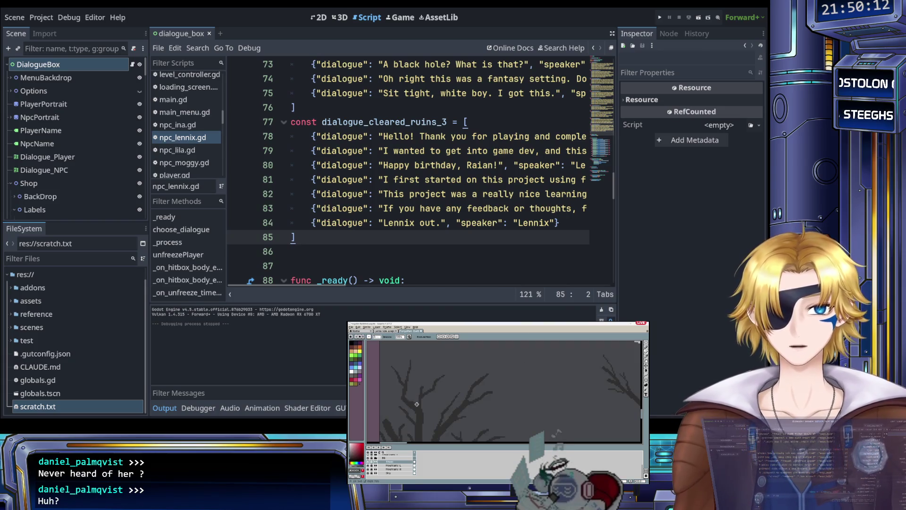
scroll(429, 397, "up", 1)
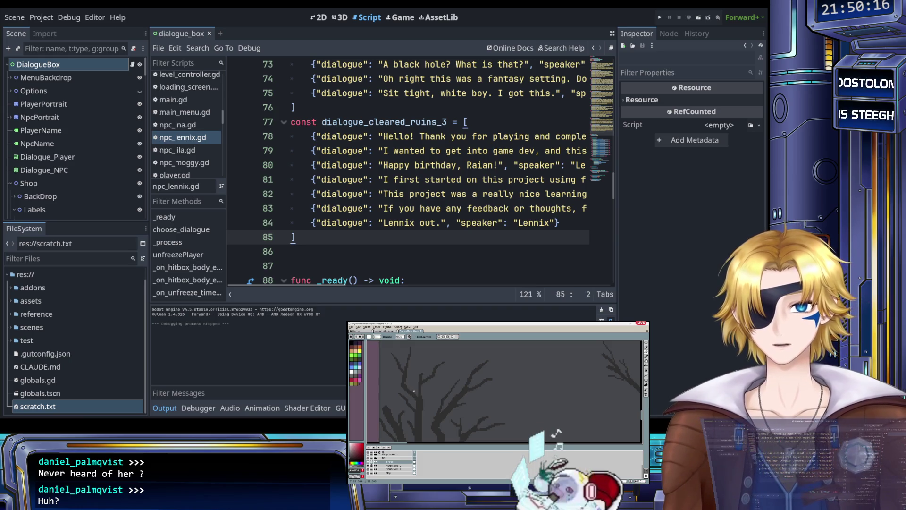
scroll(413, 389, "up", 2)
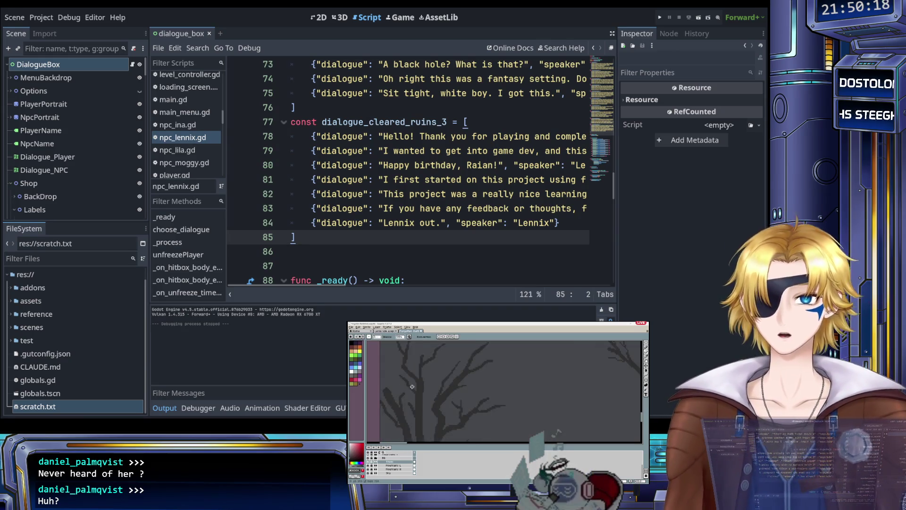
scroll(402, 393, "left", 1)
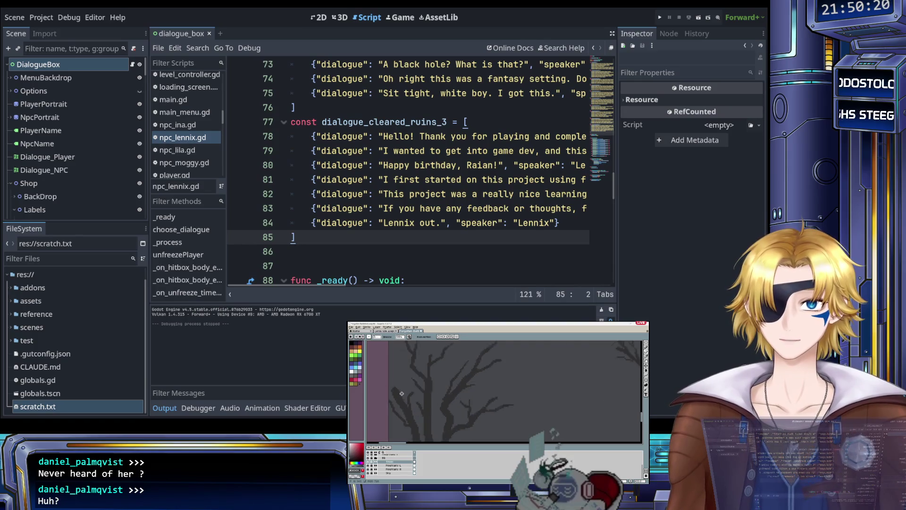
scroll(401, 393, "left", 1)
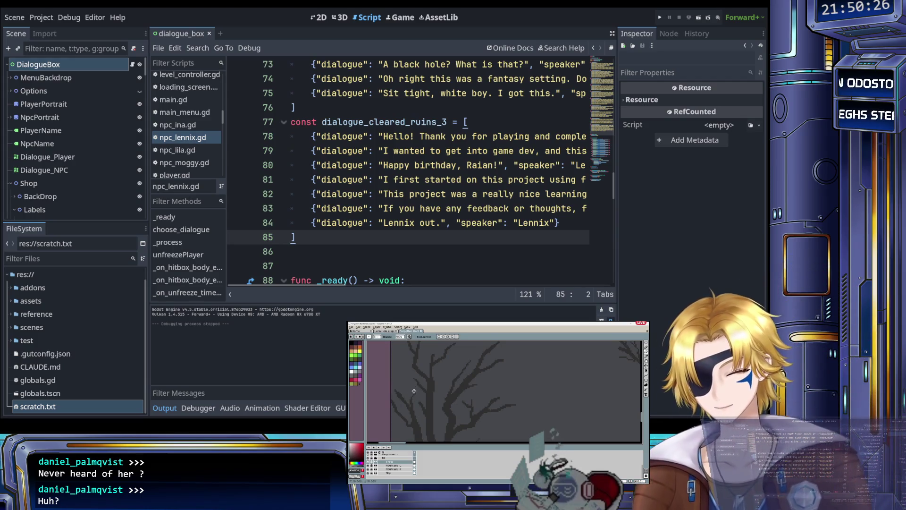
scroll(414, 391, "left", 1)
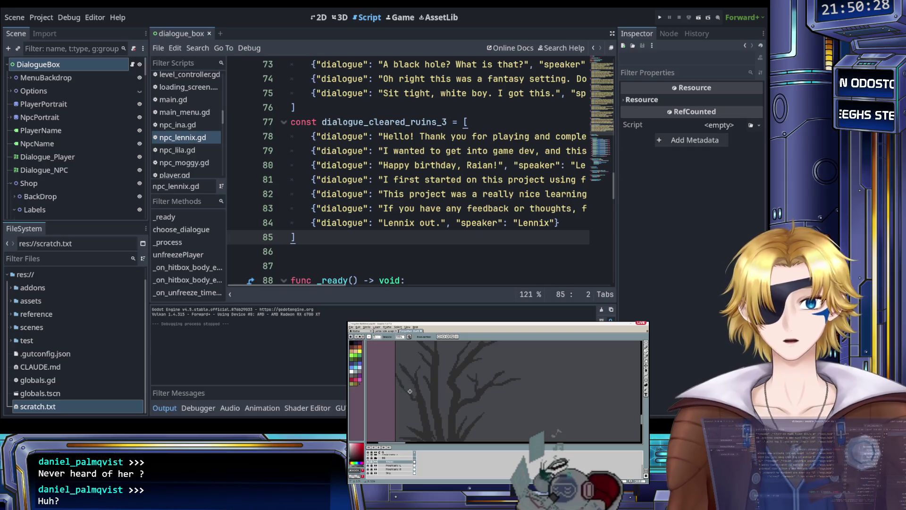
scroll(422, 399, "down", 1)
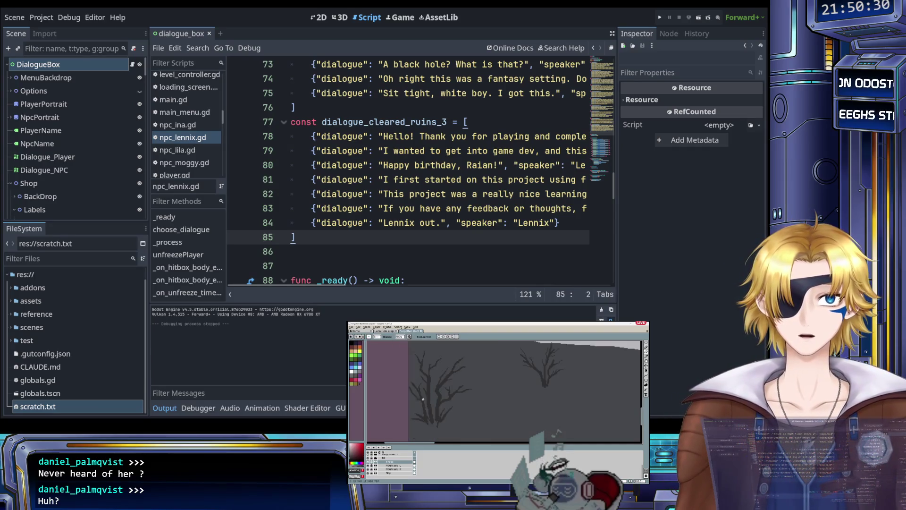
scroll(422, 399, "down", 2)
scroll(505, 392, "right", 3)
scroll(484, 396, "up", 2)
mouse_move(481, 413)
left_mouse_down()
mouse_move(479, 427)
mouse_move(462, 367)
left_mouse_up()
Step: Undo the stray dark strokes and outline a slanted tower shape on the hill
key("ctrl+z")
key("ctrl+z")
key("ctrl+z")
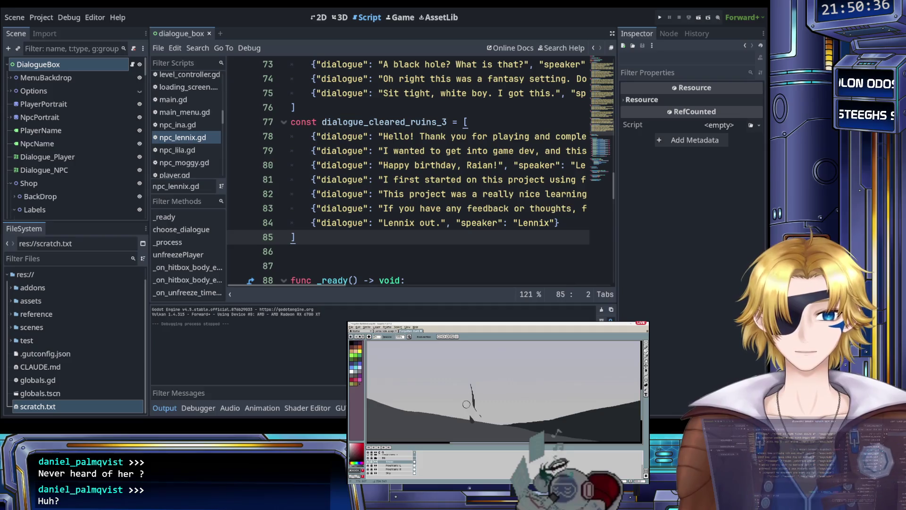
key("b")
left_click_drag(471, 419, 466, 411)
scroll(493, 413, "up", 2)
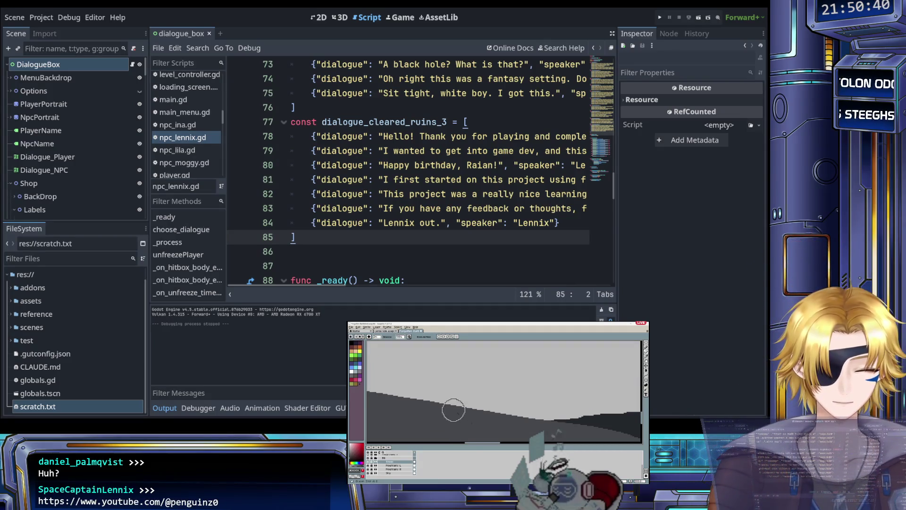
mouse_move(423, 381)
left_mouse_down()
mouse_move(455, 389)
mouse_move(446, 382)
mouse_move(467, 408)
mouse_move(433, 426)
left_mouse_up()
left_click_drag(433, 426, 448, 416)
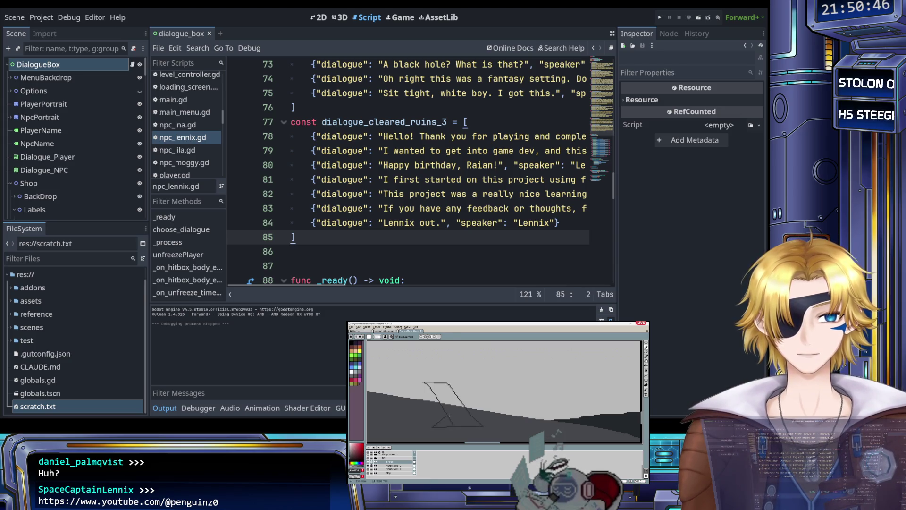
Step: Fill the tower outline and the ground area beneath it with solid dark grey
left_click(448, 415)
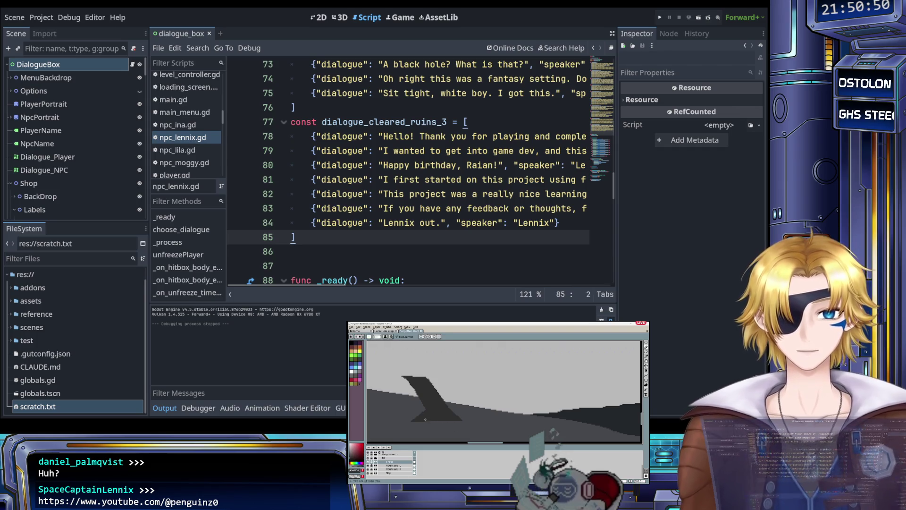
left_click_drag(437, 423, 475, 433)
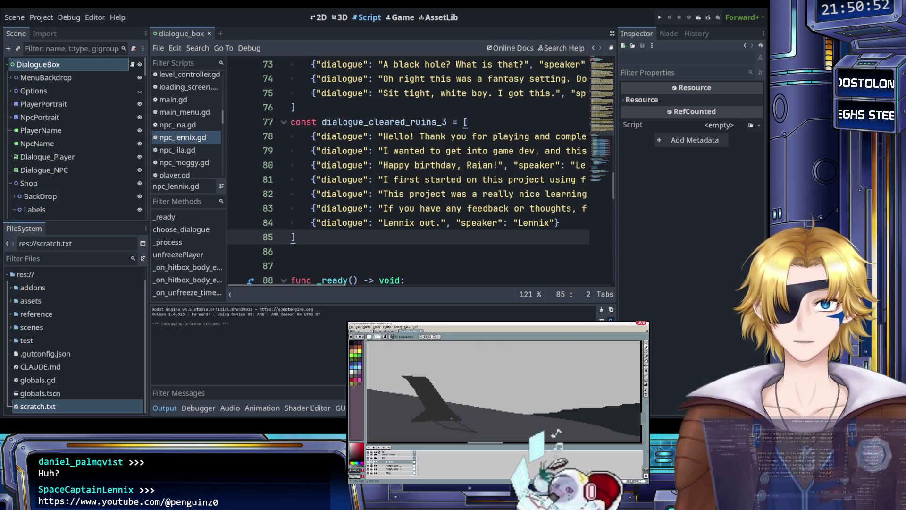
scroll(451, 418, "up", 2)
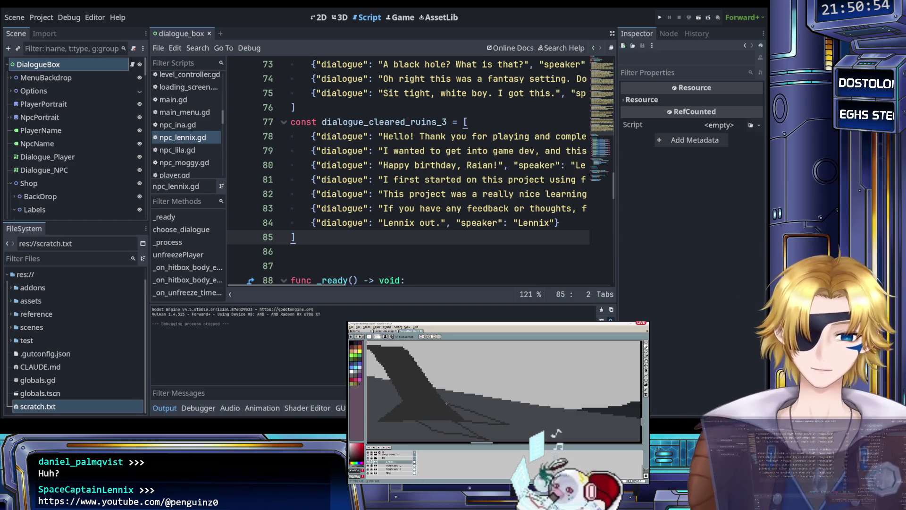
key("g")
left_click(441, 423)
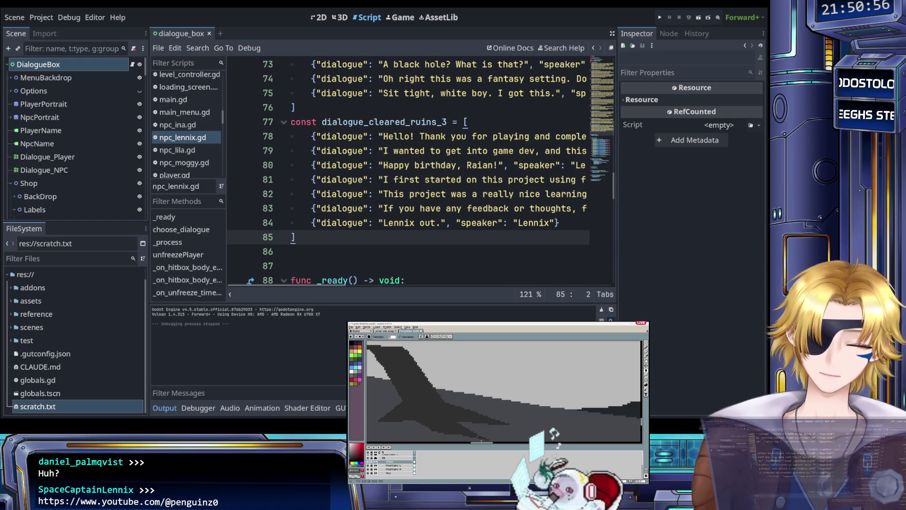
scroll(438, 410, "down", 2)
left_click(439, 416)
Step: Brush over the slanted shape, fill the tower solid dark, and undo the extra spire line
key("b")
mouse_move(439, 409)
left_mouse_down()
mouse_move(418, 392)
mouse_move(460, 416)
mouse_move(464, 403)
left_mouse_up()
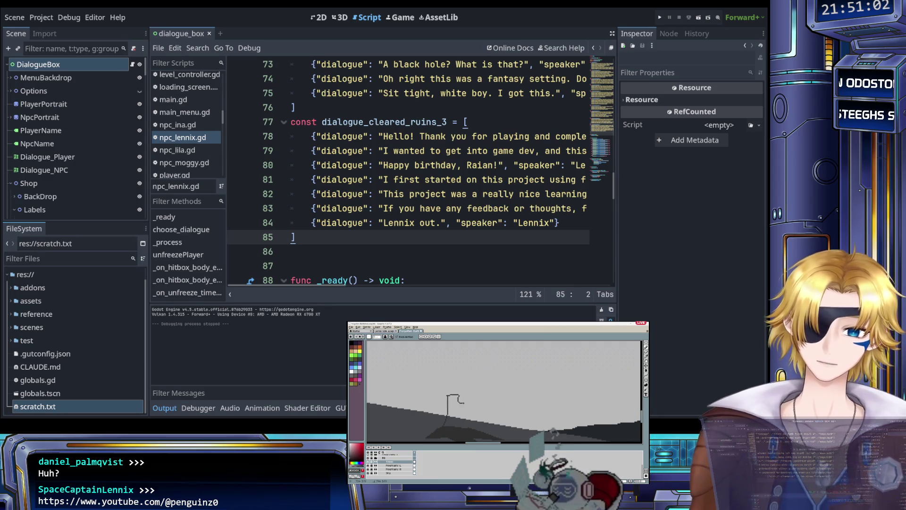
left_click(462, 423)
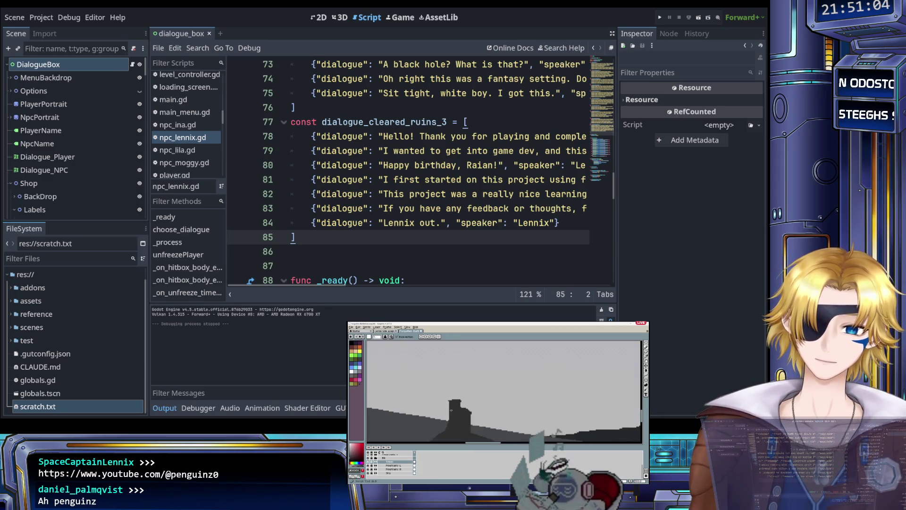
left_click_drag(450, 401, 450, 385)
key("ctrl+z")
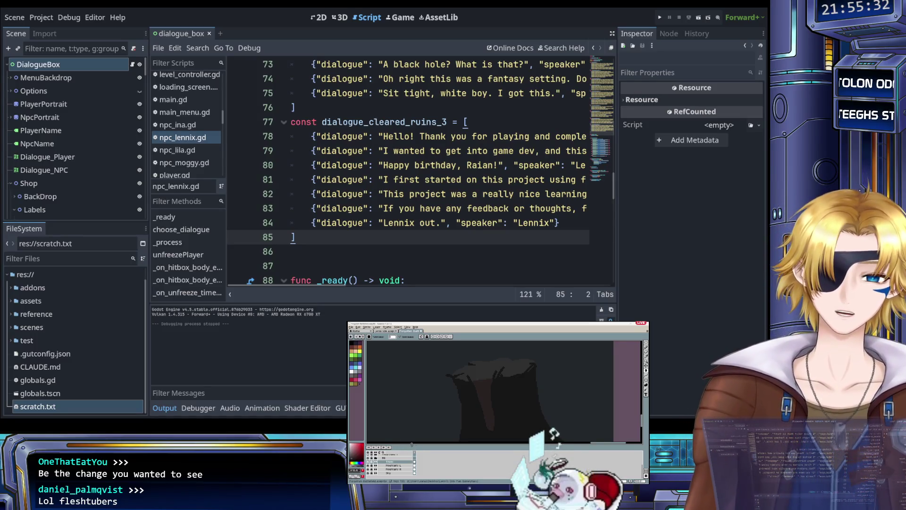
Step: Zoom around the landscape canvas and switch to the eyedropper to sample a colour
scroll(472, 419, "down", 2)
scroll(472, 418, "up", 2)
key("i")
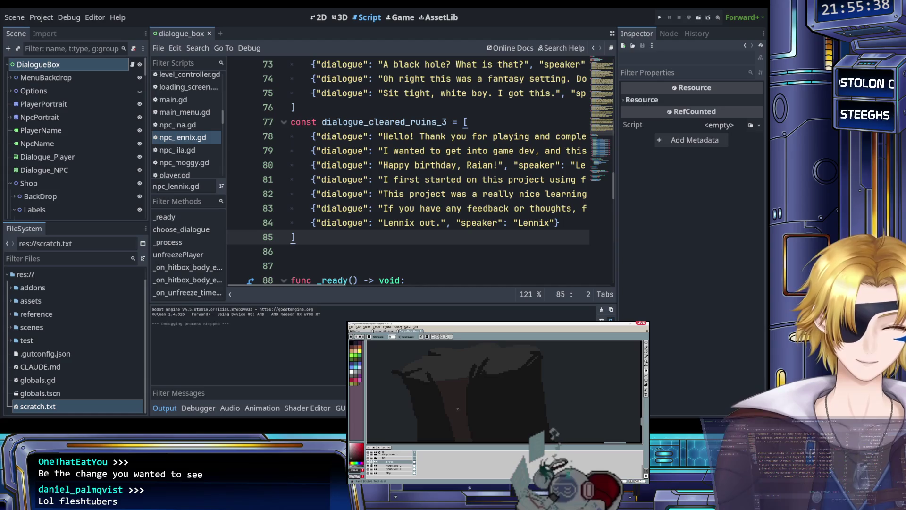
scroll(453, 399, "down", 2)
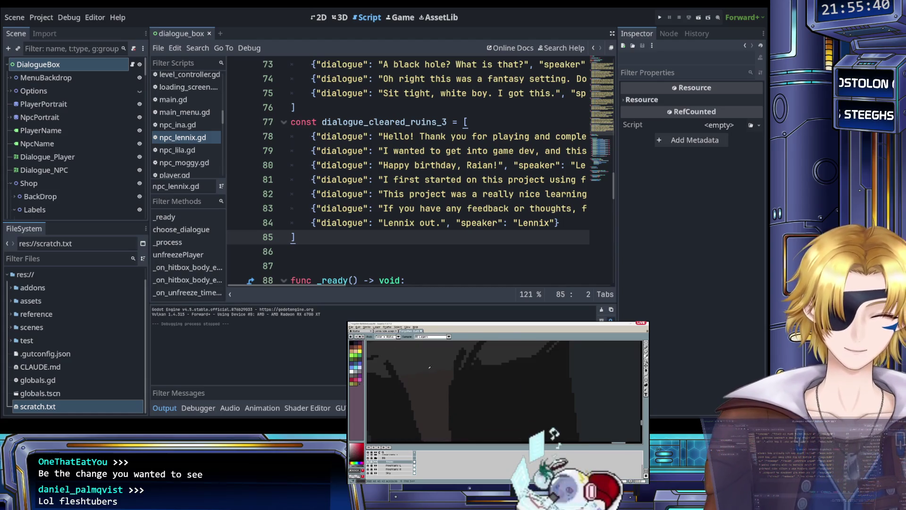
scroll(452, 372, "up", 2)
Step: Place the caret on empty line 86 of the dialogue script and scroll through it
left_click(392, 253)
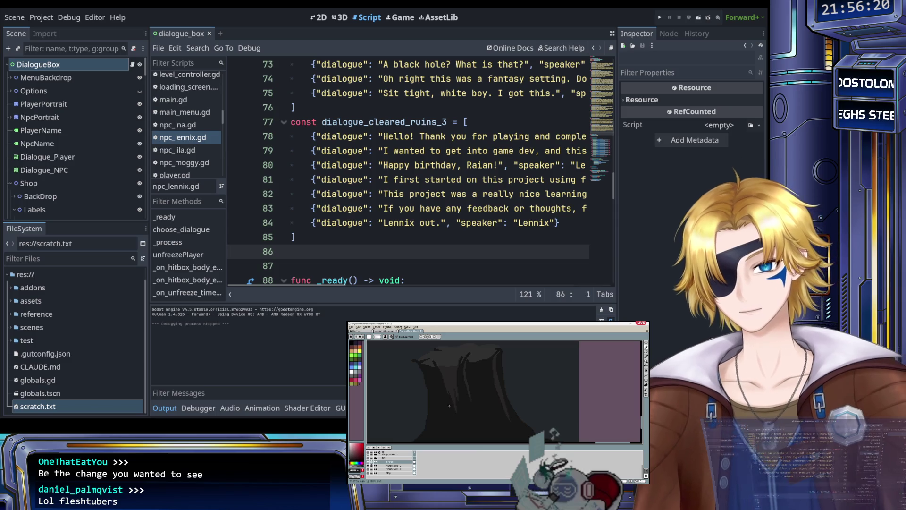
scroll(449, 412, "down", 2)
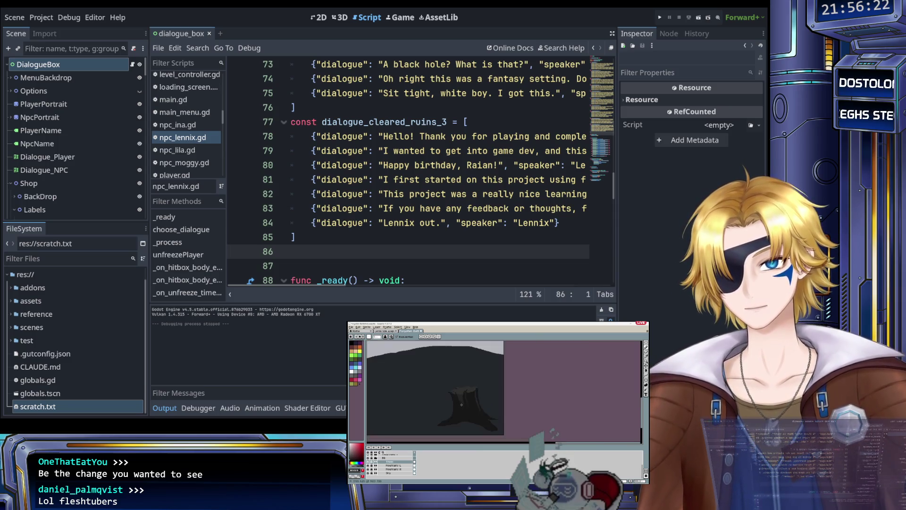
scroll(486, 415, "up", 1)
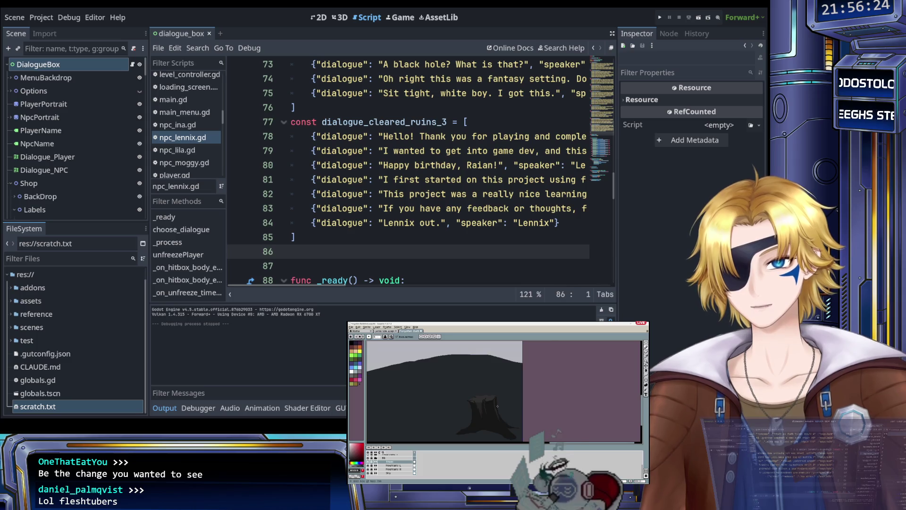
scroll(496, 407, "up", 2)
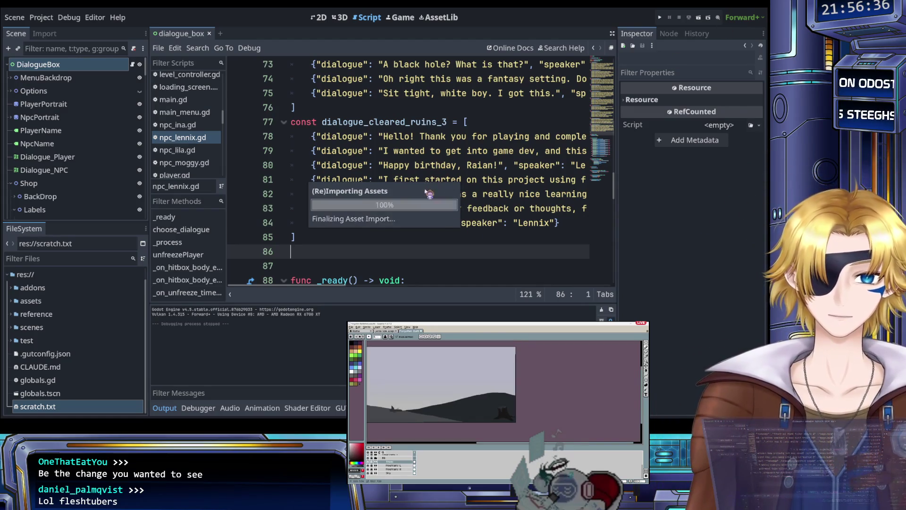
Step: Scroll the Filter Scripts list down and open ruins_3.gd in the script editor
left_click(352, 151)
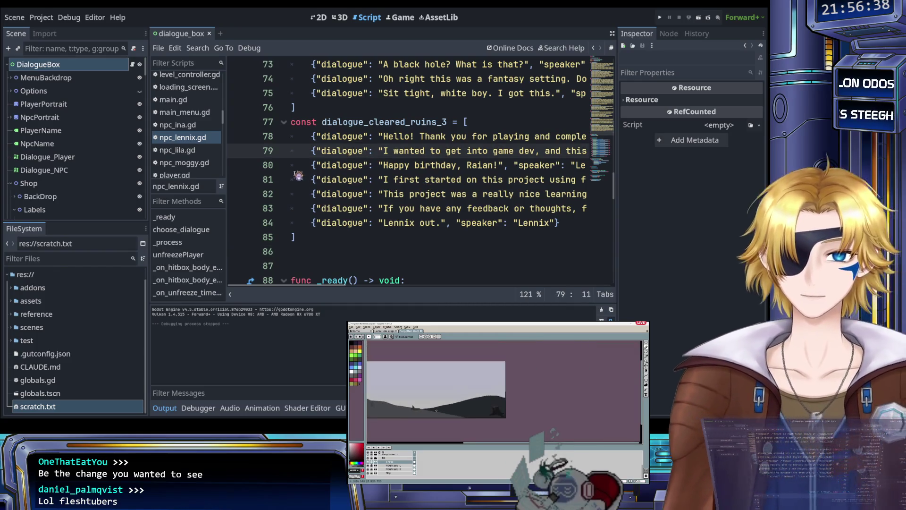
scroll(196, 142, "up", 5)
scroll(195, 142, "up", 5)
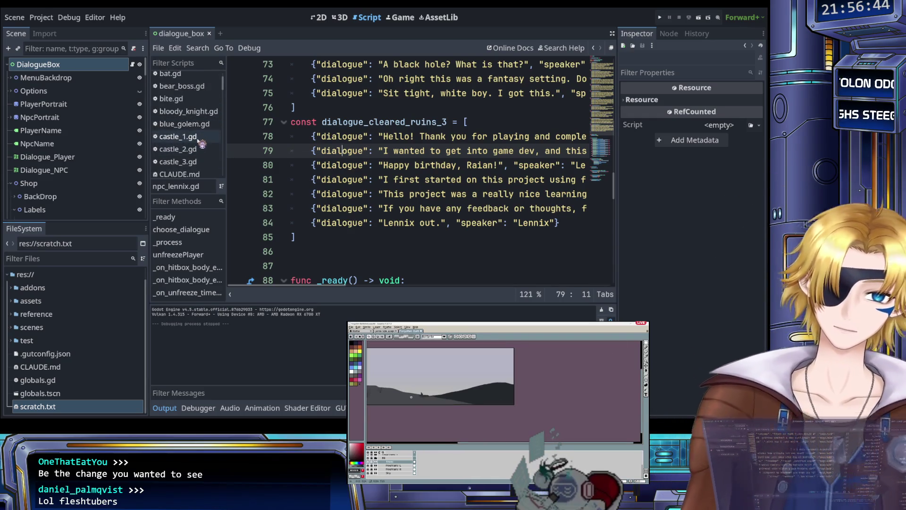
scroll(201, 141, "down", 5)
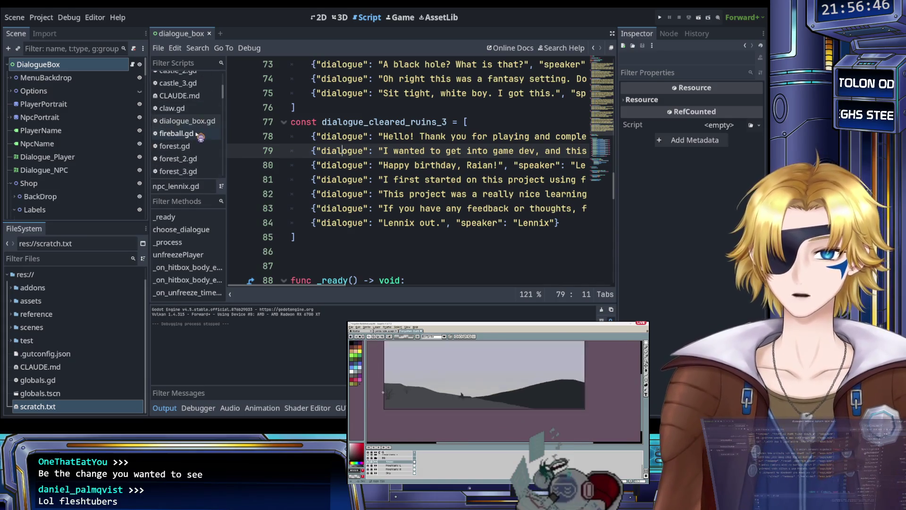
scroll(200, 137, "down", 8)
scroll(199, 136, "down", 5)
left_click(198, 146)
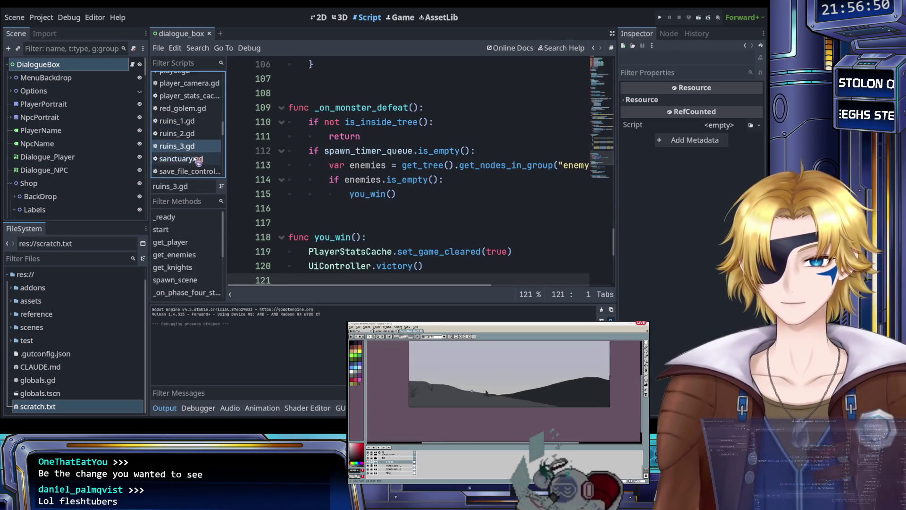
left_click(54, 258)
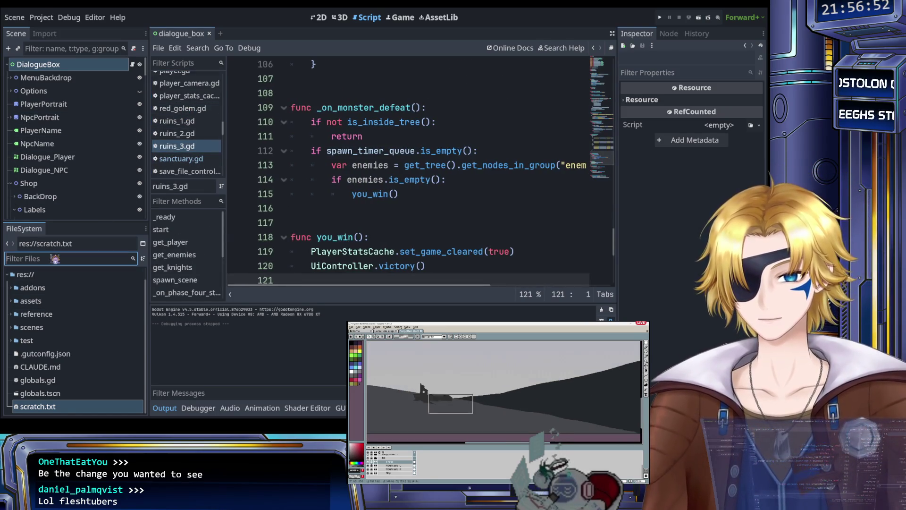
Step: Filter the FileSystem for 'ruins' and open the ruins_3 scene
type("ruins")
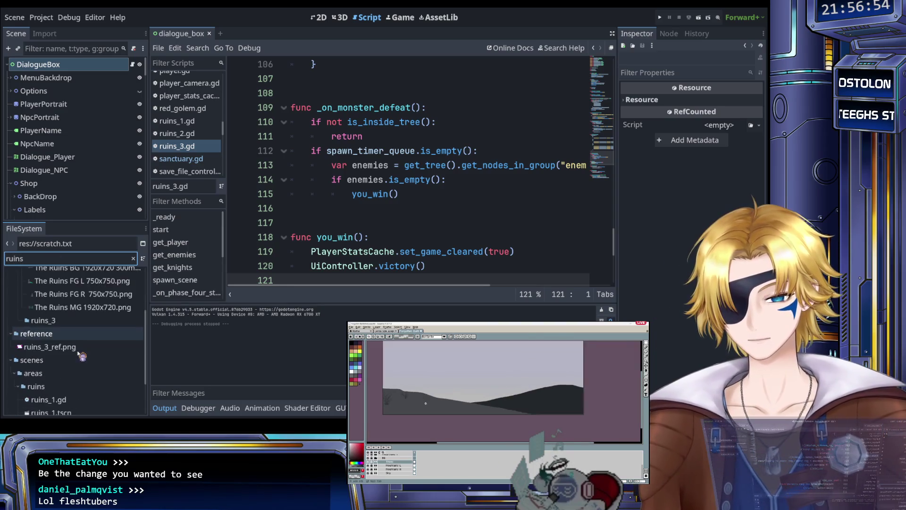
scroll(81, 357, "down", 3)
left_click(73, 394)
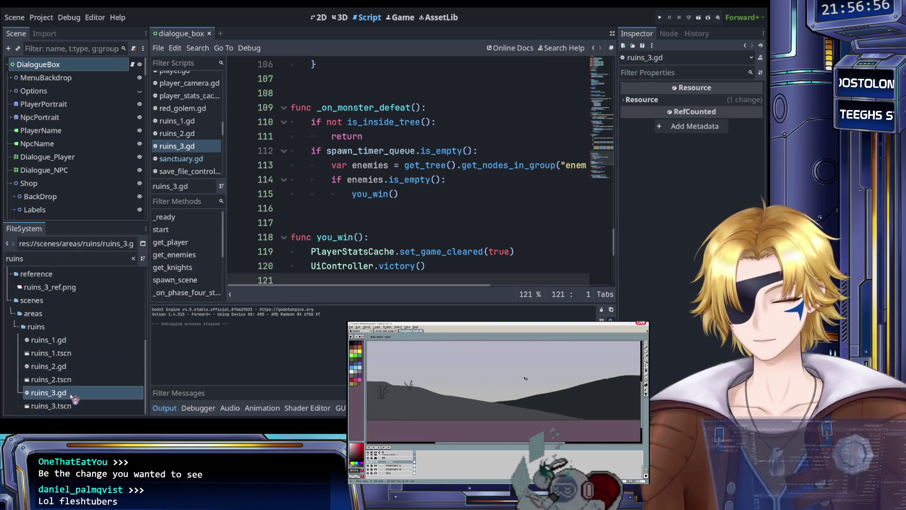
double_click(71, 406)
left_click(325, 94)
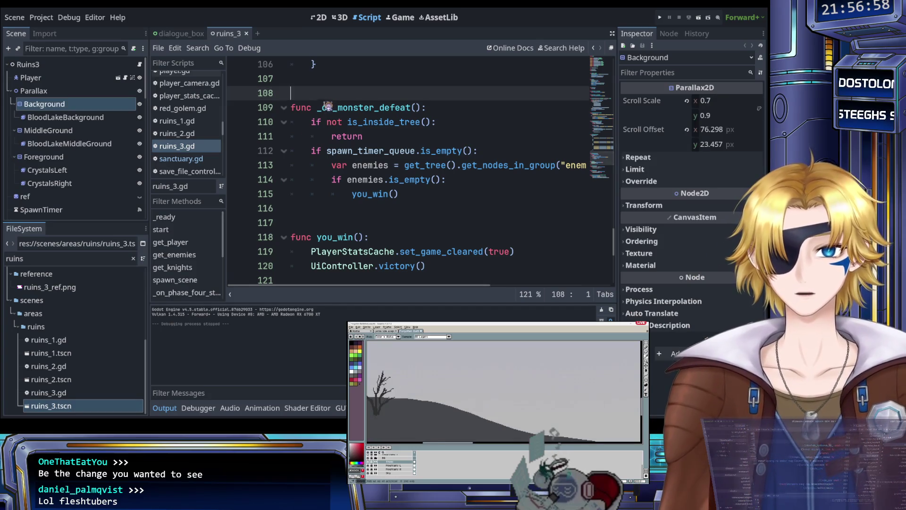
scroll(71, 141, "down", 2)
scroll(48, 118, "up", 2)
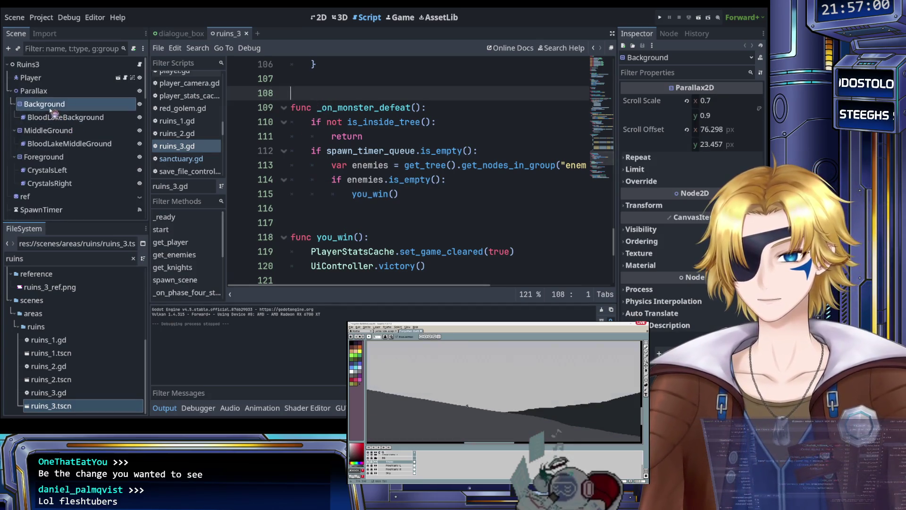
Step: Delete the ref reference sprite from ruins_3, save the scene, and open ruins_2.gd
left_click(13, 91)
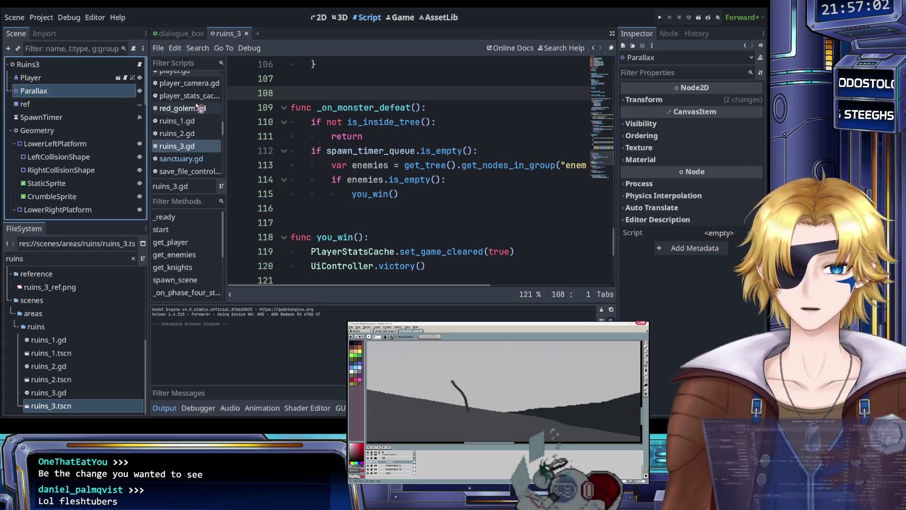
left_click(77, 105)
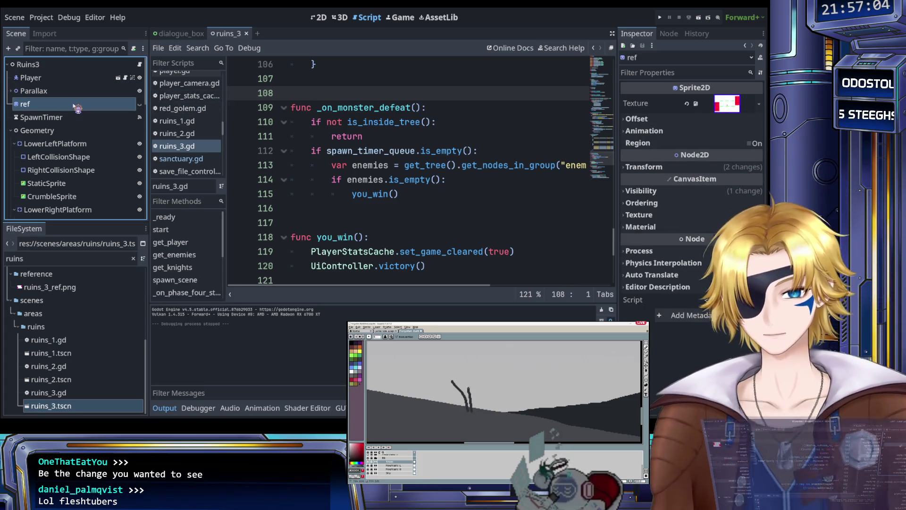
key("Delete")
key("ctrl+s")
scroll(76, 106, "down", 8)
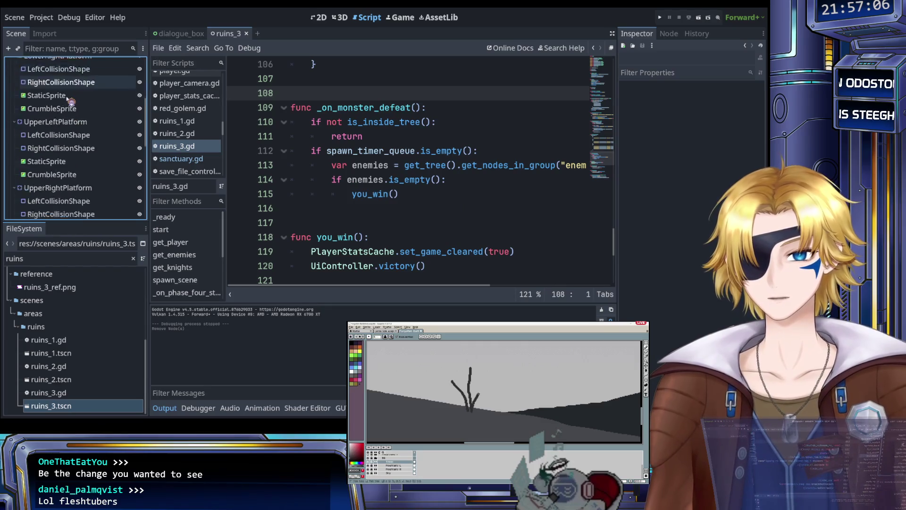
scroll(73, 103, "up", 10)
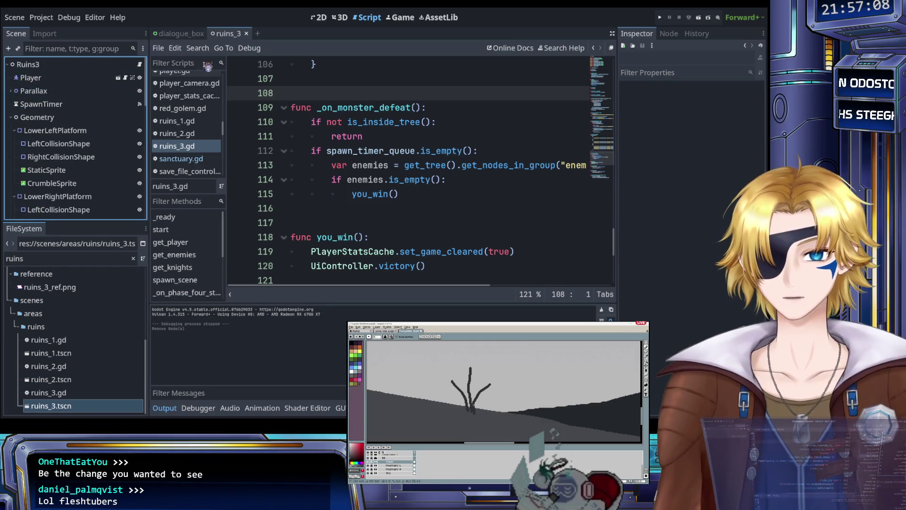
left_click(191, 134)
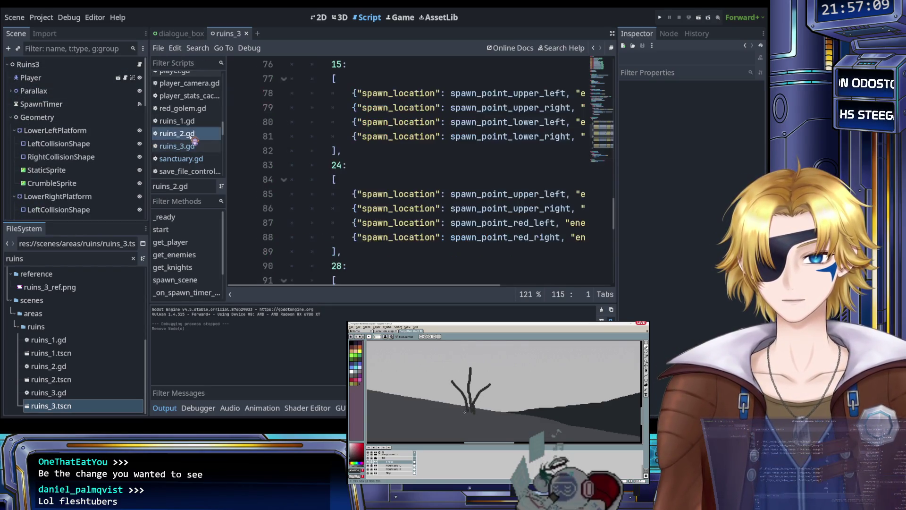
Step: Open the ruins_2 scene and select its existing Parallax node
left_click(70, 383)
double_click(70, 380)
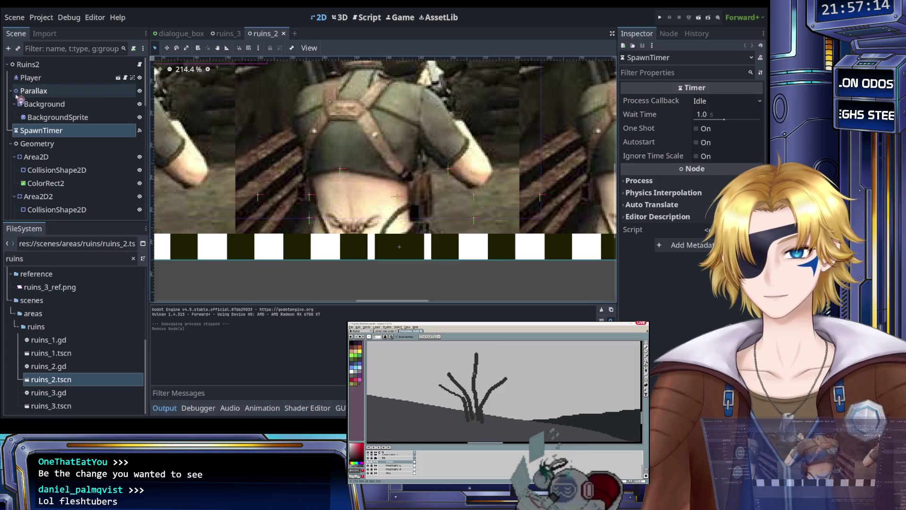
left_click(140, 91)
left_click(140, 91)
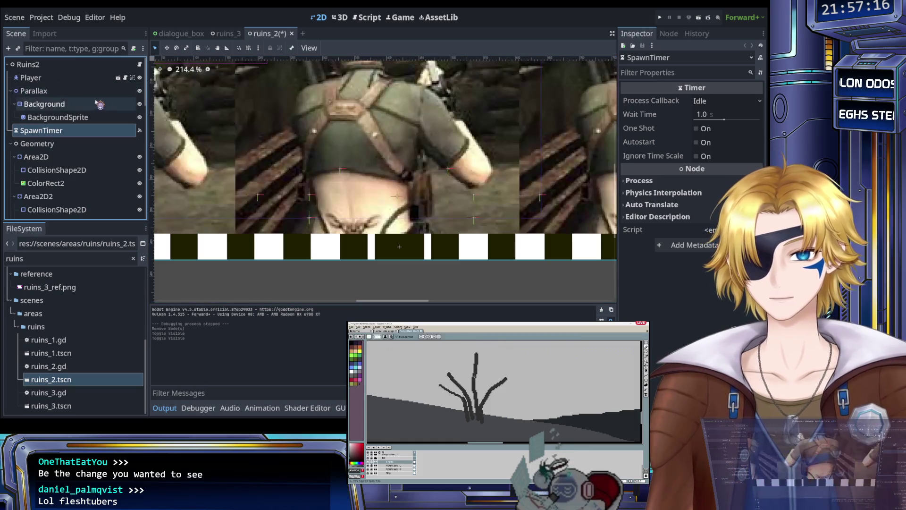
left_click(36, 91)
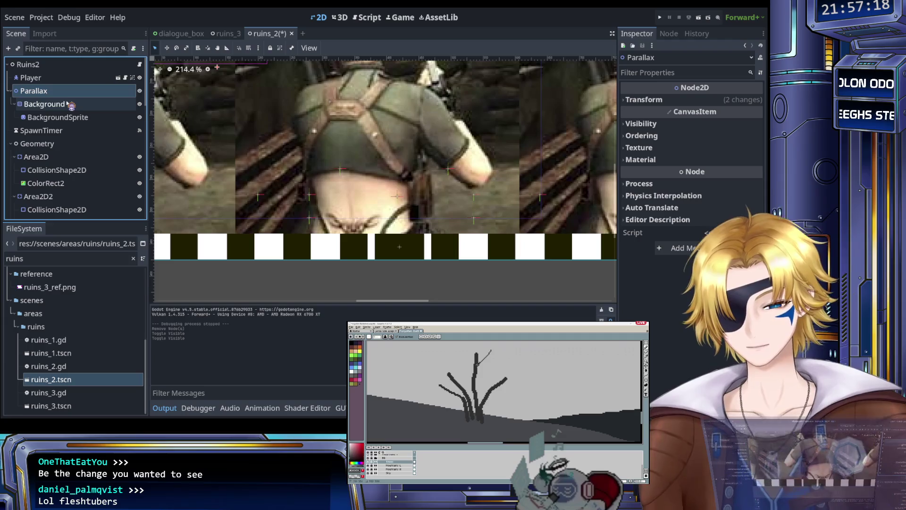
left_click(10, 90)
left_click(42, 78)
left_click(45, 91)
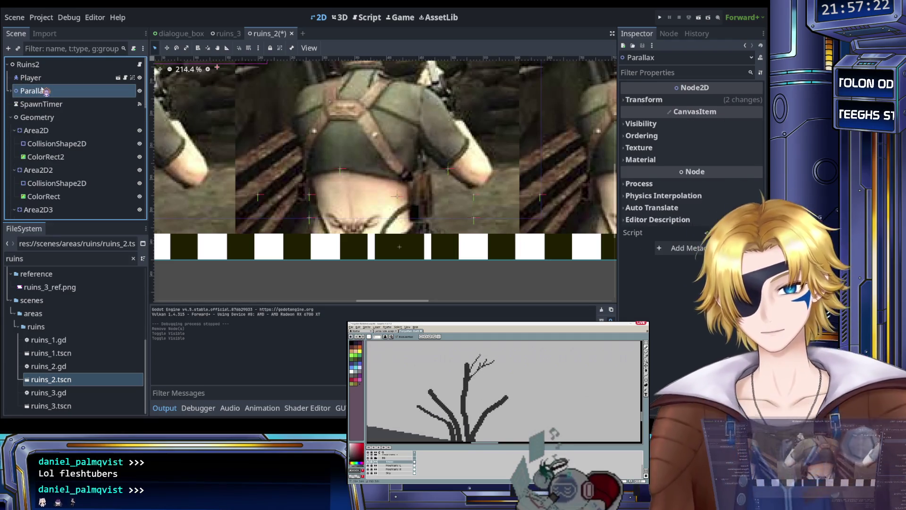
Step: Delete the old Parallax, paste the blood-lake Parallax into Ruins2, and move it up the tree
key("Delete")
key("ctrl+v")
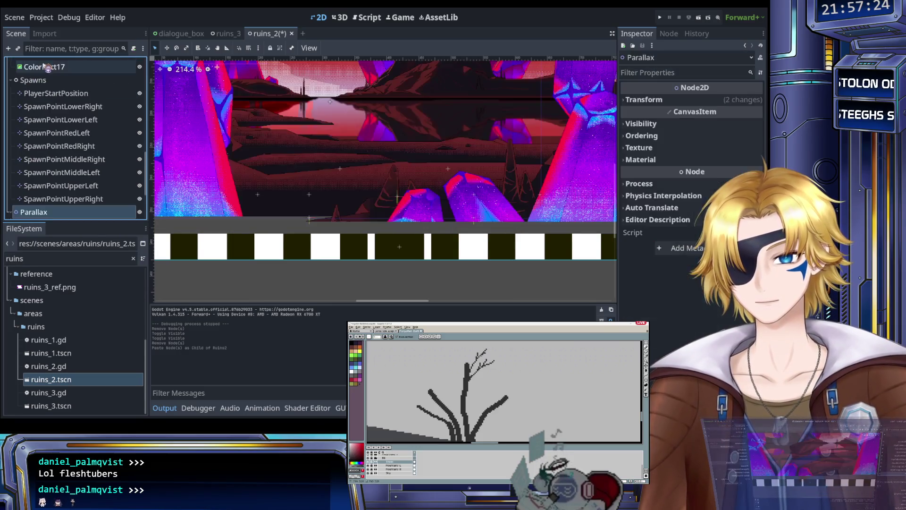
mouse_move(46, 214)
left_mouse_down()
mouse_move(52, 75)
mouse_move(56, 136)
mouse_move(50, 90)
mouse_move(52, 104)
mouse_move(47, 91)
mouse_move(44, 99)
left_mouse_up()
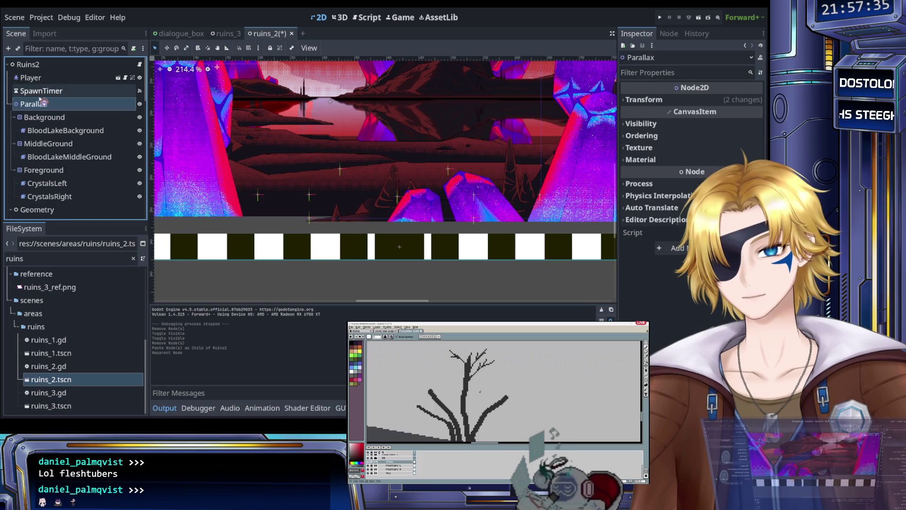
Step: Place Parallax between SpawnTimer and Geometry and centre the lake scene in the viewport
left_click(12, 104)
scroll(287, 203, "down", 5)
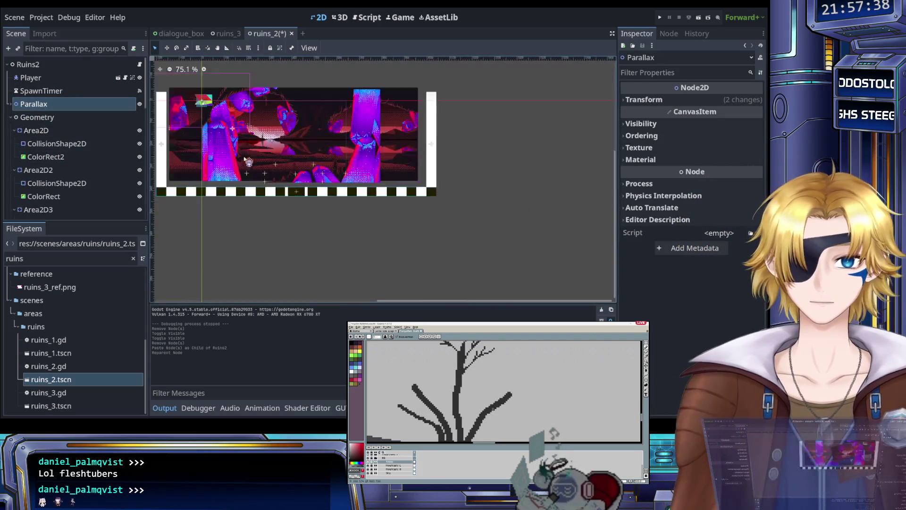
scroll(283, 200, "up", 3)
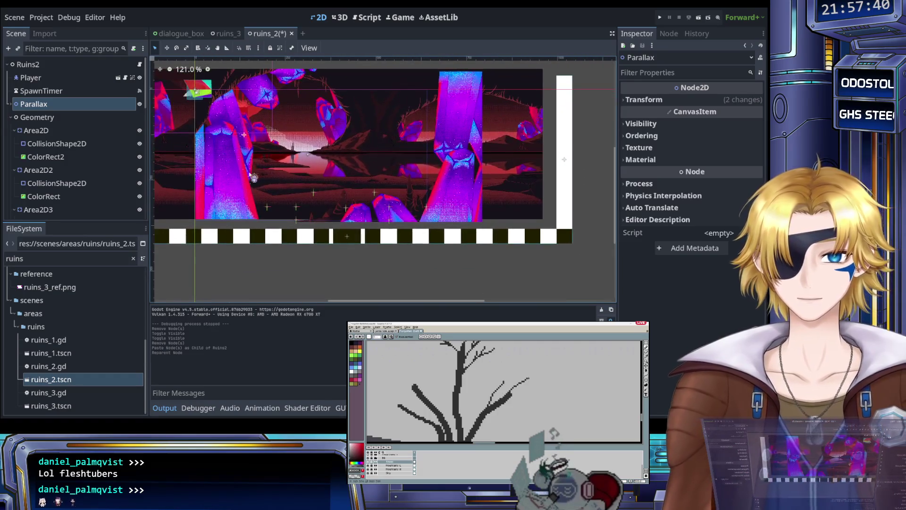
left_click_drag(227, 175, 244, 191)
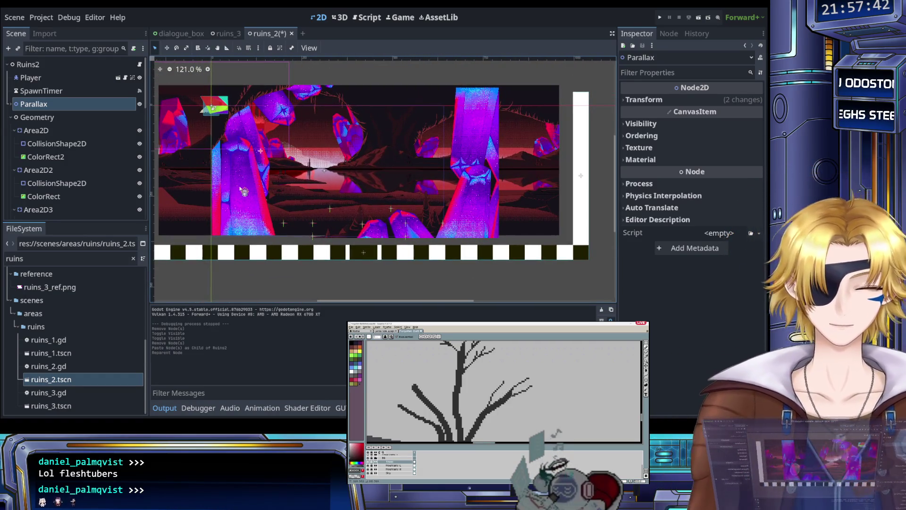
scroll(243, 191, "up", 2)
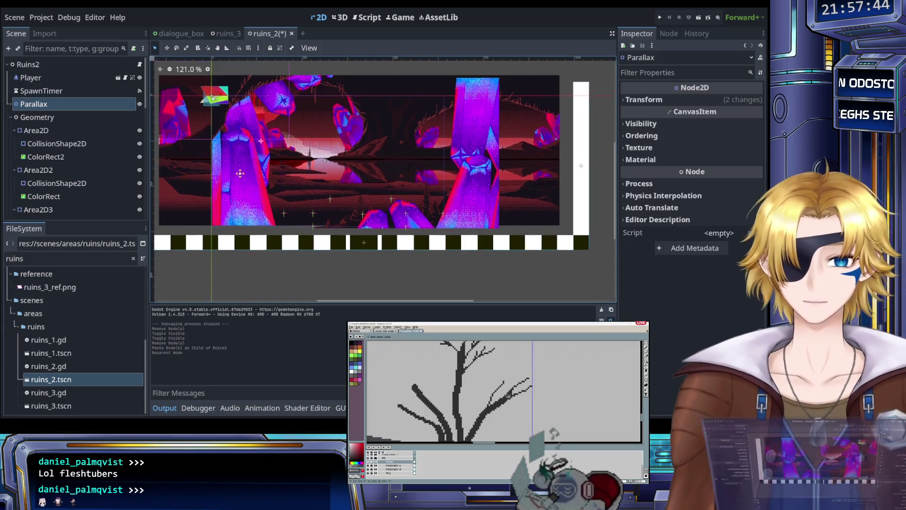
Step: Revert BloodLakeBackground's Sprite Frames in the Inspector to clear its lake frames
left_click(10, 104)
left_click(73, 132)
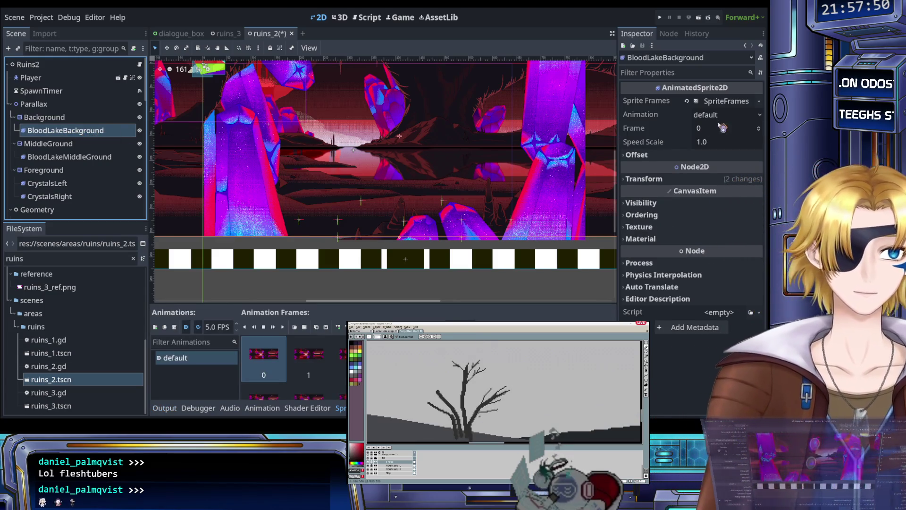
left_click(688, 101)
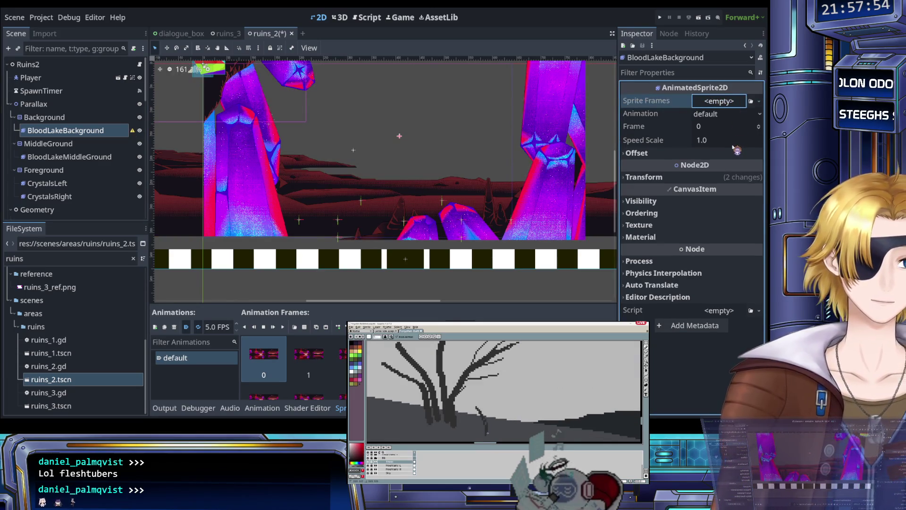
mouse_move(307, 371)
left_mouse_down()
mouse_move(263, 362)
mouse_move(304, 376)
mouse_move(274, 295)
mouse_move(132, 158)
mouse_move(101, 163)
left_mouse_up()
scroll(283, 373, "down", 3)
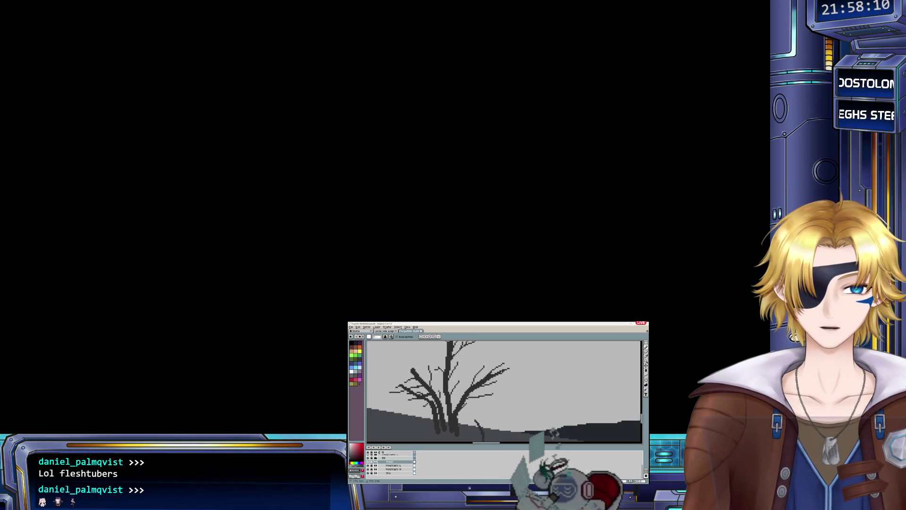
Step: Reopen the Platformer Fan Game project from the Project Manager
key("m")
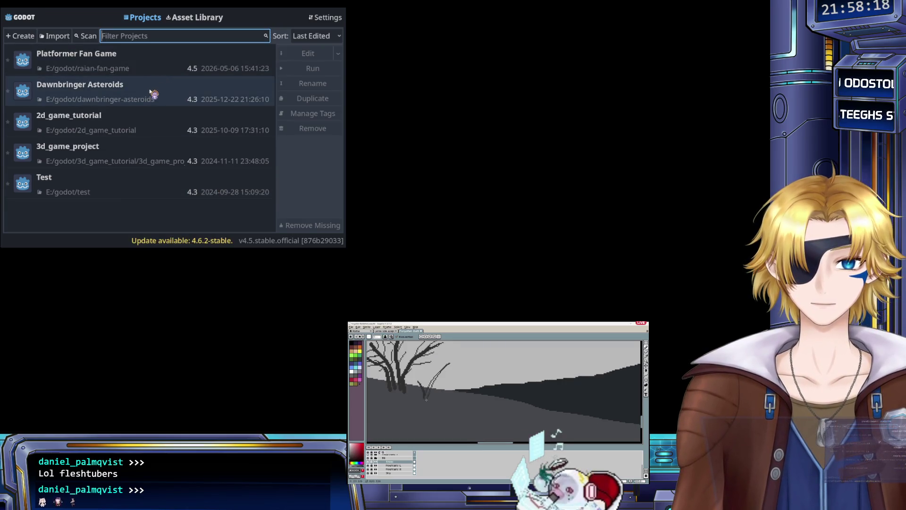
double_click(125, 66)
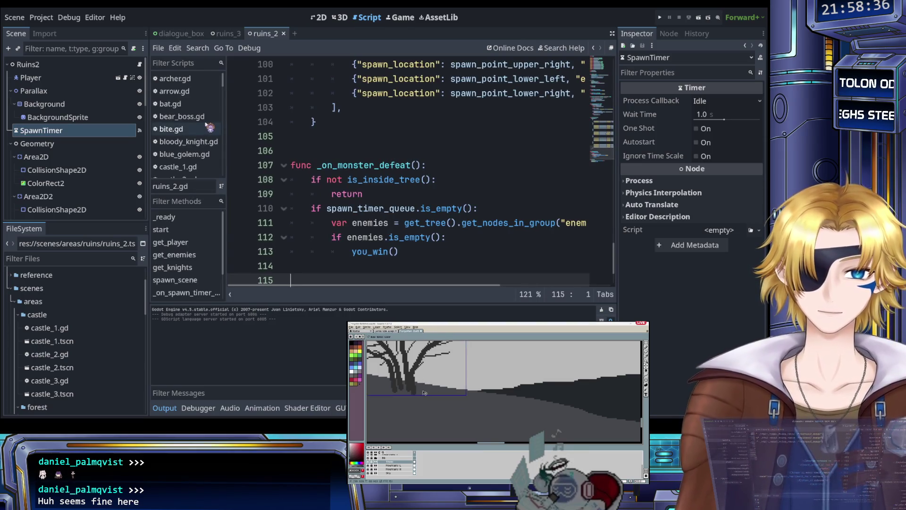
Step: Compare the ruins_3 and ruins_2 scenes in the 2D view, ending on ruins_2
left_click(340, 155)
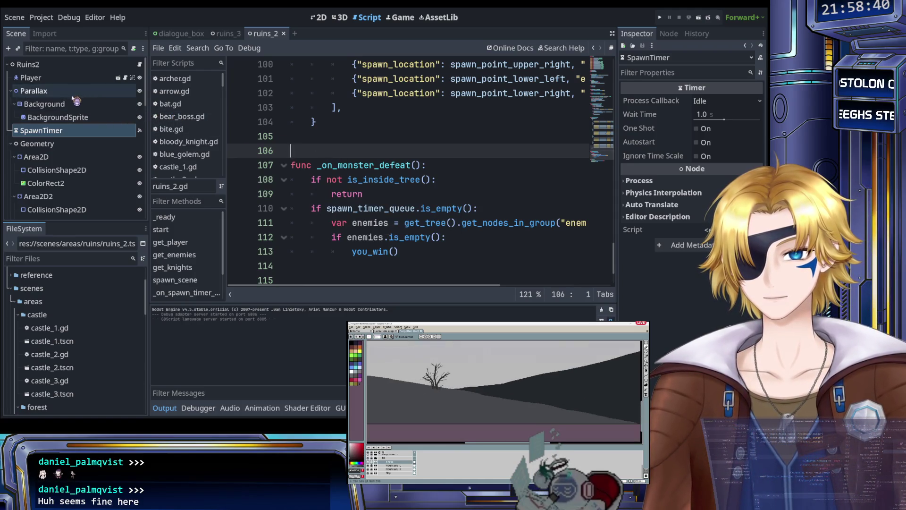
left_click(319, 17)
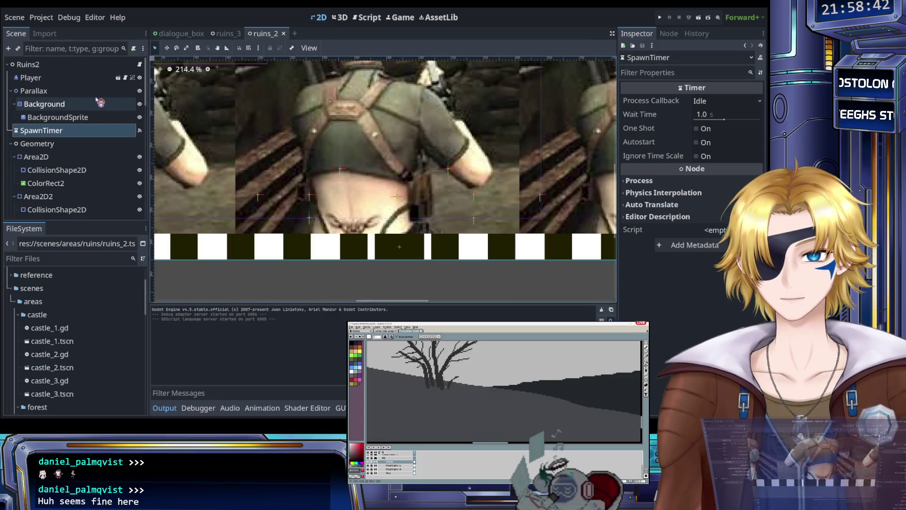
left_click(228, 36)
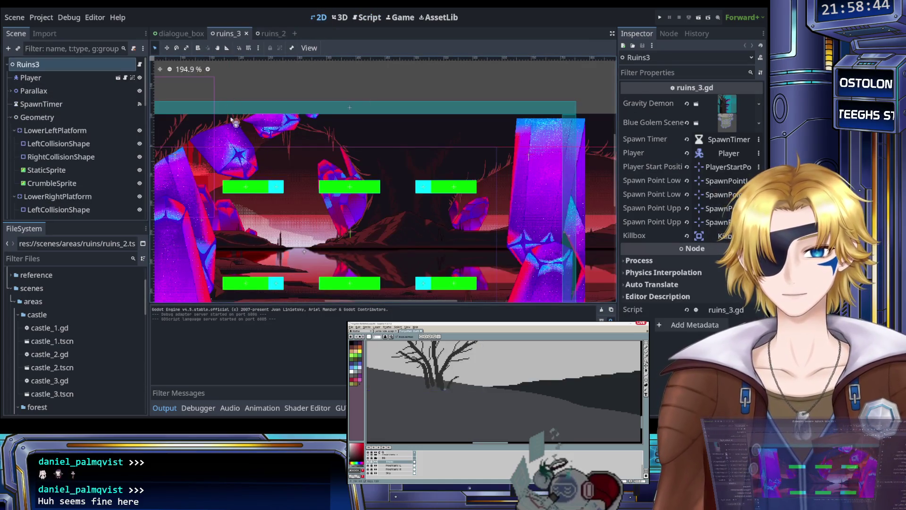
left_click(270, 34)
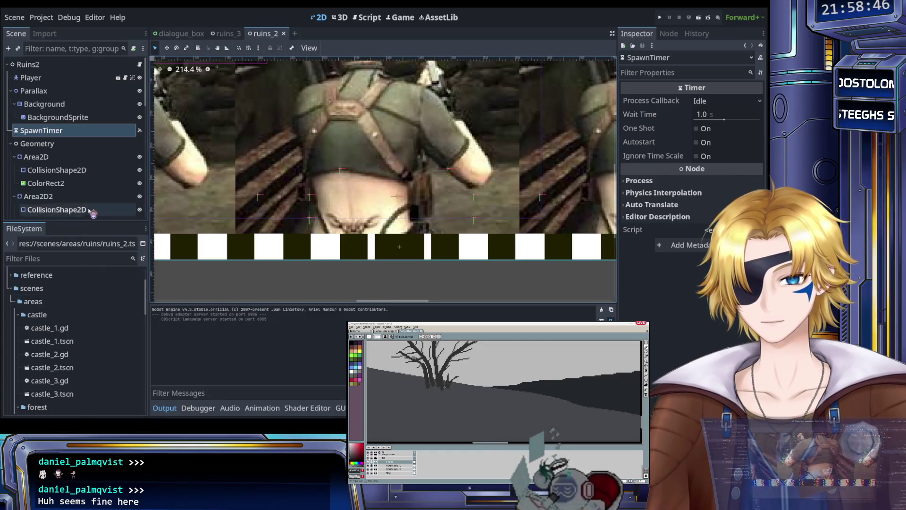
scroll(75, 311, "down", 4)
scroll(47, 283, "up", 2)
Step: Filter the FileSystem for 'lenn', open npc_lennix.gd, and save the scene
left_click(41, 259)
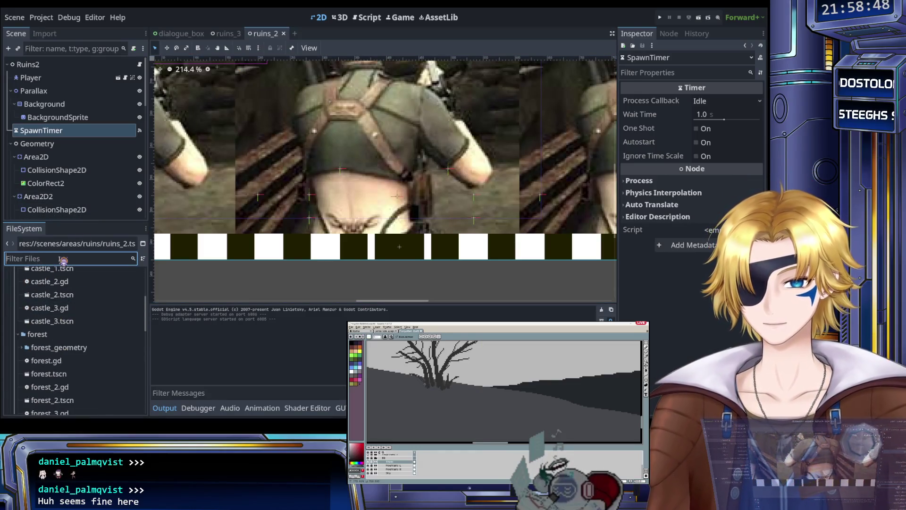
type("le")
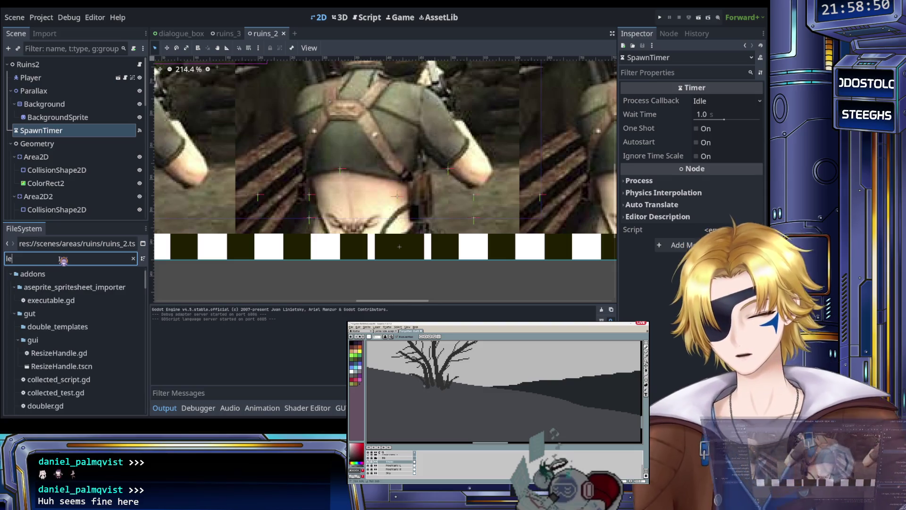
type("nn")
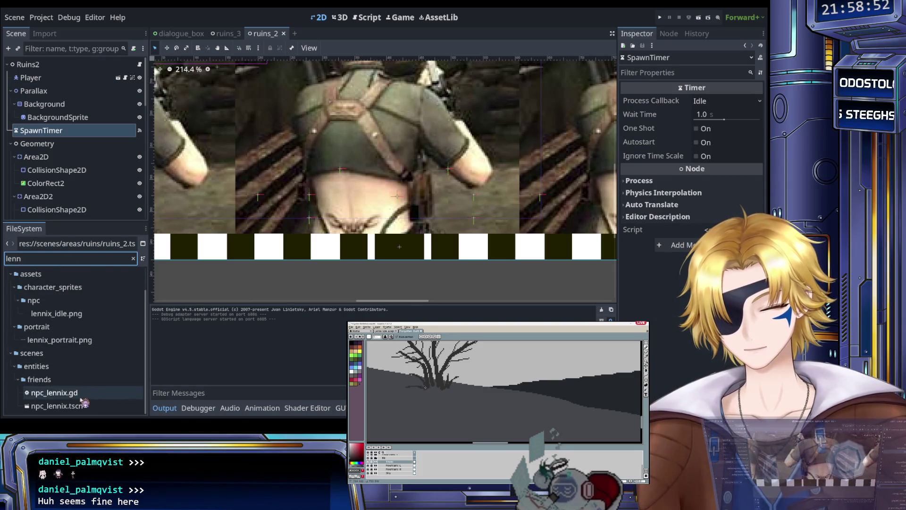
double_click(71, 393)
scroll(321, 221, "down", 2)
key("ctrl+s")
scroll(325, 222, "up", 1)
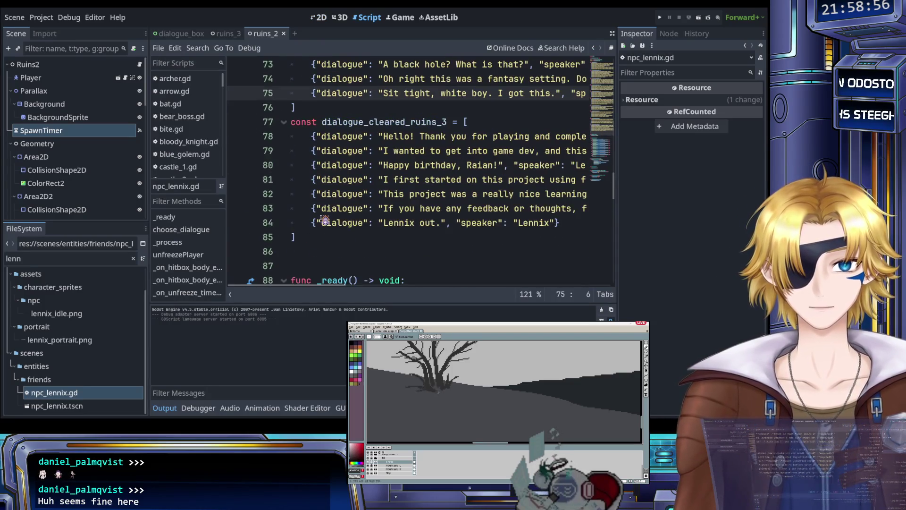
scroll(70, 336, "up", 2)
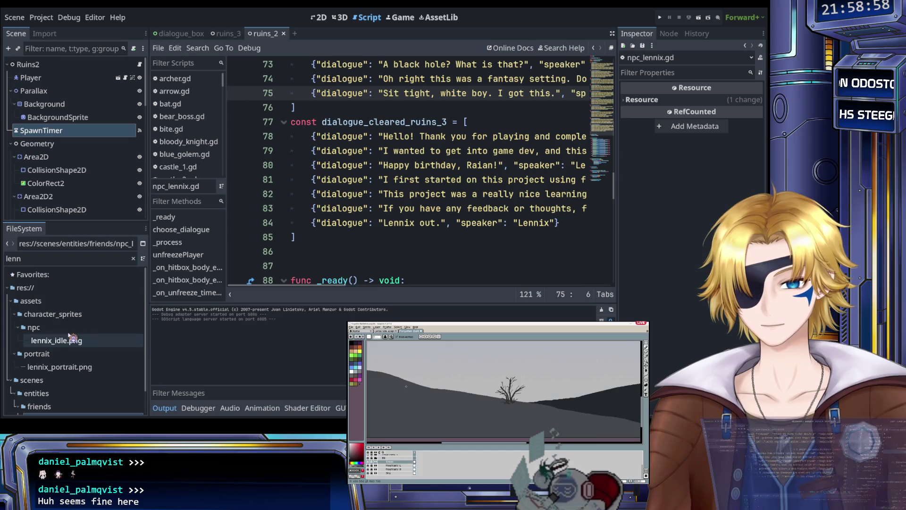
Step: Select the Parallax in ruins_3, then delete ruins_2's old Parallax node
left_click(234, 35)
left_click(269, 34)
left_click(227, 33)
left_click(98, 91)
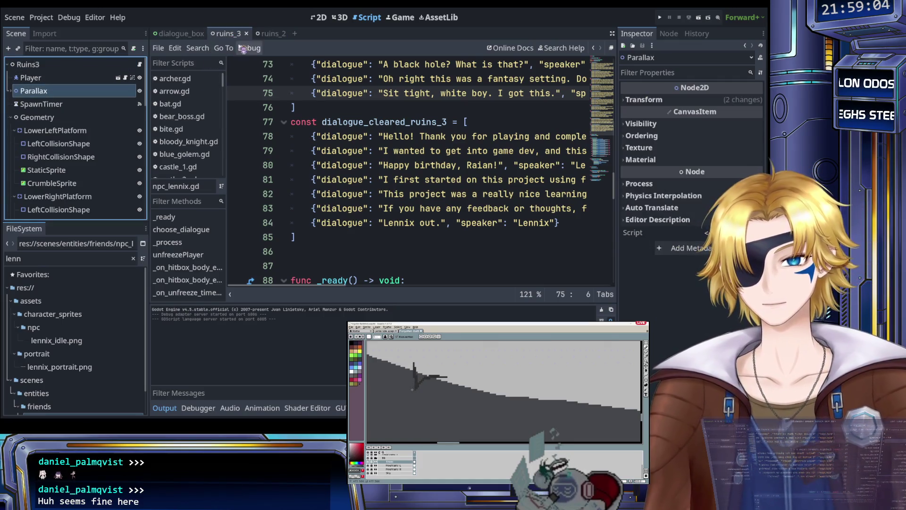
left_click(266, 33)
left_click(66, 91)
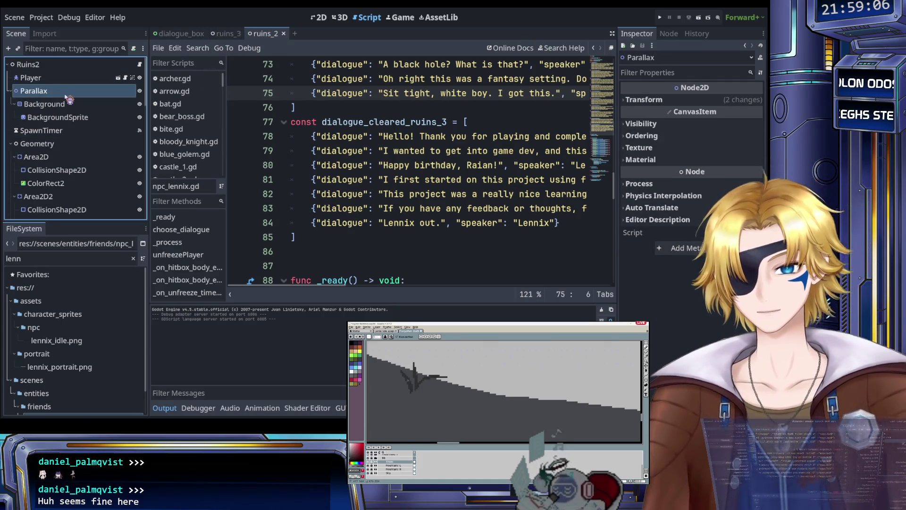
key("Delete")
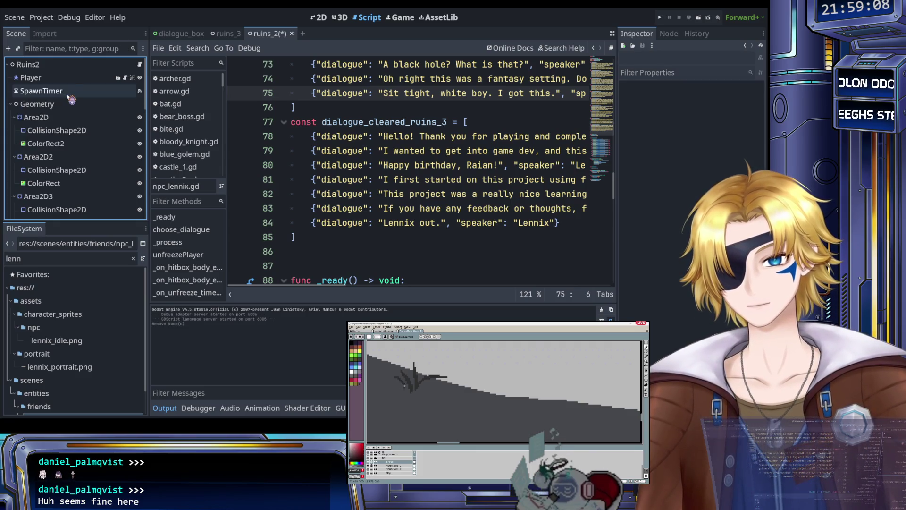
Step: Paste the Parallax into Ruins2 between SpawnTimer and Geometry and save ruins_2
left_click(28, 64)
key("ctrl+v")
left_click_drag(52, 218, 55, 100)
key("ctrl+s")
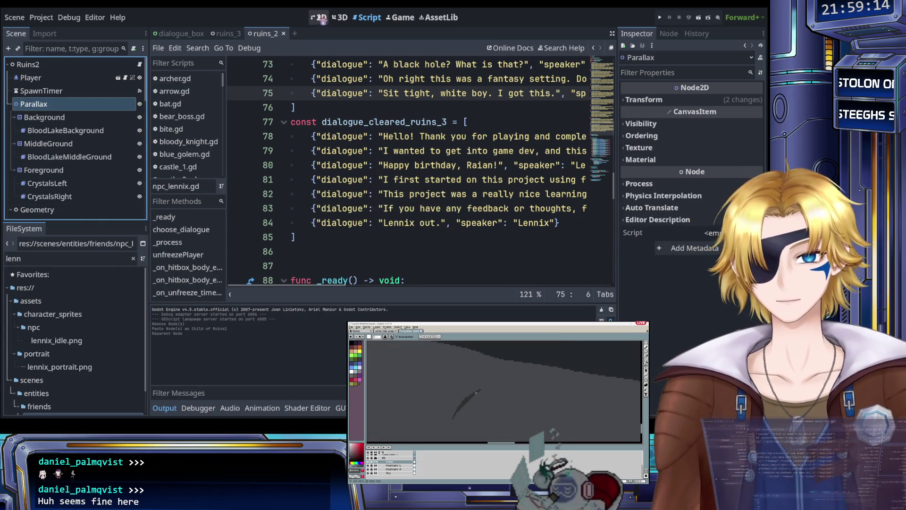
left_click(322, 19)
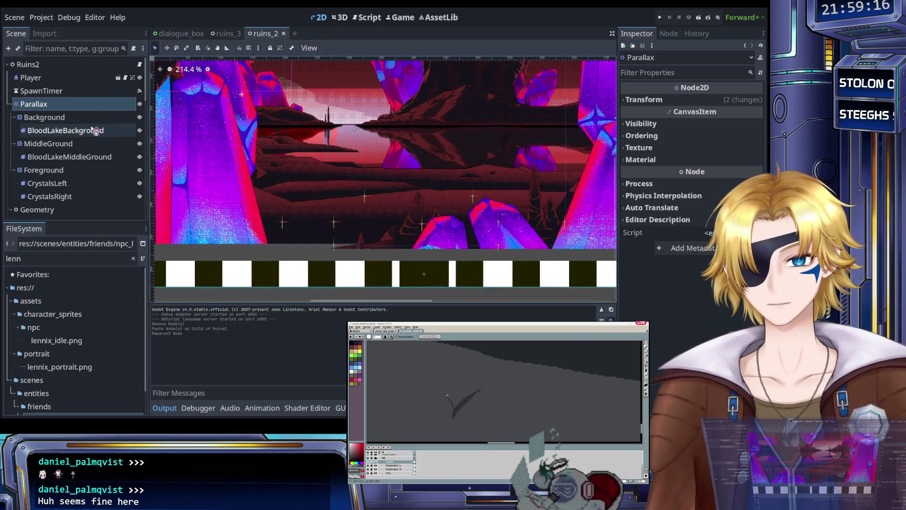
left_click(96, 131)
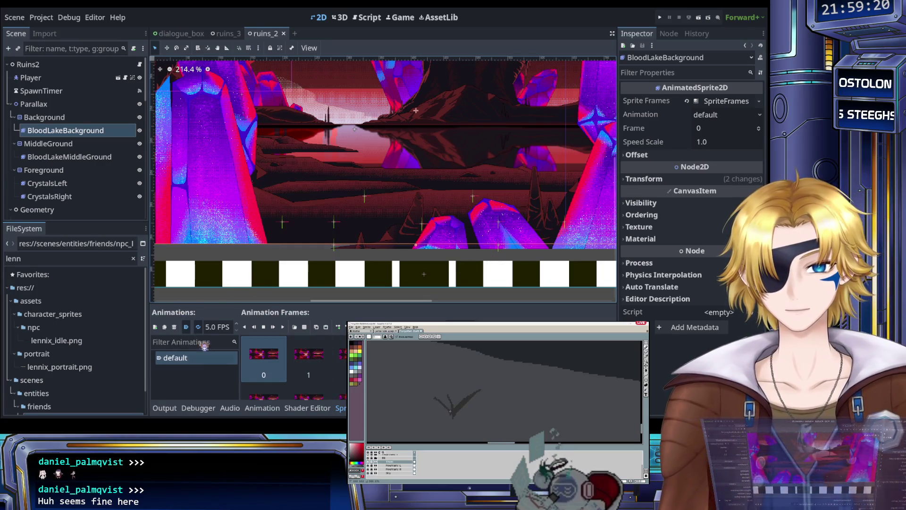
Step: Remove BloodLakeBackground's old lake frames and clear its Sprite Frames resource
scroll(264, 350, "down", 5)
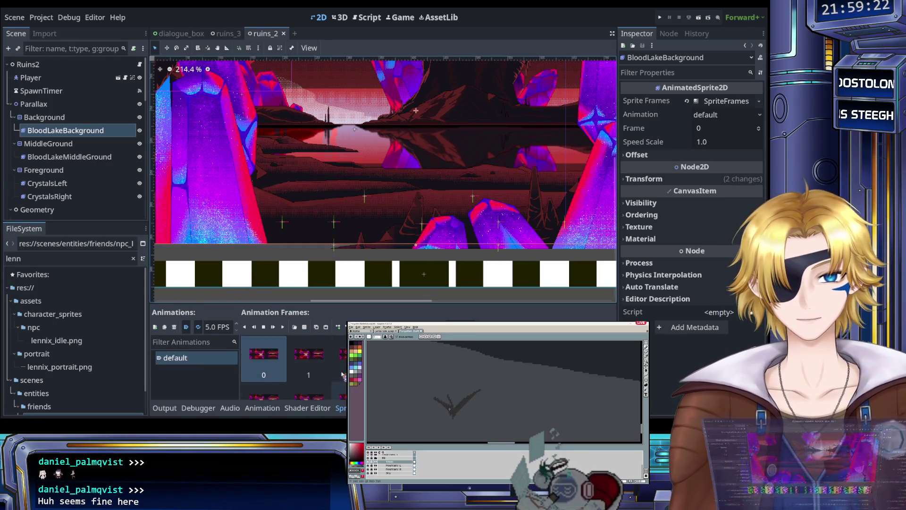
left_click_drag(405, 399, 424, 413)
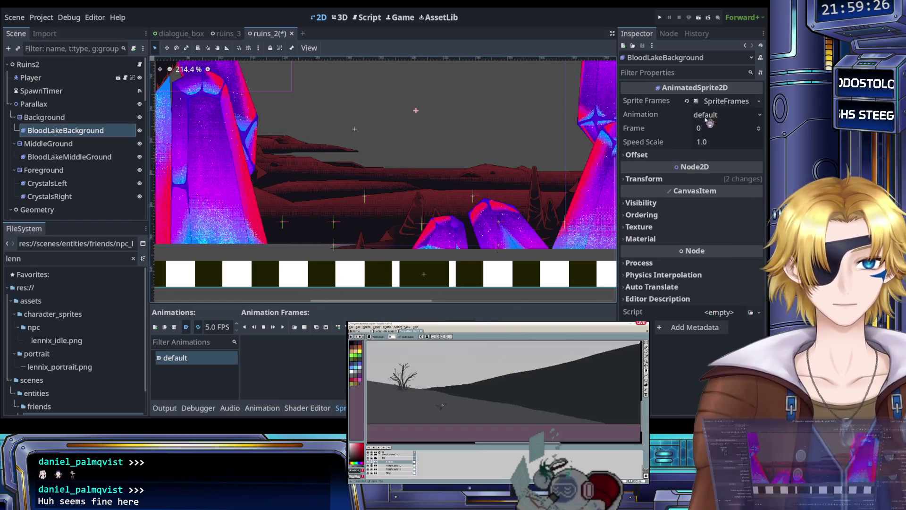
left_click(687, 101)
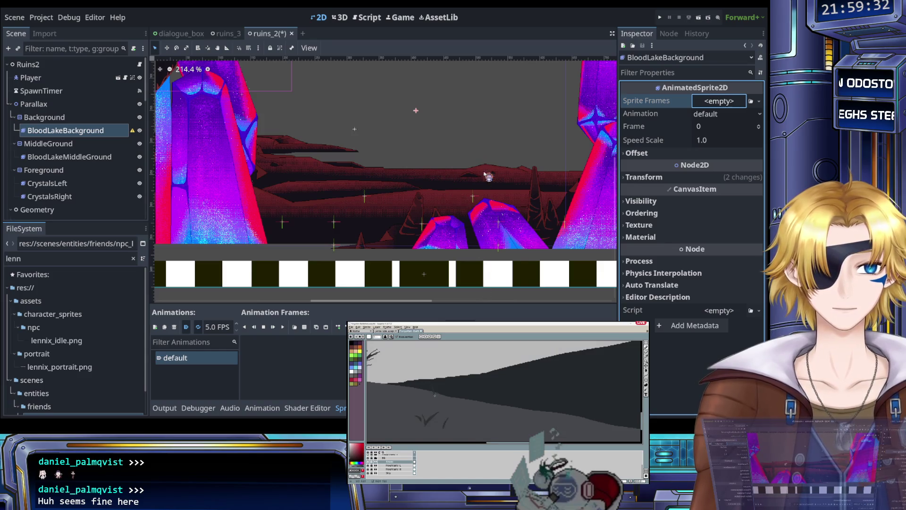
left_click(506, 118)
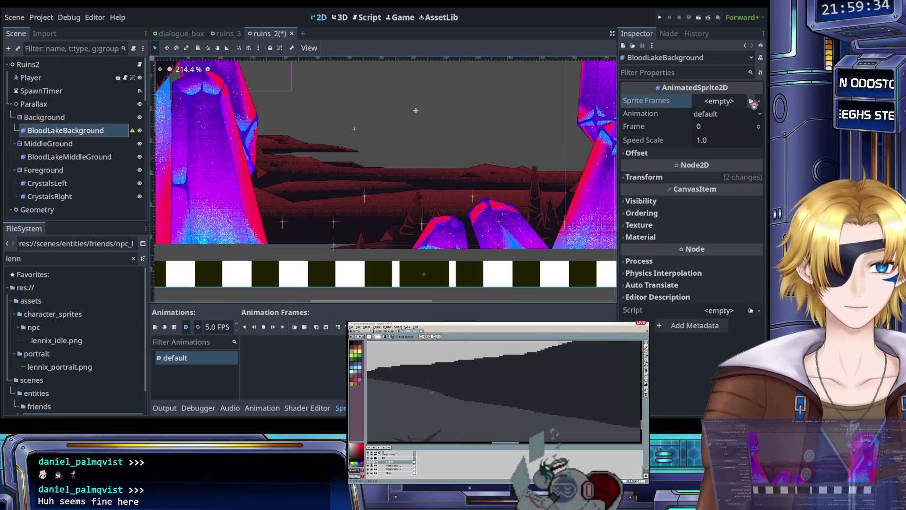
key("ctrl+z")
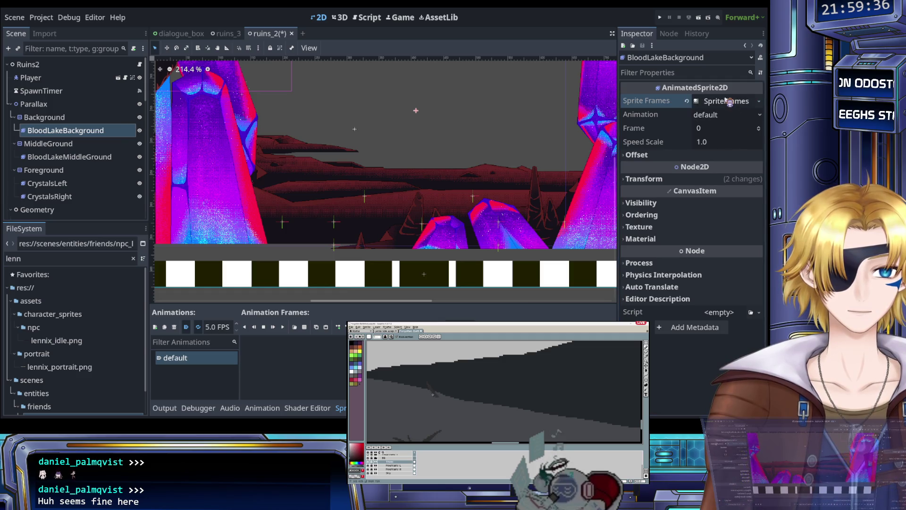
Step: Assign a new SpriteFrames resource and load a vine-covered ruins sprite sheet on a 4×4 grid
left_click(565, 176)
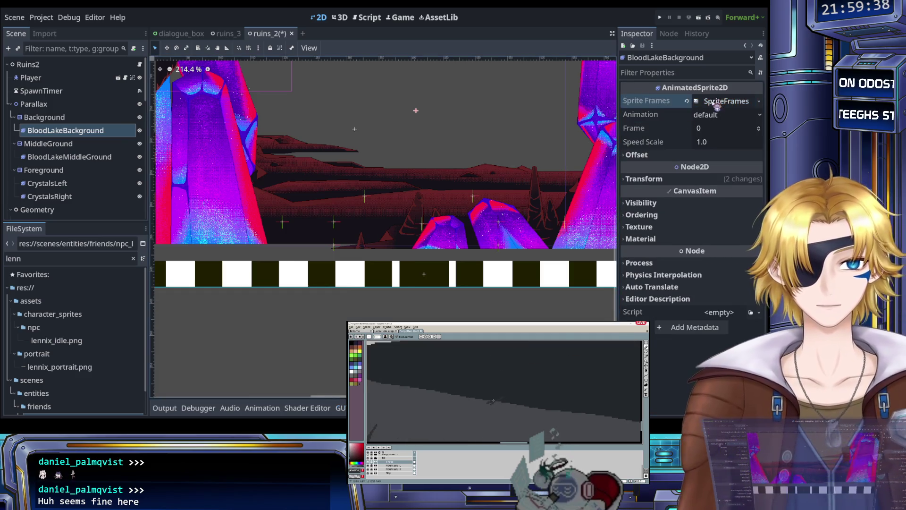
left_click(717, 104)
left_click(304, 326)
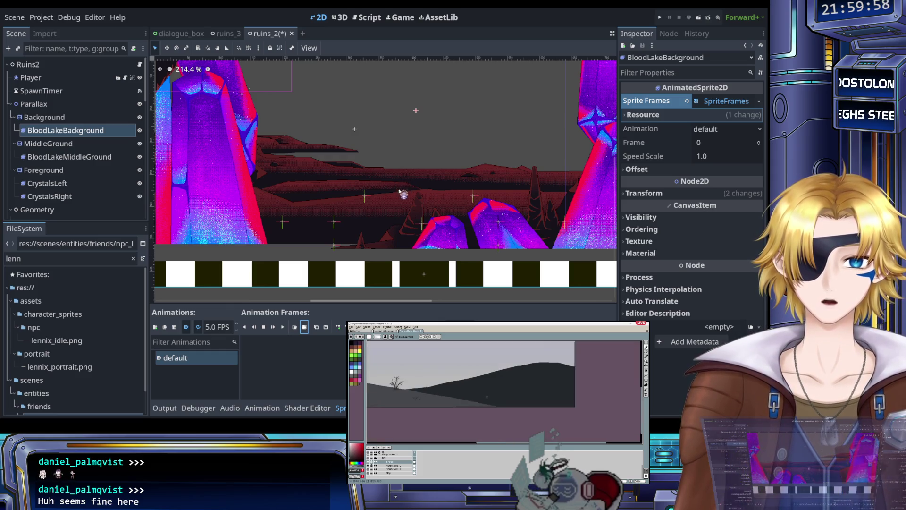
left_click(338, 326)
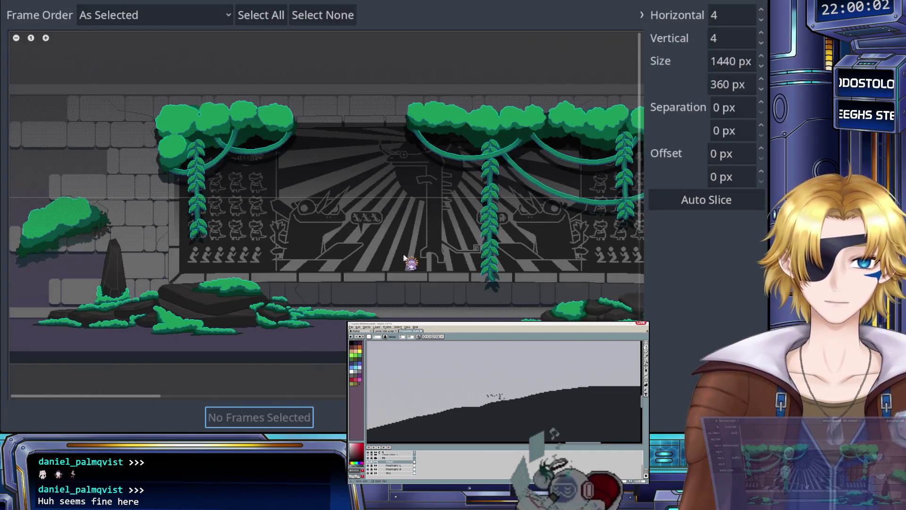
Step: Slice the ruins sprite sheet into 1920 x 720 frames in the sprite-sheet dialog
scroll(425, 222, "up", 3)
scroll(372, 188, "down", 5)
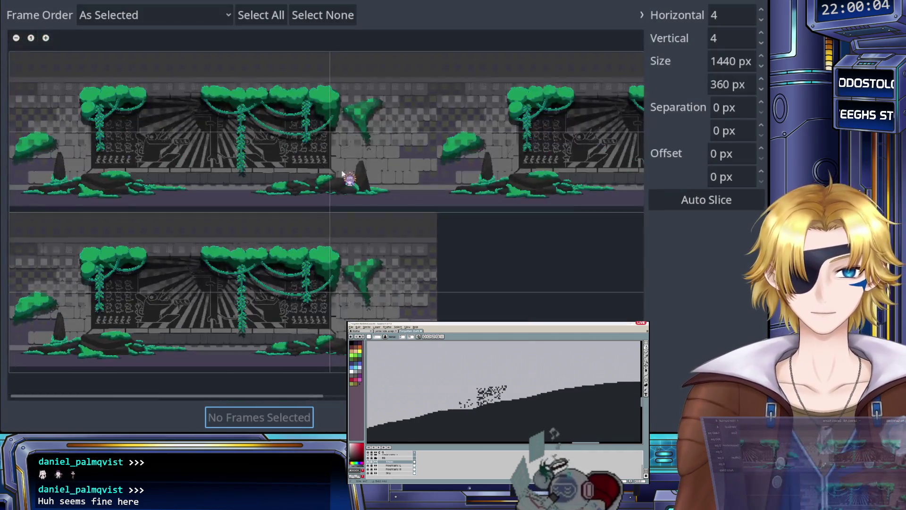
scroll(241, 166, "up", 5)
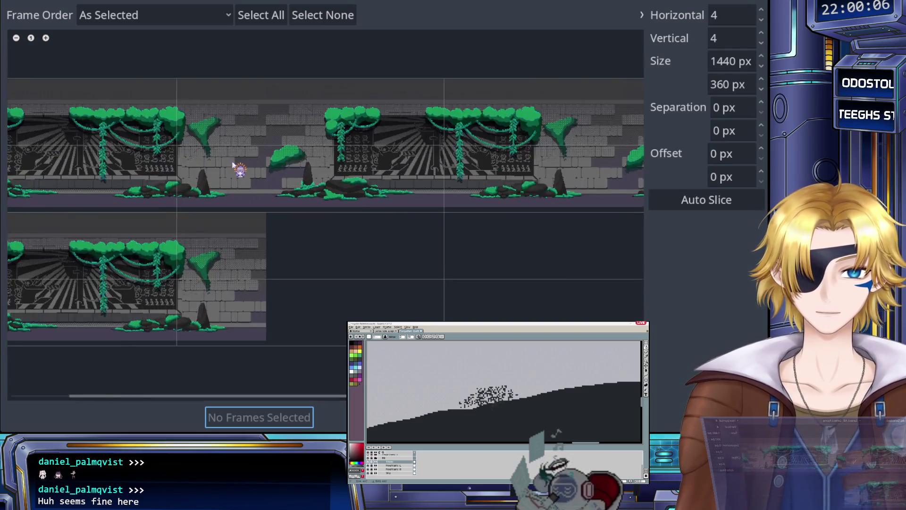
scroll(233, 166, "down", 3)
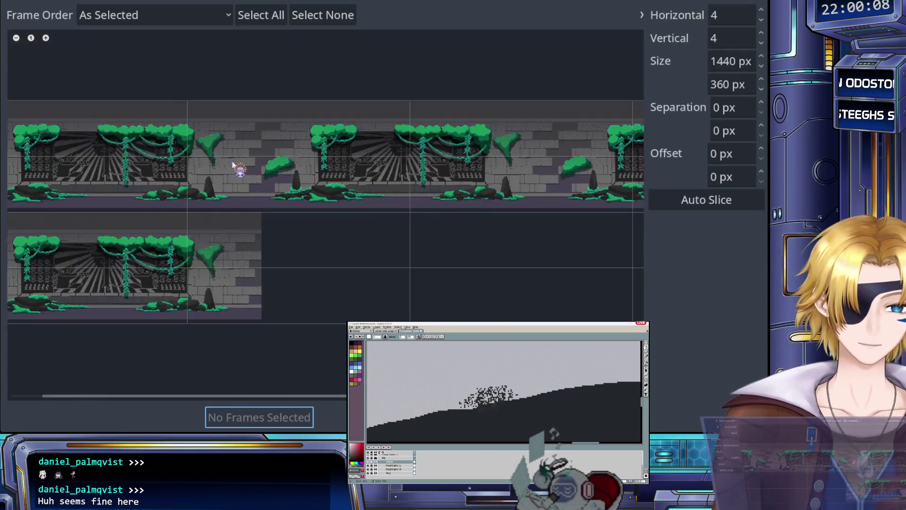
scroll(503, 150, "down", 2)
left_click(727, 18)
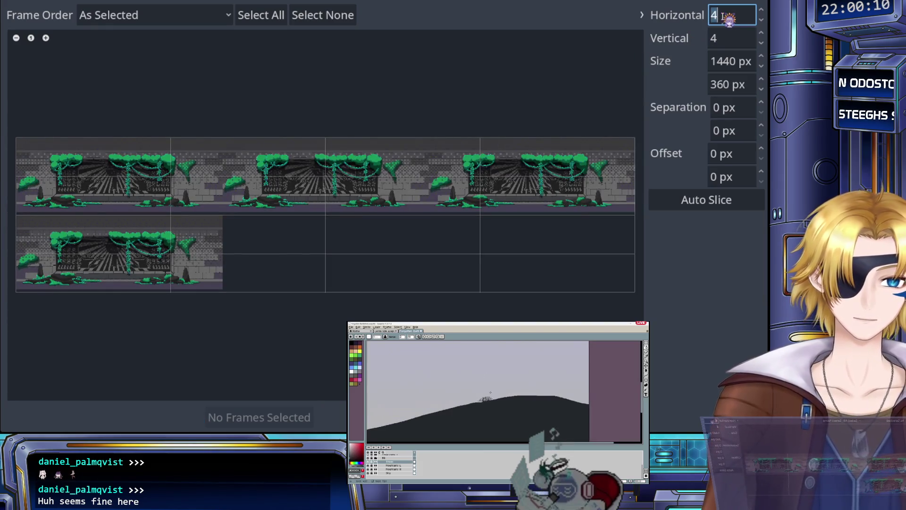
left_click(731, 62)
type("1920")
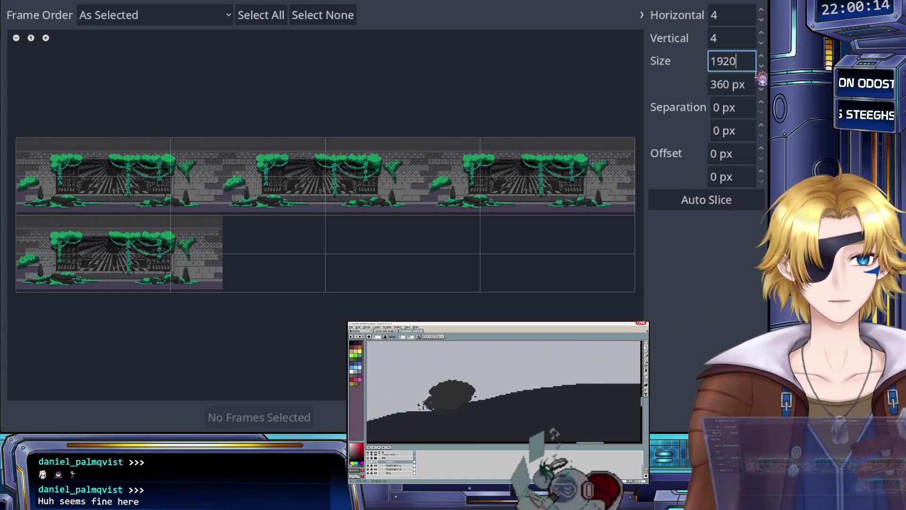
left_click(719, 83)
type("720")
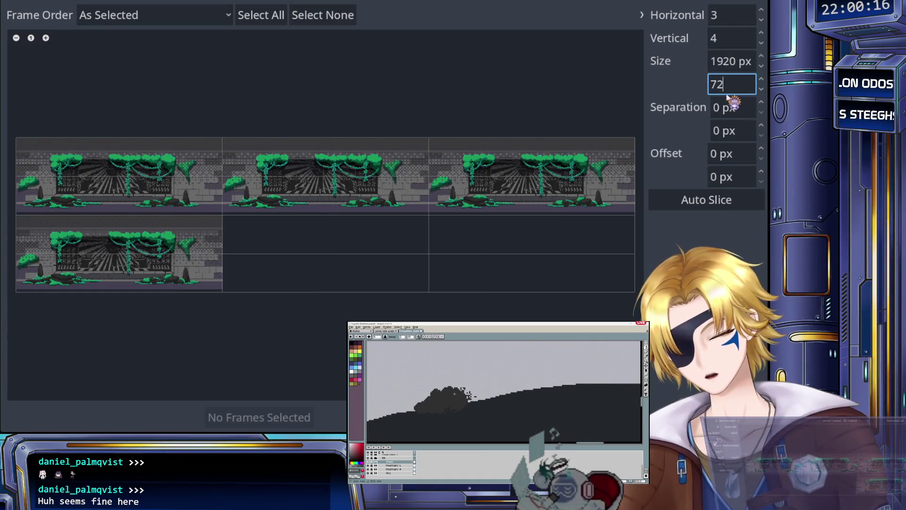
key("Return")
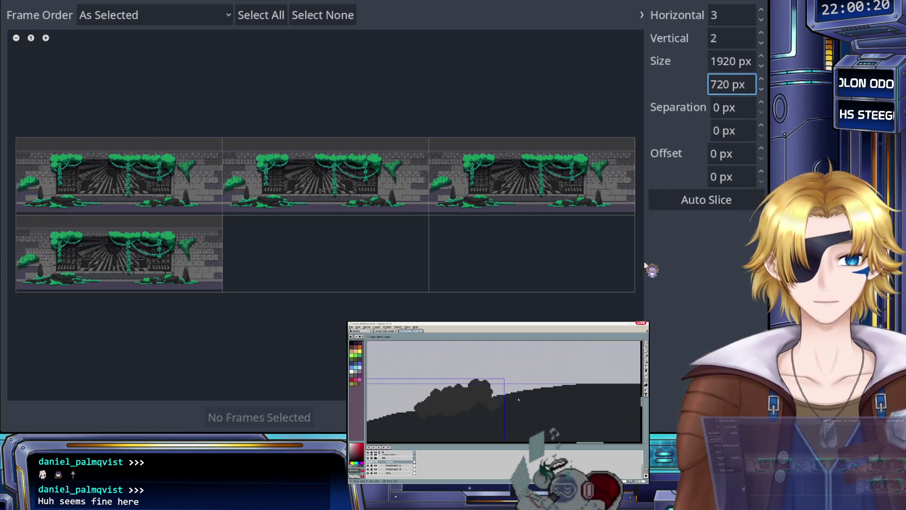
Step: Add frames 0–3 of the green-vine ruins sheet to BloodLakeBackground's animation
left_click(155, 162)
left_click(364, 178)
left_click(506, 179)
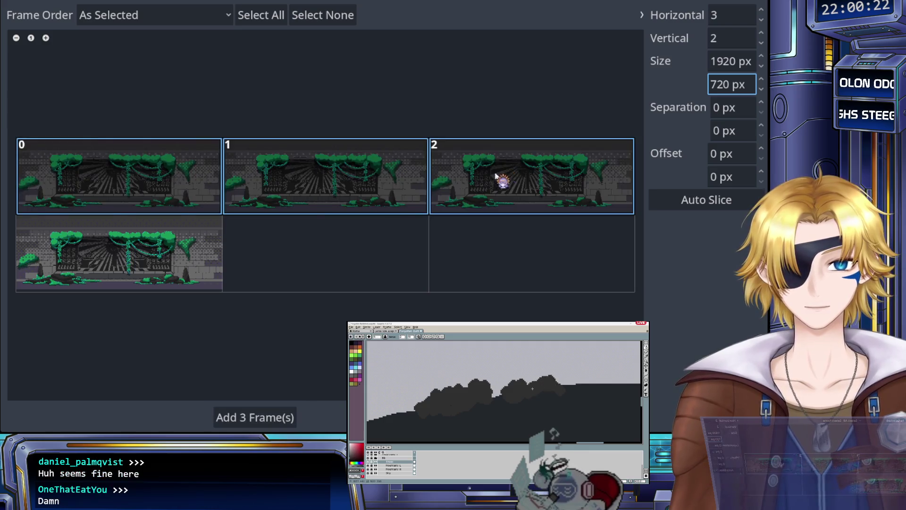
left_click(132, 258)
left_click(283, 418)
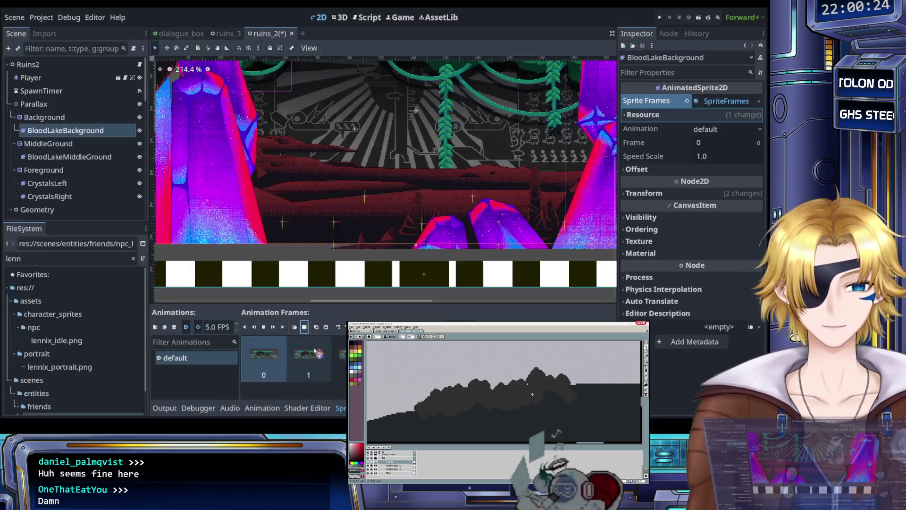
scroll(322, 254, "down", 5)
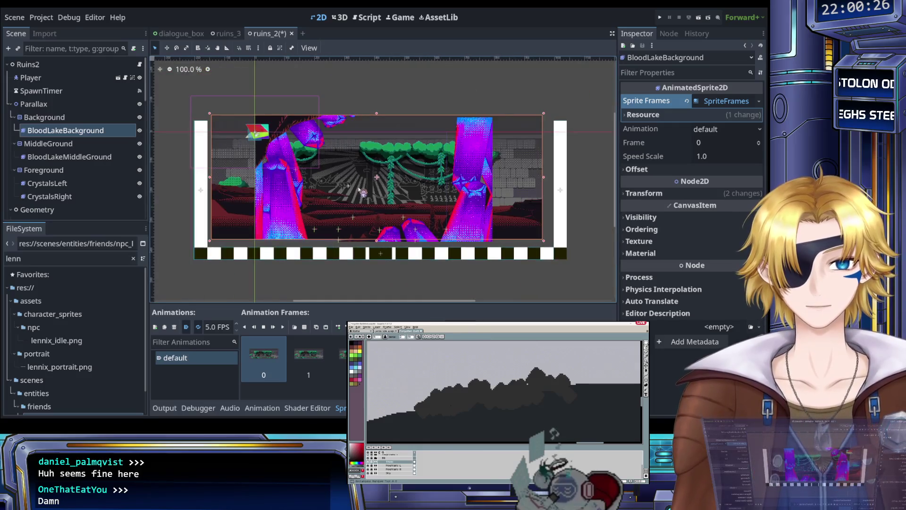
scroll(352, 208, "up", 4)
scroll(357, 211, "down", 4)
scroll(368, 231, "up", 3)
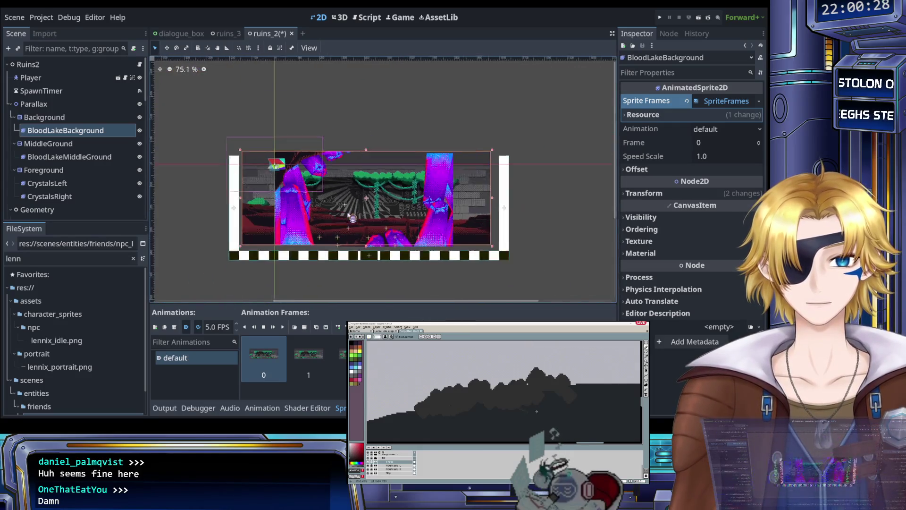
scroll(372, 238, "up", 3)
scroll(371, 239, "down", 2)
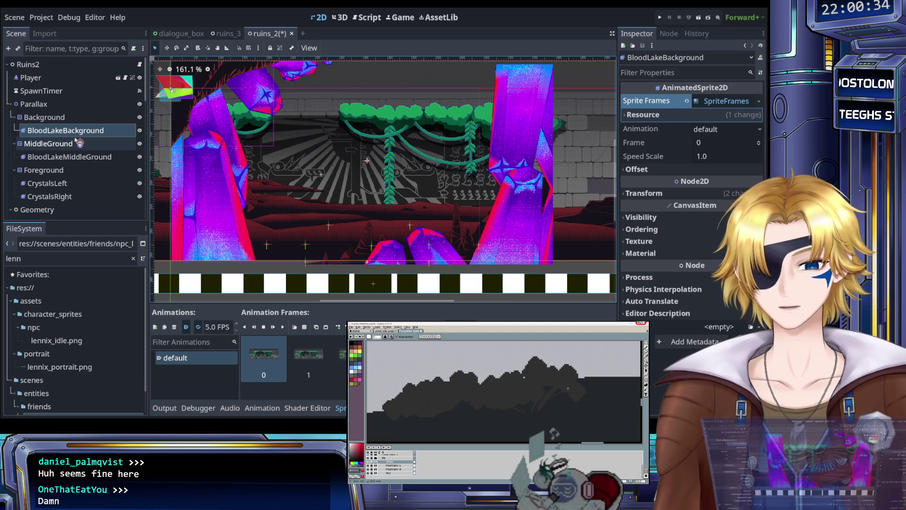
left_click(87, 157)
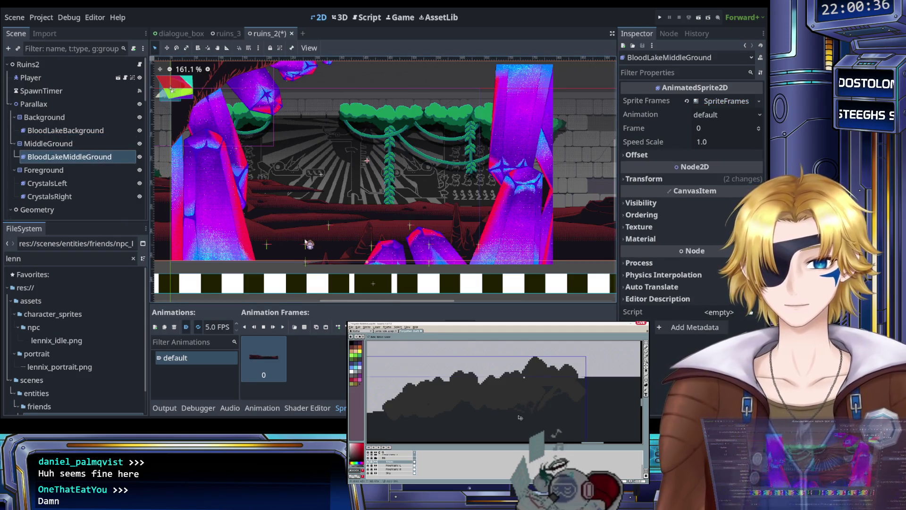
Step: Delete BloodLakeMiddleGround's old frame 0 and add all 16 frames of the 4x4 vine ruins sheet
left_click(320, 352)
key("Delete")
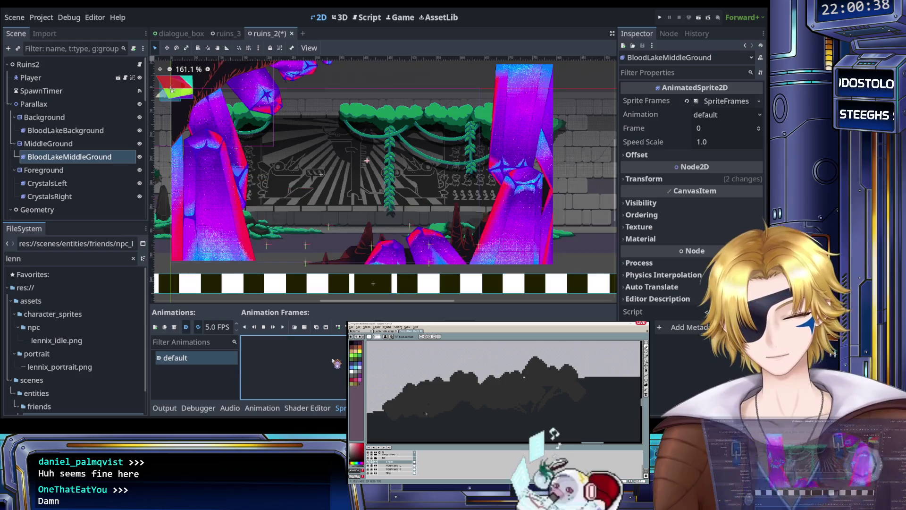
left_click(305, 327)
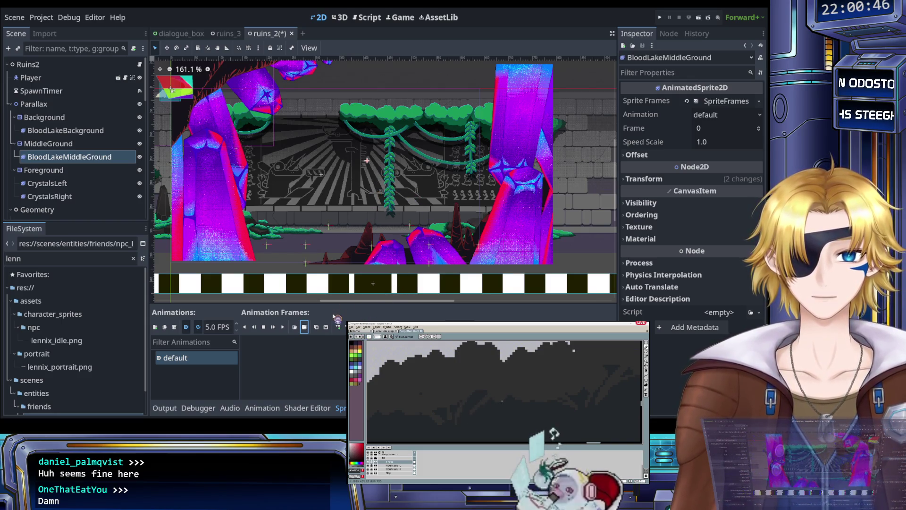
scroll(431, 239, "down", 5)
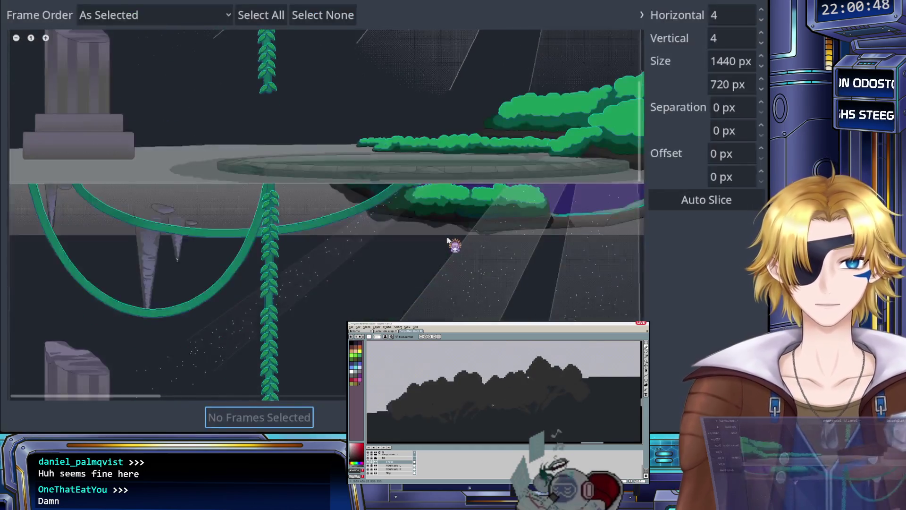
scroll(285, 130, "up", 3)
scroll(284, 135, "down", 4)
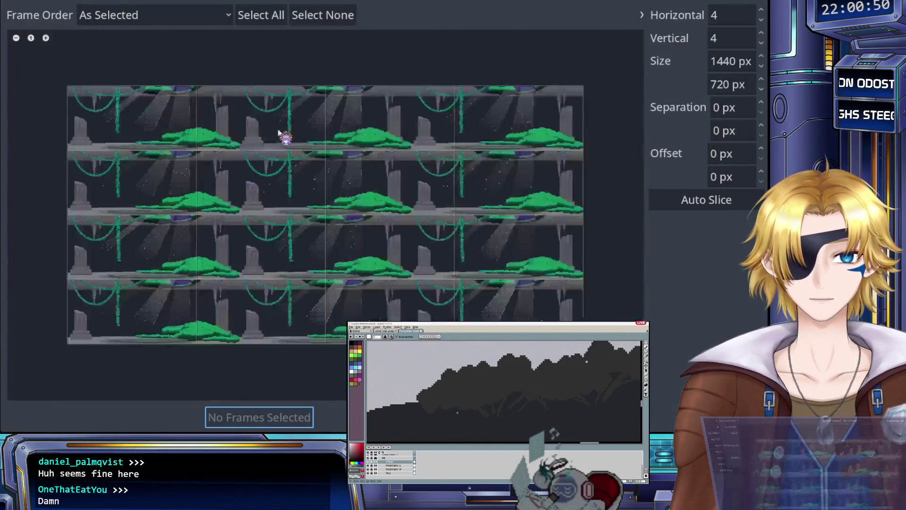
left_click_drag(174, 130, 449, 309)
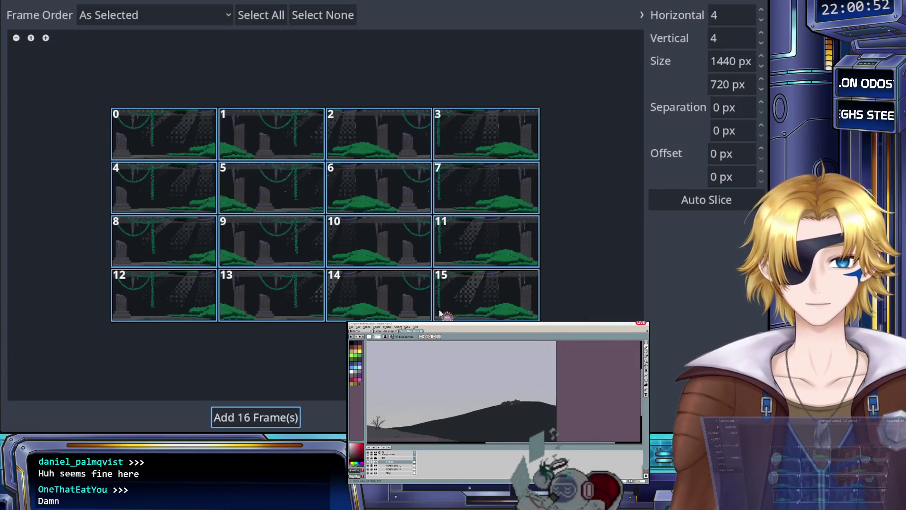
left_click(262, 417)
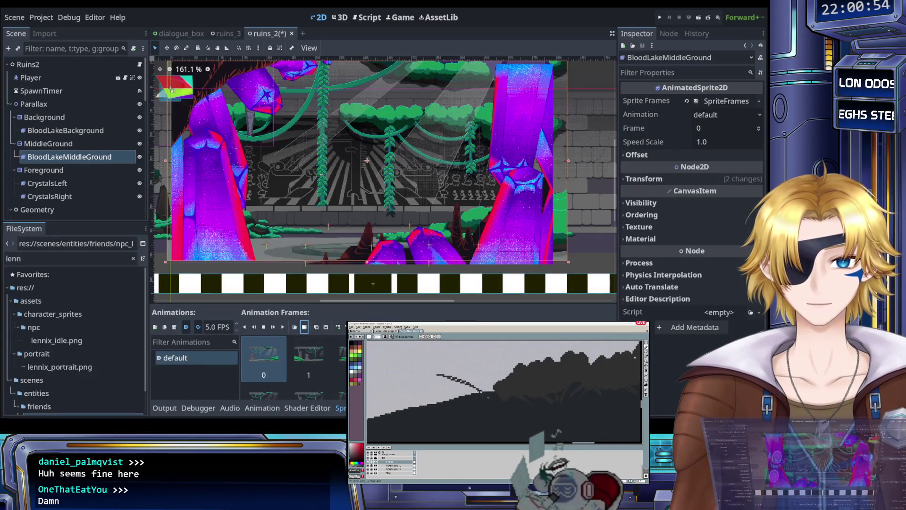
scroll(360, 198, "down", 2)
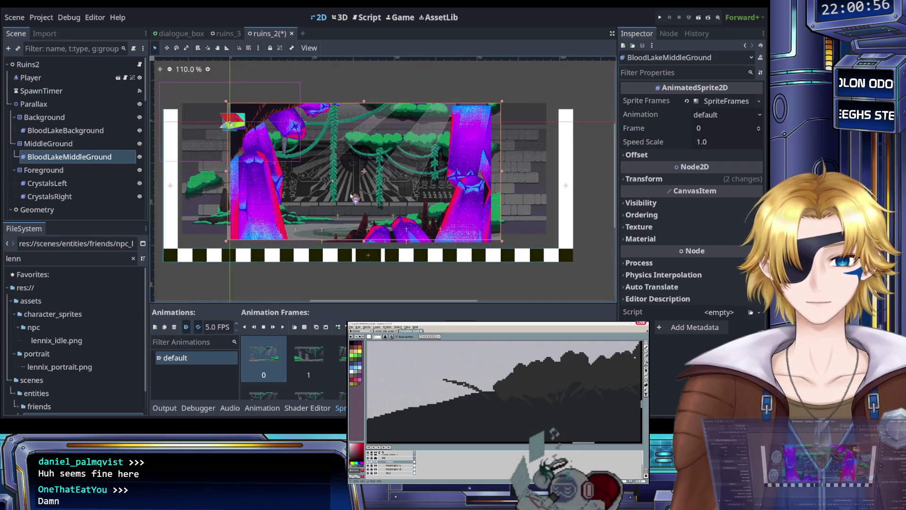
scroll(352, 197, "up", 3)
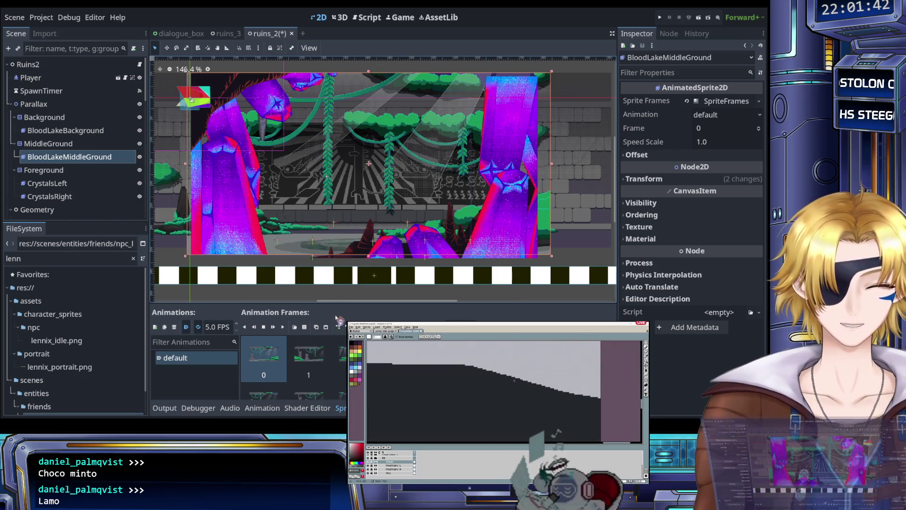
Step: Inspect the BloodLakeMiddleGround sprite under Parallax > MiddleGround in the ruins_3 scene
scroll(295, 190, "down", 1)
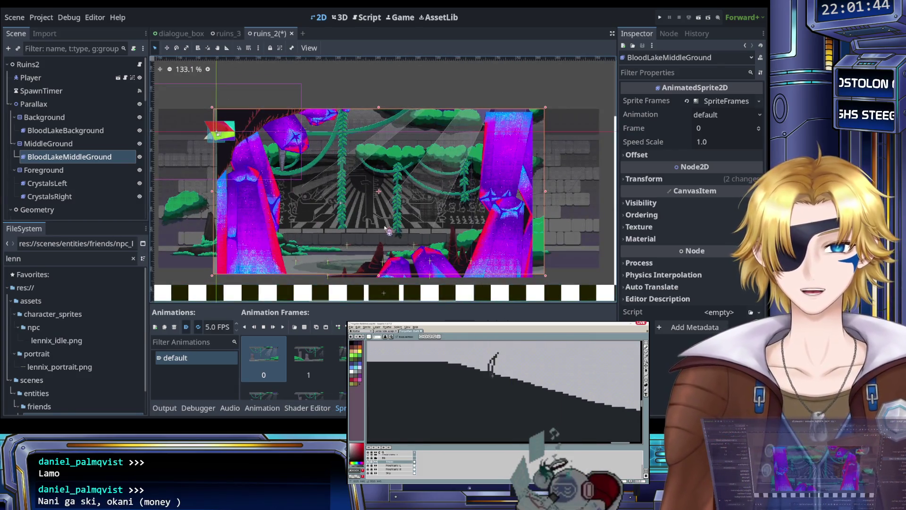
scroll(379, 226, "down", 1)
scroll(391, 228, "up", 2)
scroll(361, 194, "down", 1)
scroll(356, 193, "up", 1)
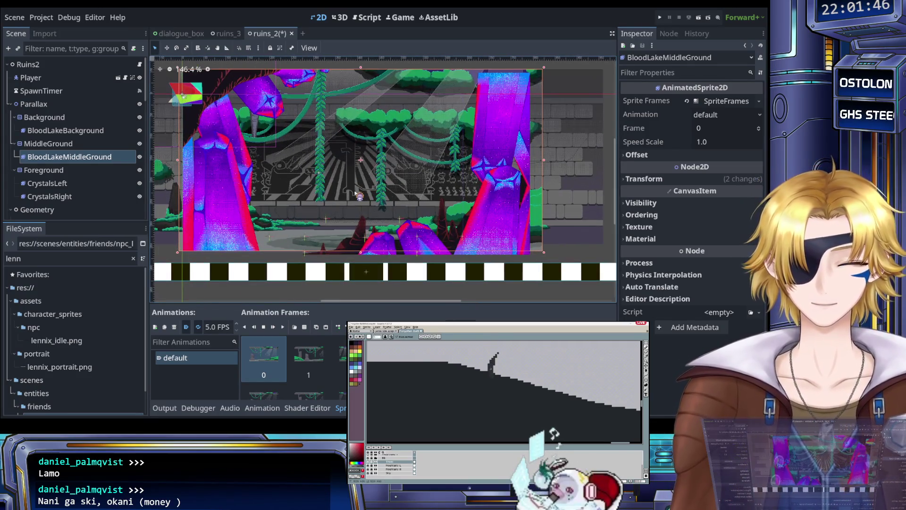
scroll(356, 193, "down", 2)
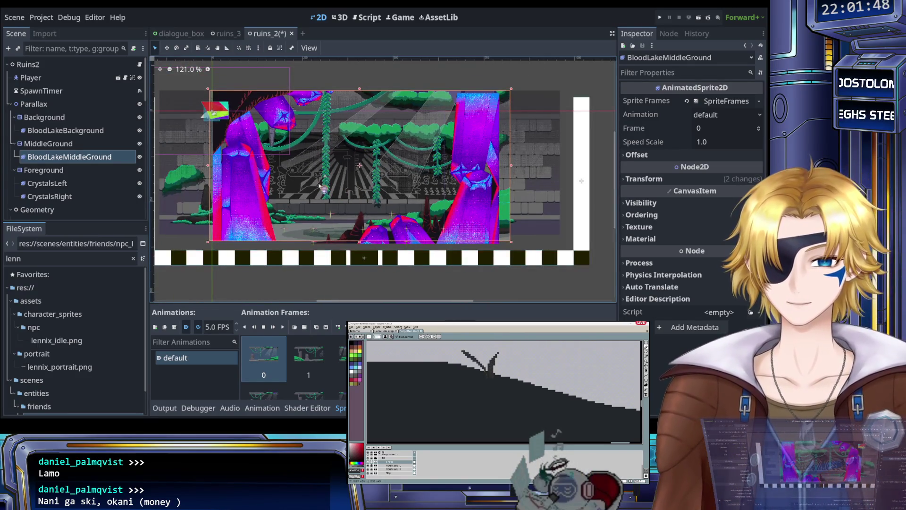
left_click(226, 34)
scroll(248, 187, "down", 6)
scroll(248, 187, "up", 4)
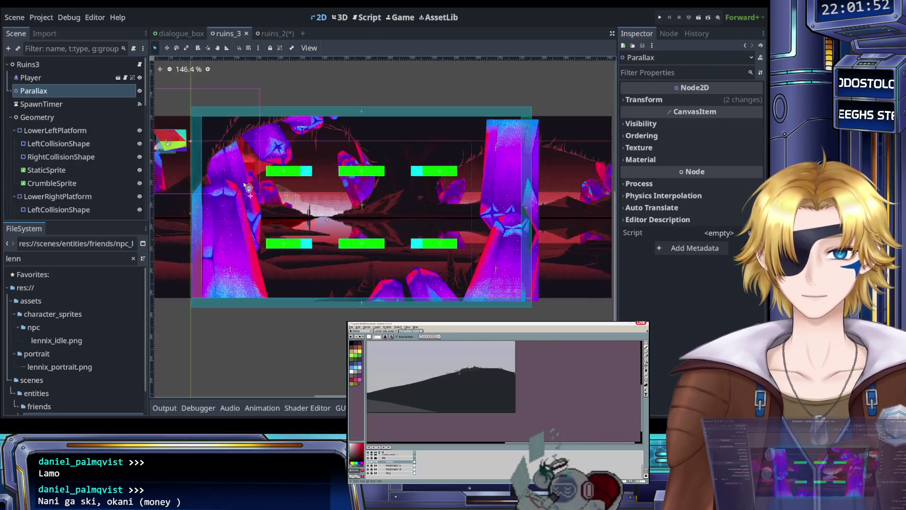
scroll(248, 187, "up", 5)
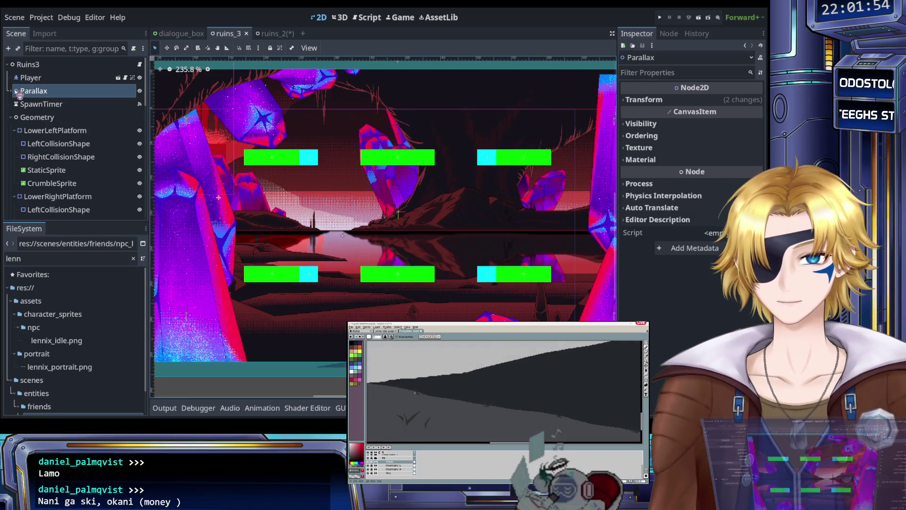
left_click(10, 91)
left_click(15, 130)
left_click(58, 144)
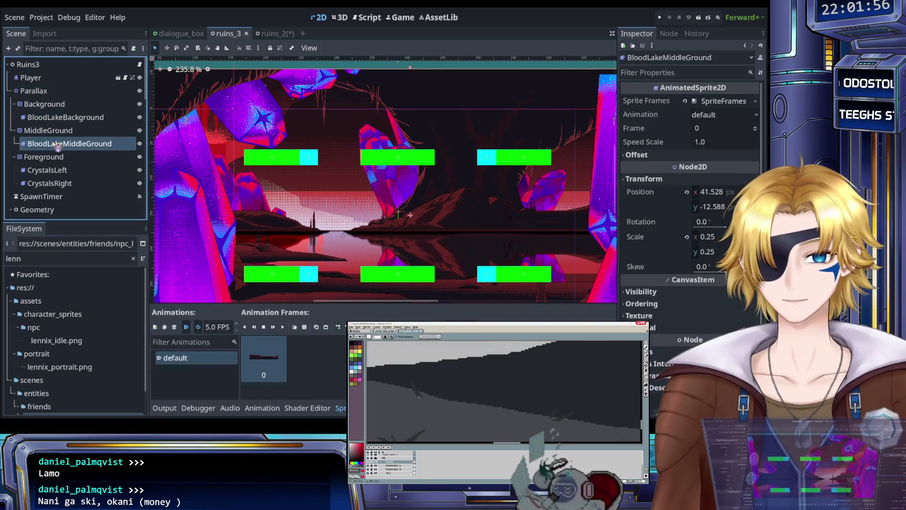
Step: Save the ruins_2 scene with Ctrl+S and compare it against ruins_3
left_click(271, 33)
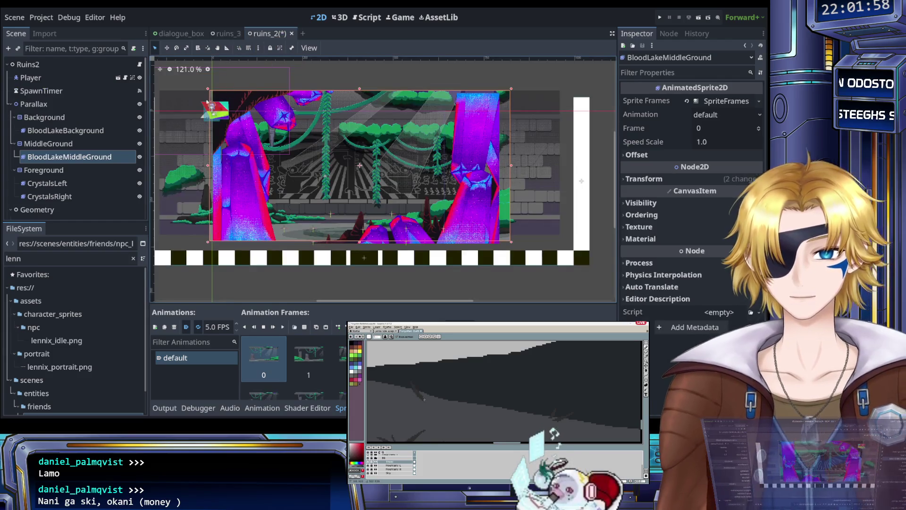
key("ctrl+s")
left_click(225, 33)
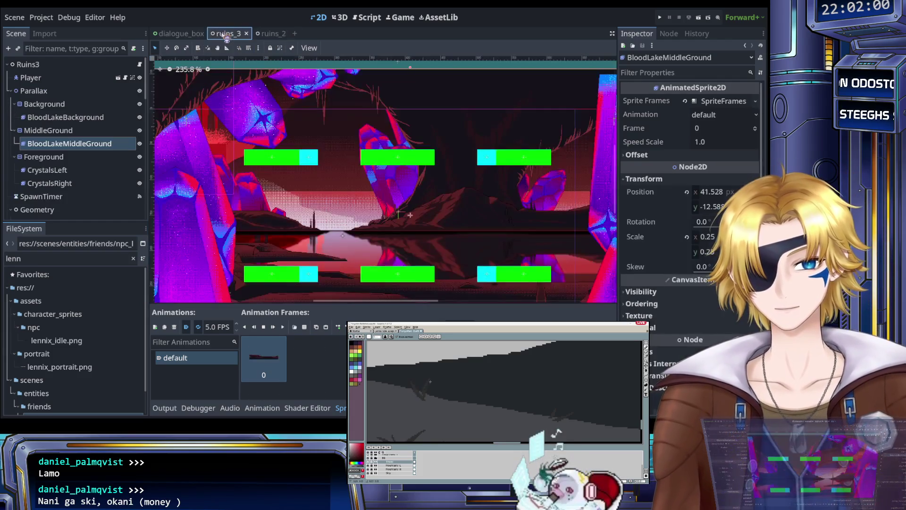
left_click(272, 34)
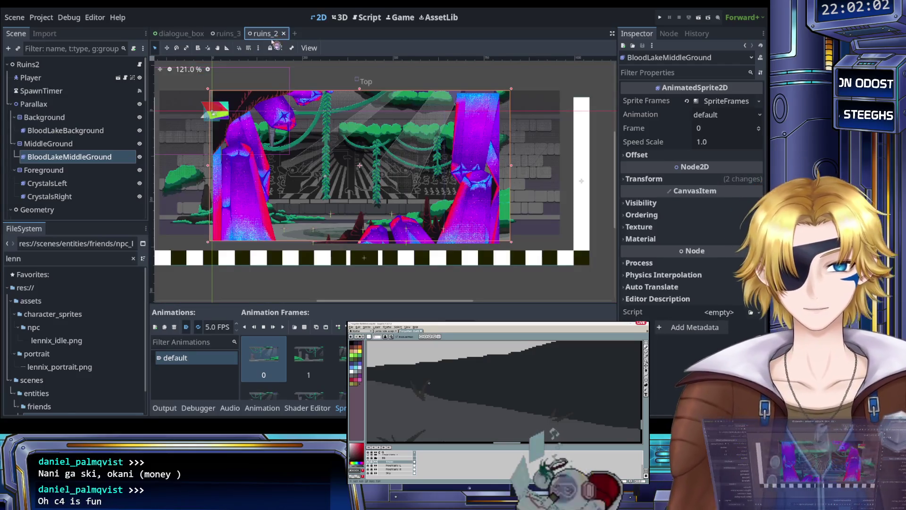
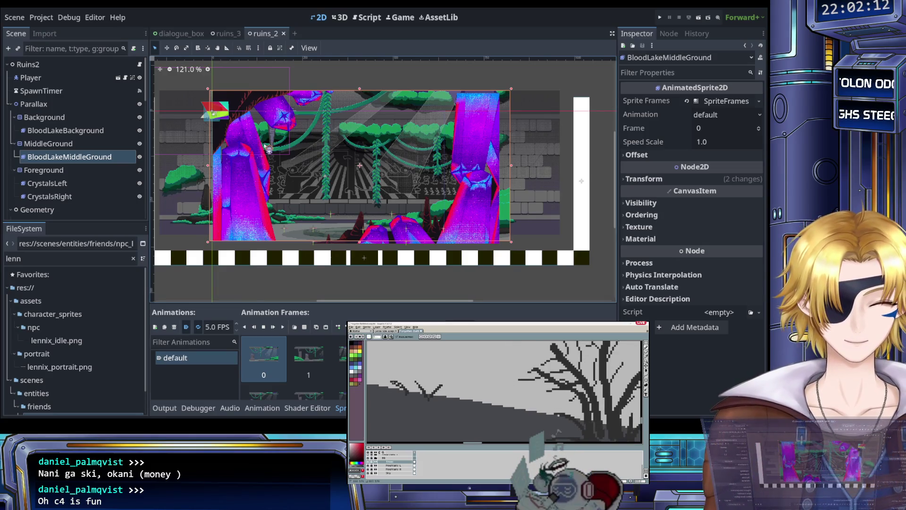
Step: Select the BloodLakeBackground sprite in the Scene dock so it can be renamed CaveBackground
scroll(267, 147, "up", 3)
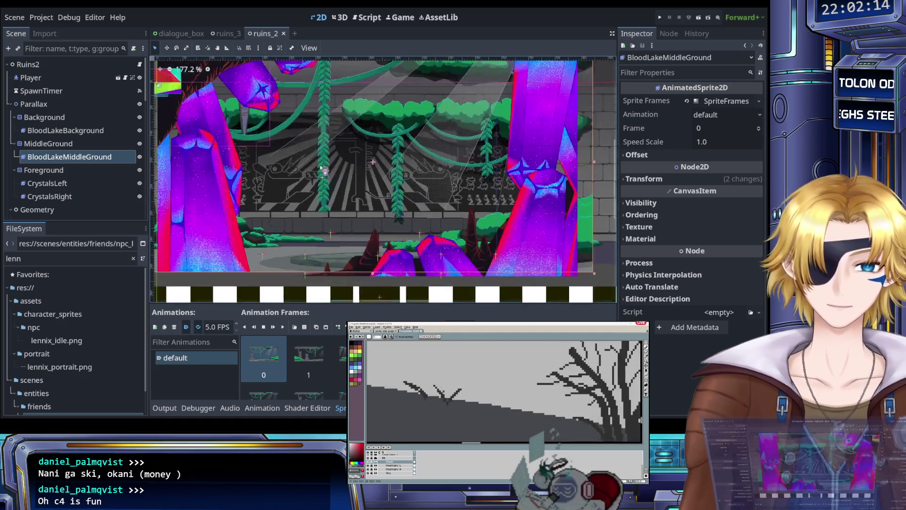
scroll(267, 147, "down", 4)
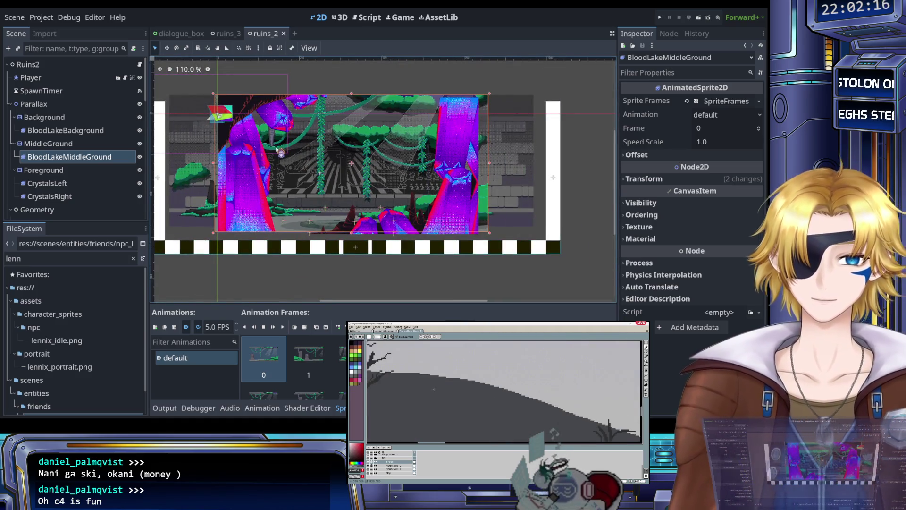
scroll(279, 147, "up", 3)
scroll(278, 150, "up", 3)
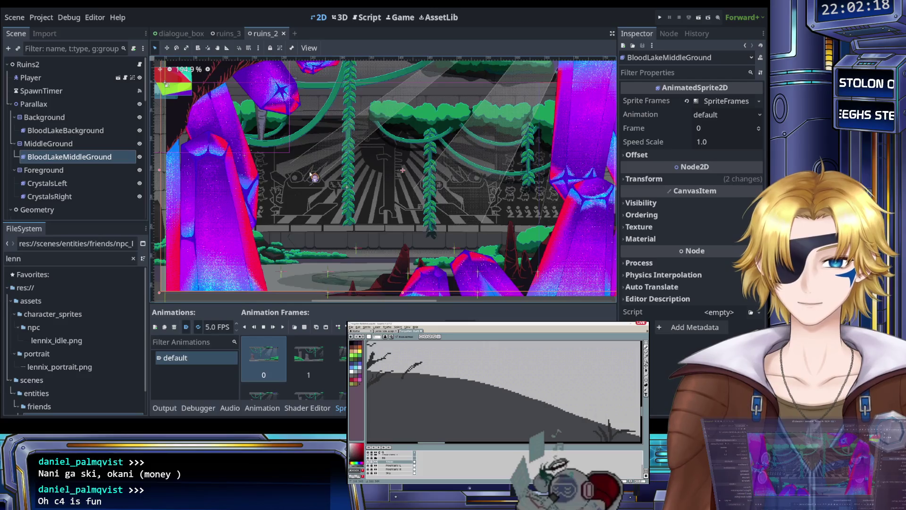
scroll(313, 175, "down", 4)
scroll(65, 139, "down", 3)
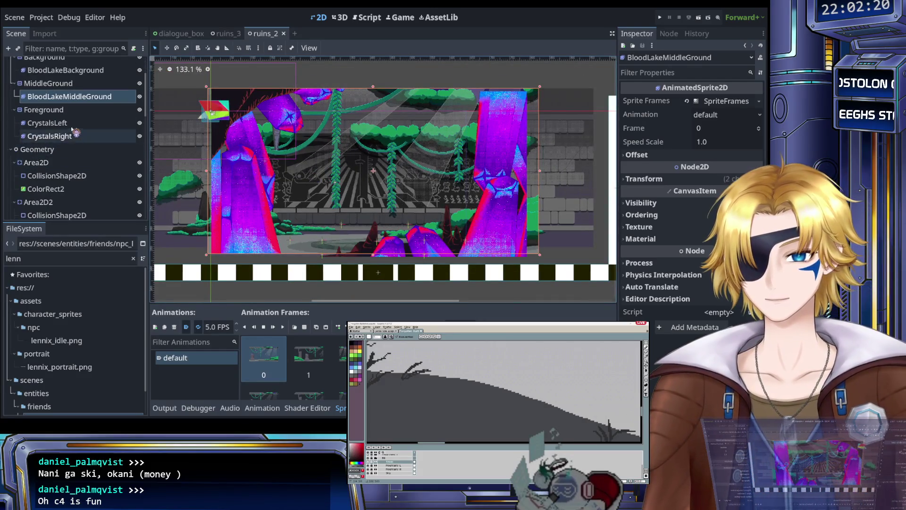
scroll(62, 140, "up", 2)
left_click(55, 111)
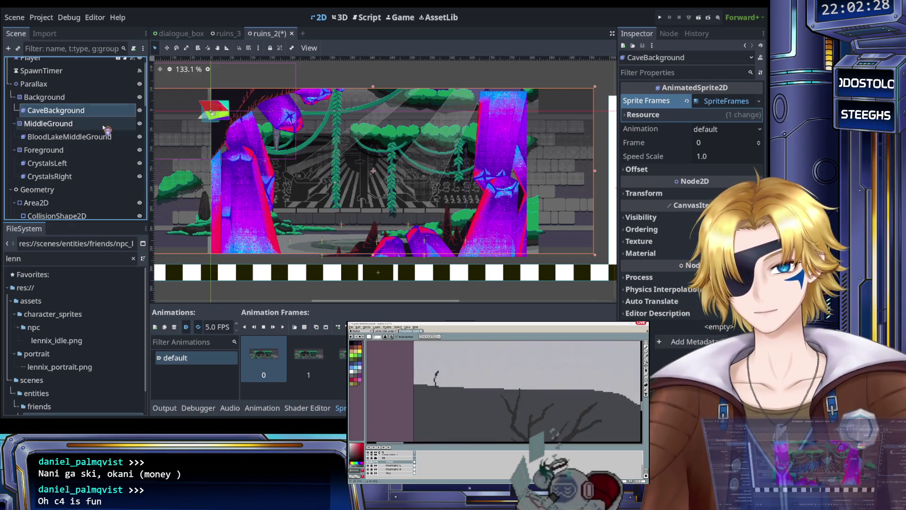
Step: Rename BloodLakeMiddleGround, CrystalsLeft and CrystalsRight to CaveMiddleGround, CaveLeft and CaveRight
left_click(72, 138)
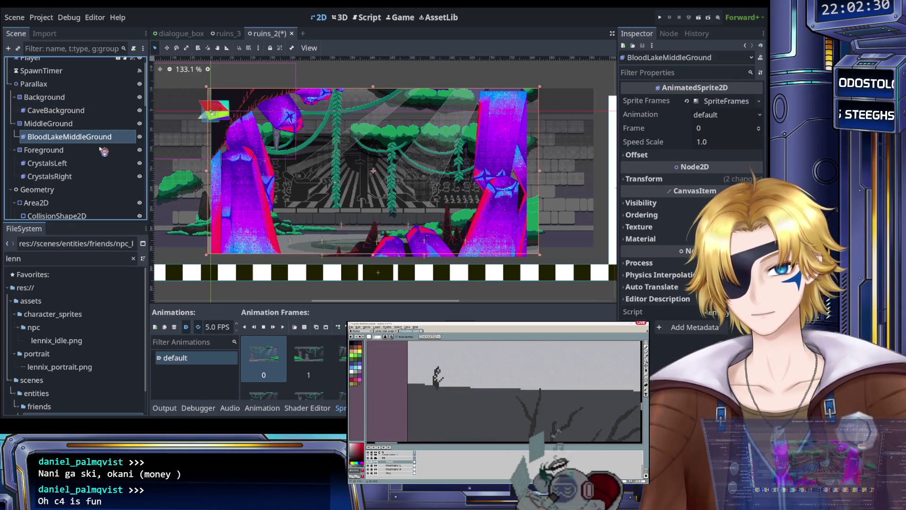
key("ctrl+z")
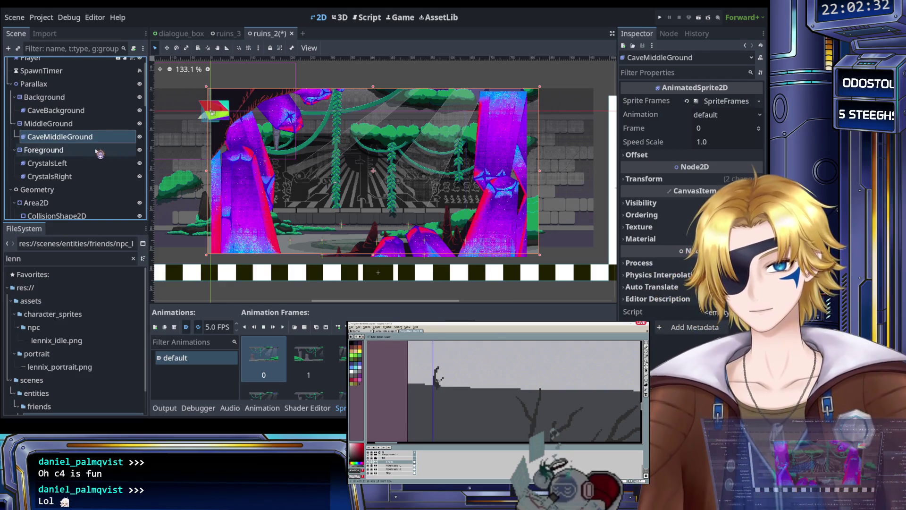
left_click(62, 165)
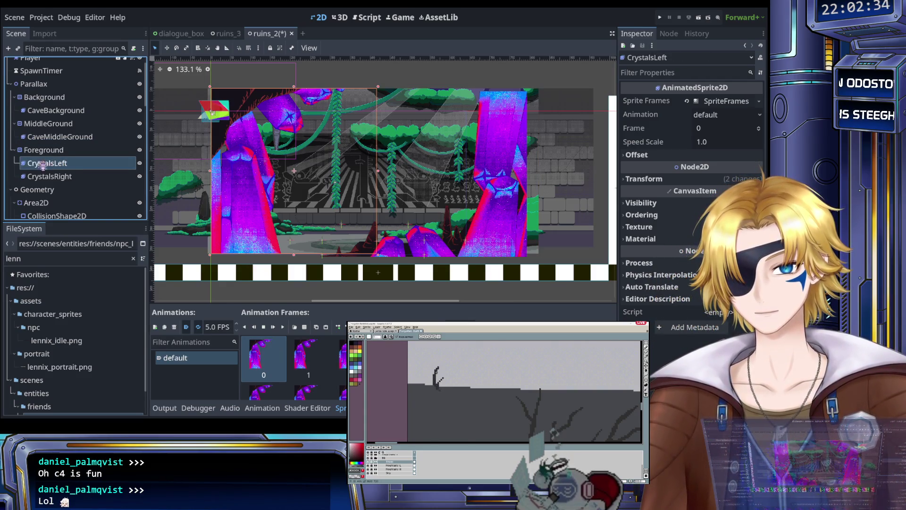
type("CaveLeft")
left_click(52, 177)
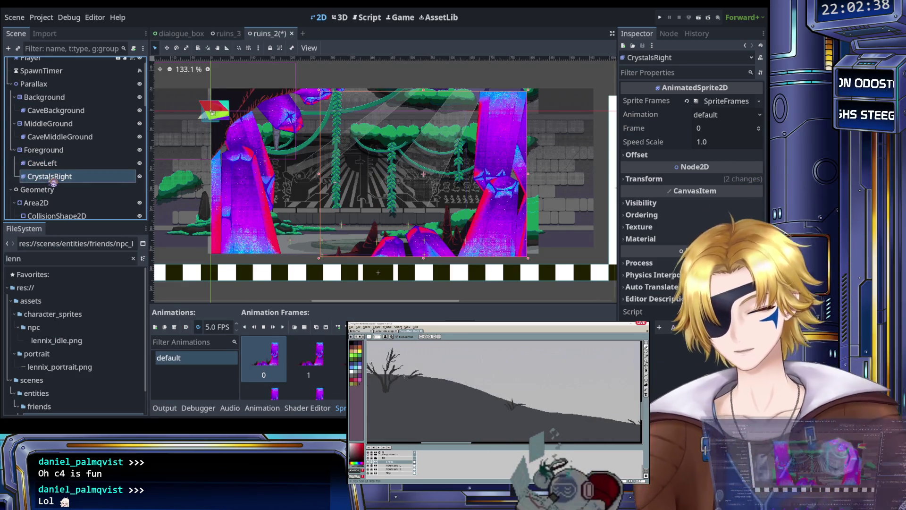
double_click(53, 181)
type("CaveRight")
key("Return")
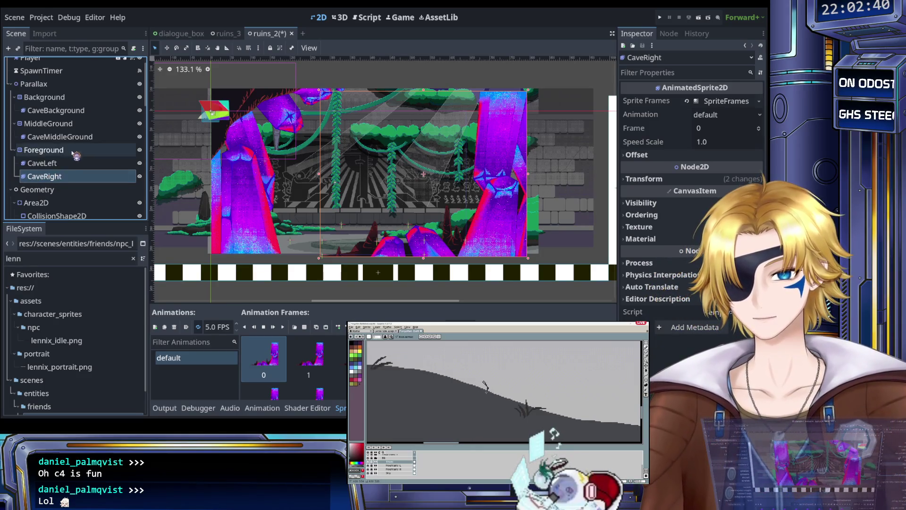
Step: Delete all of CaveLeft's crystal animation frames
left_click(76, 162)
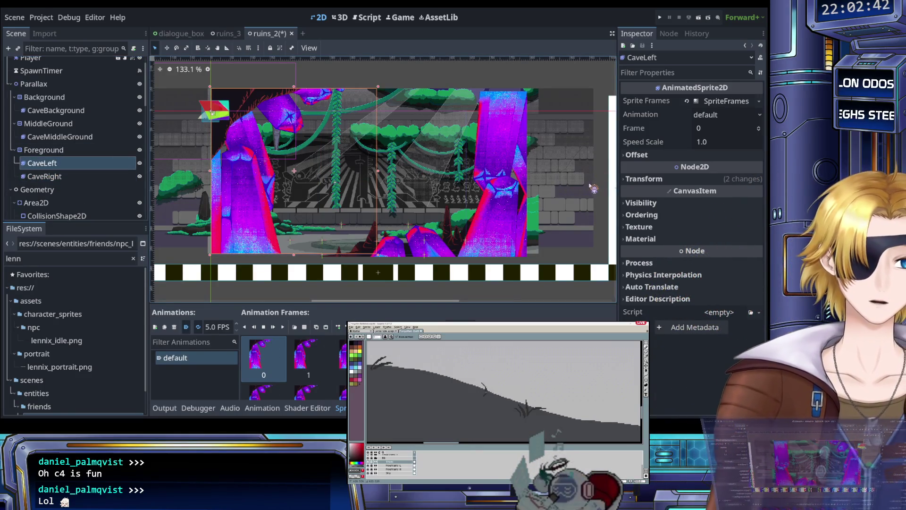
scroll(293, 369, "down", 3)
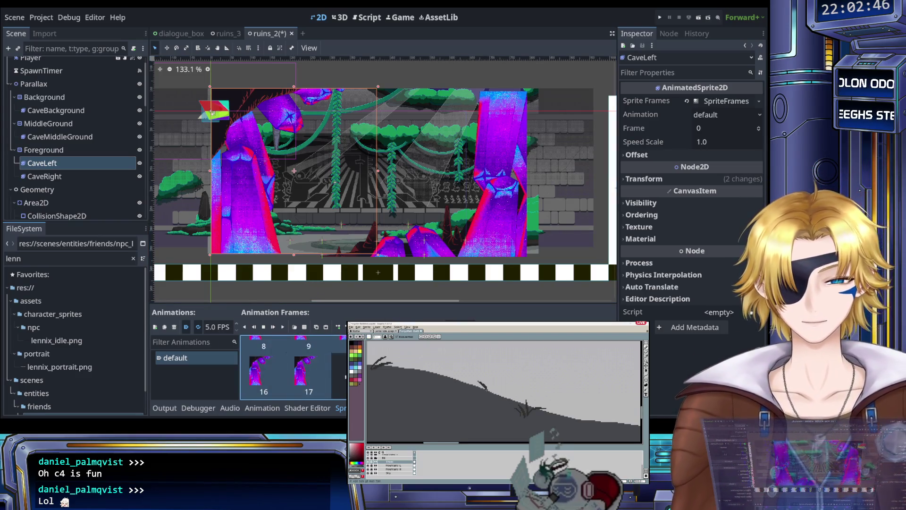
key("ctrl+z")
left_click(304, 326)
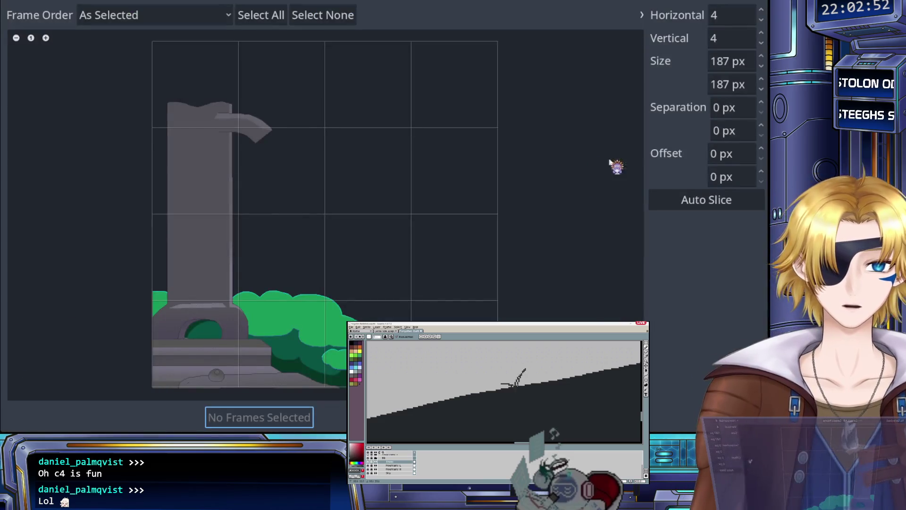
Step: Slice CaveLeft's sprite sheet into 750×750 px cells and add its single frame to the animation
left_click(724, 15)
left_click(727, 66)
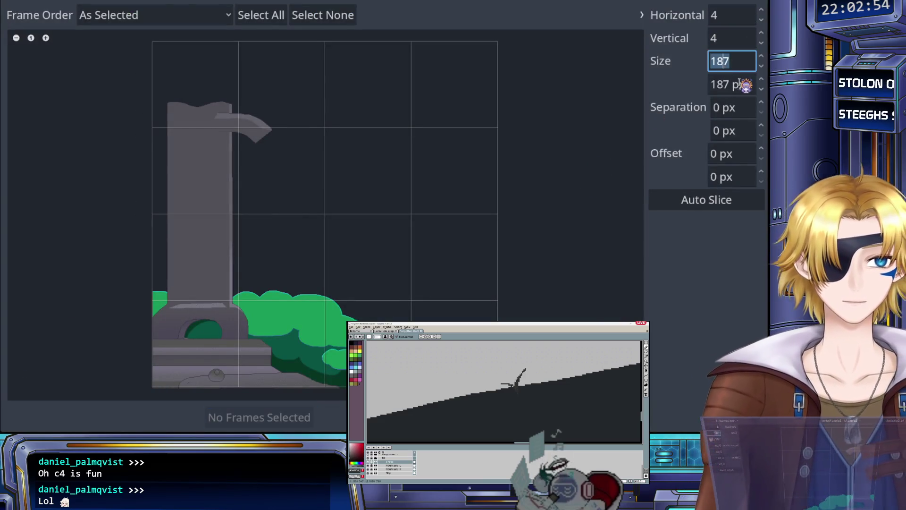
type("750")
left_click(739, 83)
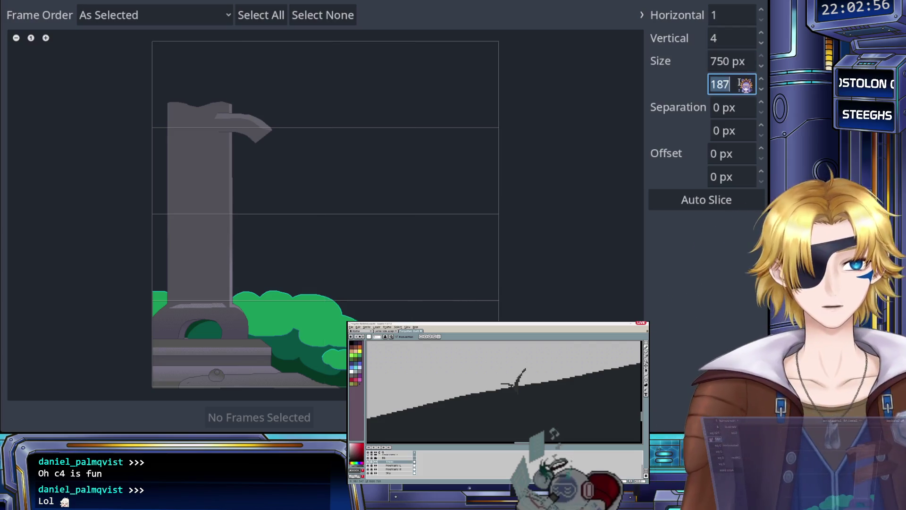
type("750")
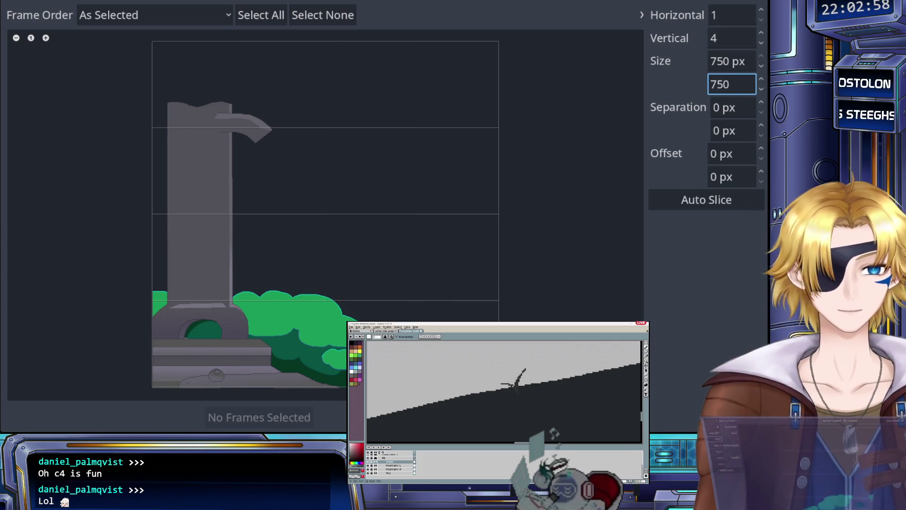
left_click(733, 66)
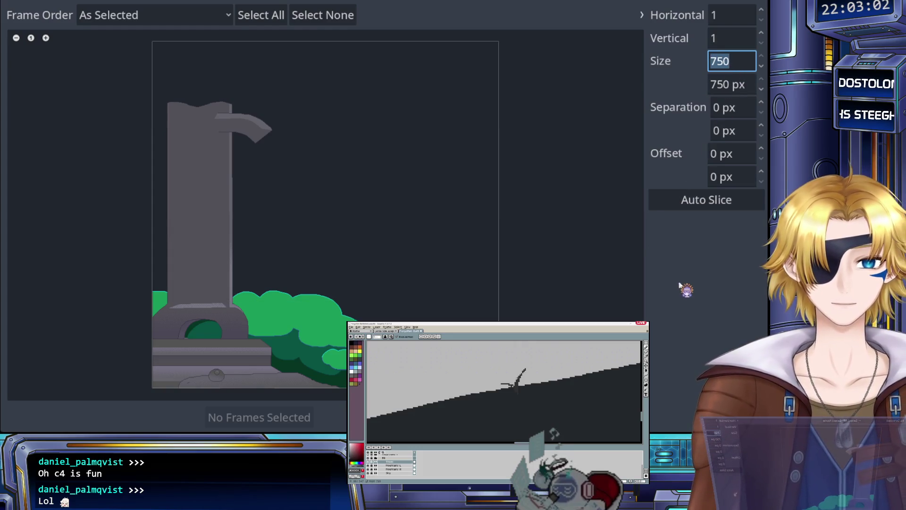
scroll(406, 263, "down", 2)
left_click(351, 261)
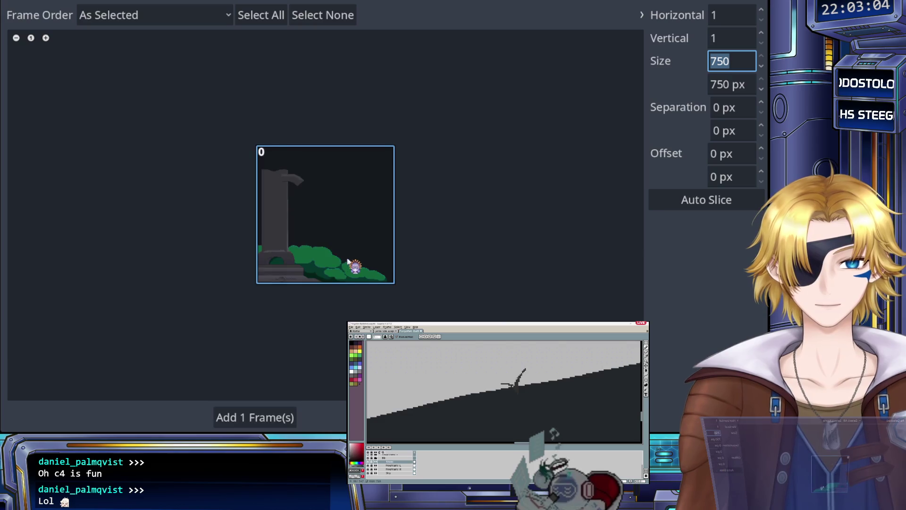
left_click(276, 418)
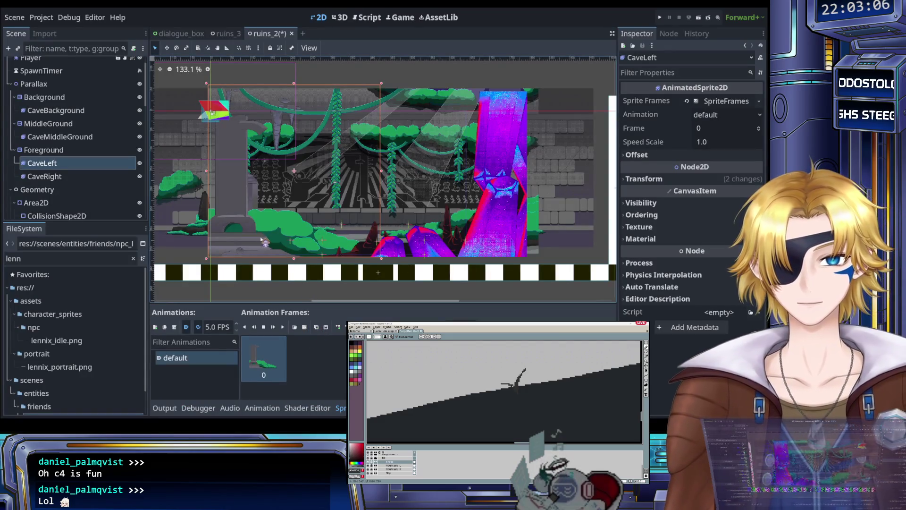
Step: Select CaveRight and delete all of its crystal frames
scroll(264, 238, "up", 3)
scroll(264, 239, "down", 3)
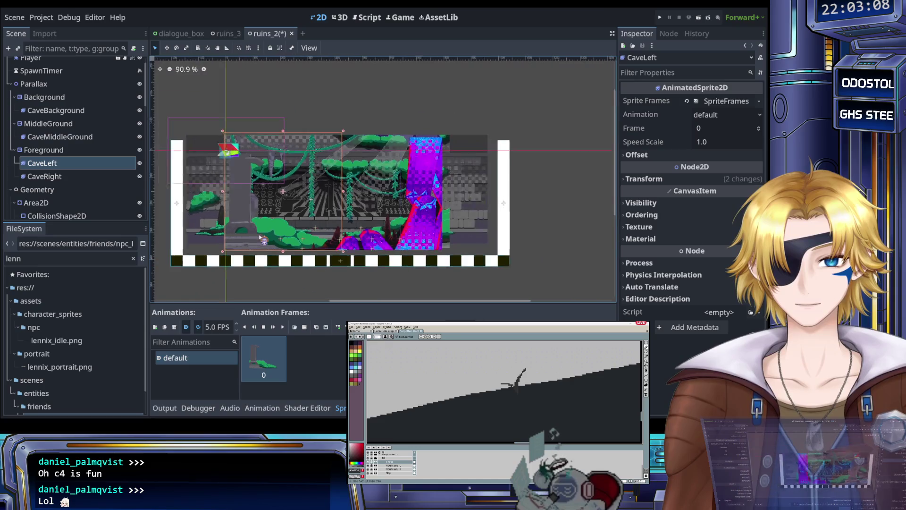
scroll(261, 244, "up", 2)
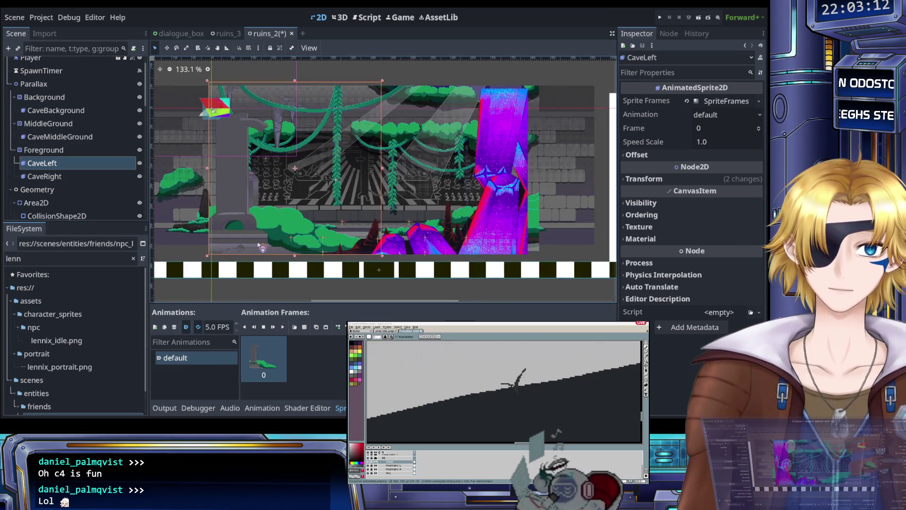
left_click(92, 176)
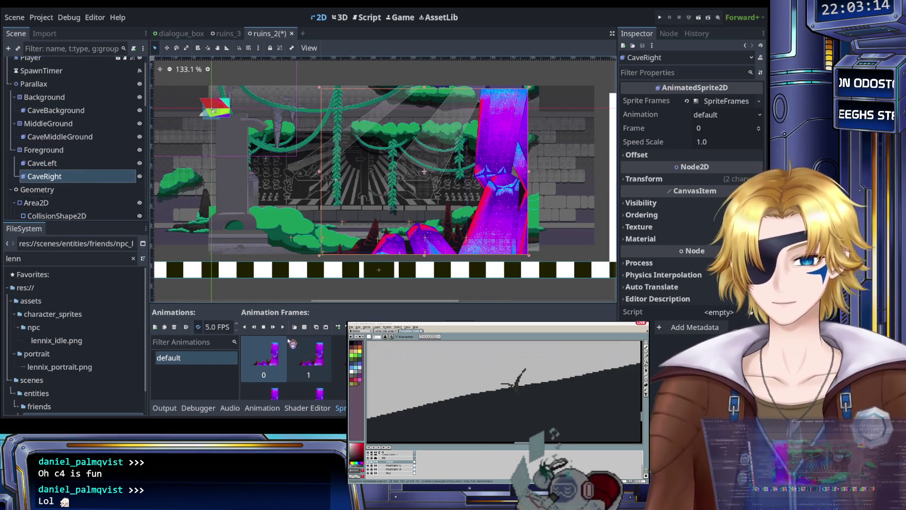
scroll(295, 374, "down", 3)
left_click(309, 373, "shift")
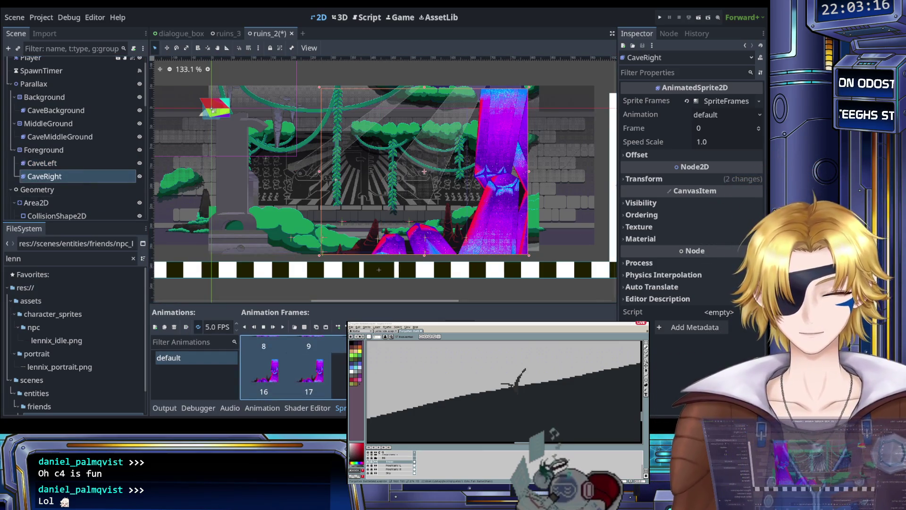
key("Delete")
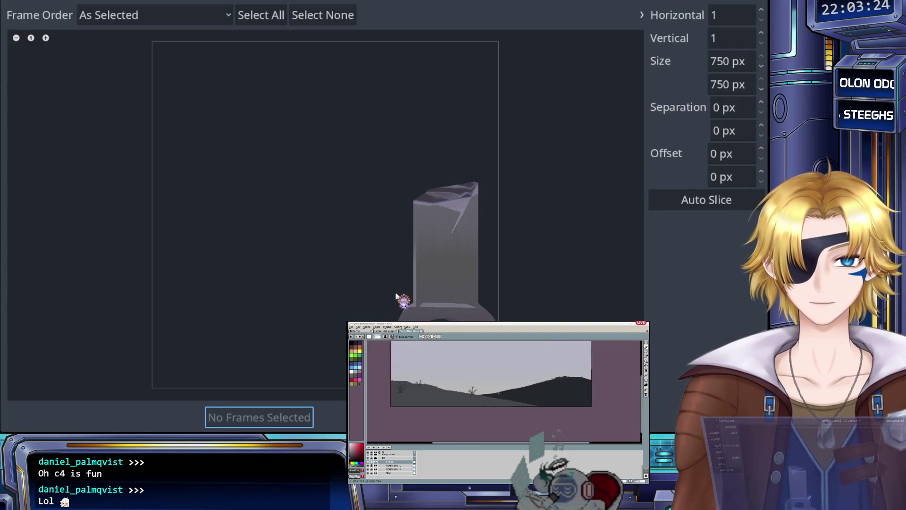
Step: Add the single 750 px stone-pillar cell from the sprite sheet to CaveRight's animation
left_click(398, 297)
left_click(275, 417)
scroll(407, 267, "down", 2)
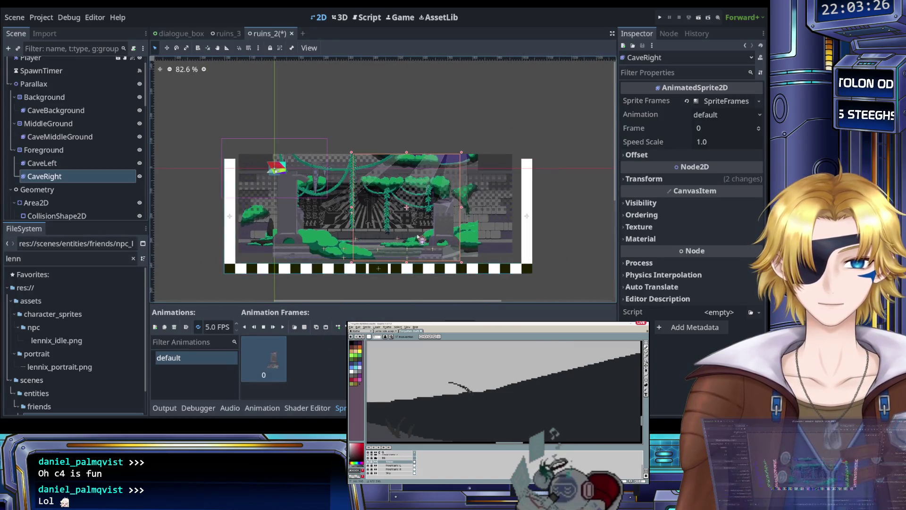
scroll(407, 267, "up", 2)
scroll(407, 267, "down", 3)
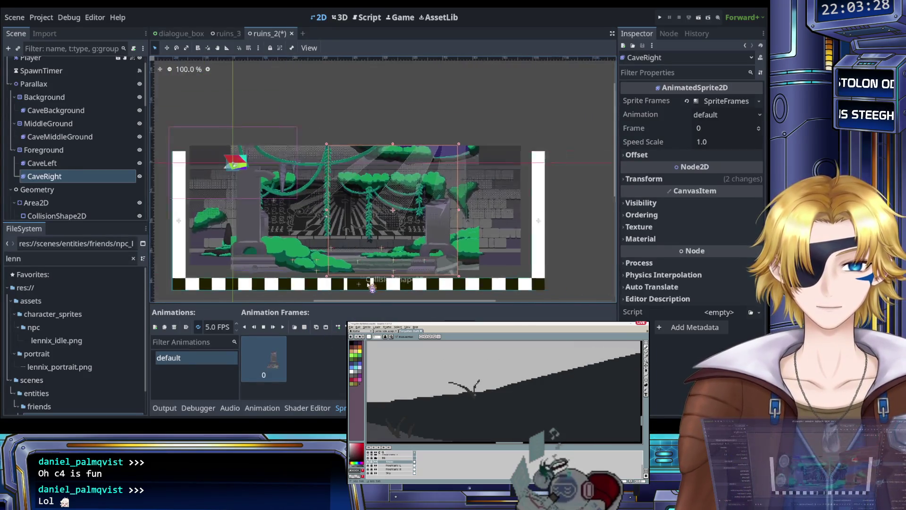
scroll(362, 284, "up", 7)
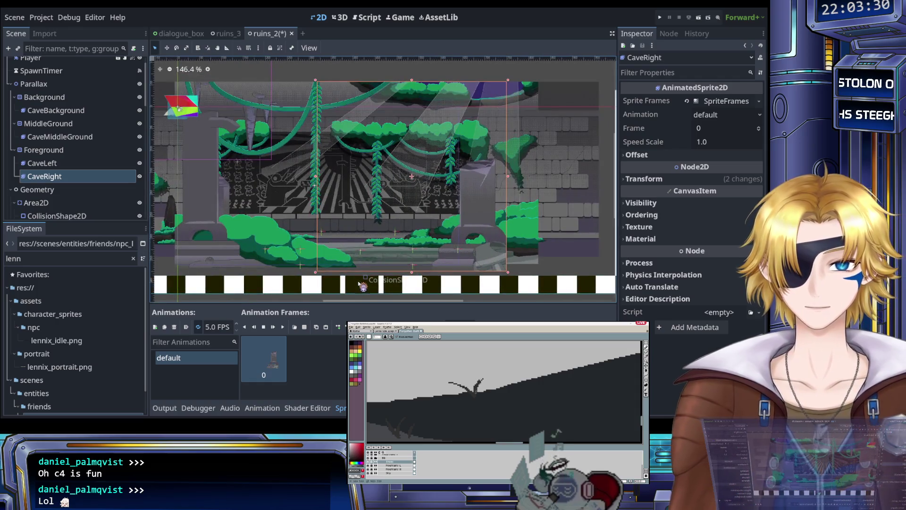
scroll(359, 283, "down", 4)
scroll(304, 245, "up", 3)
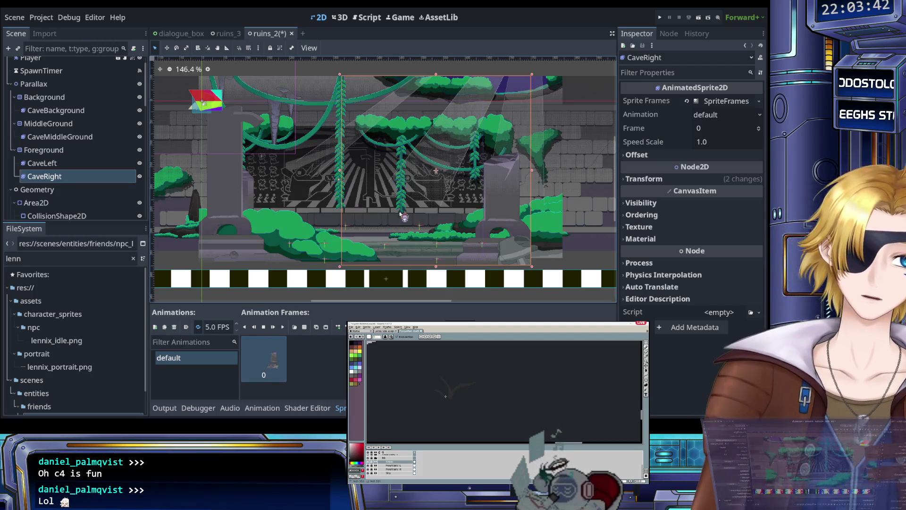
scroll(376, 208, "up", 2)
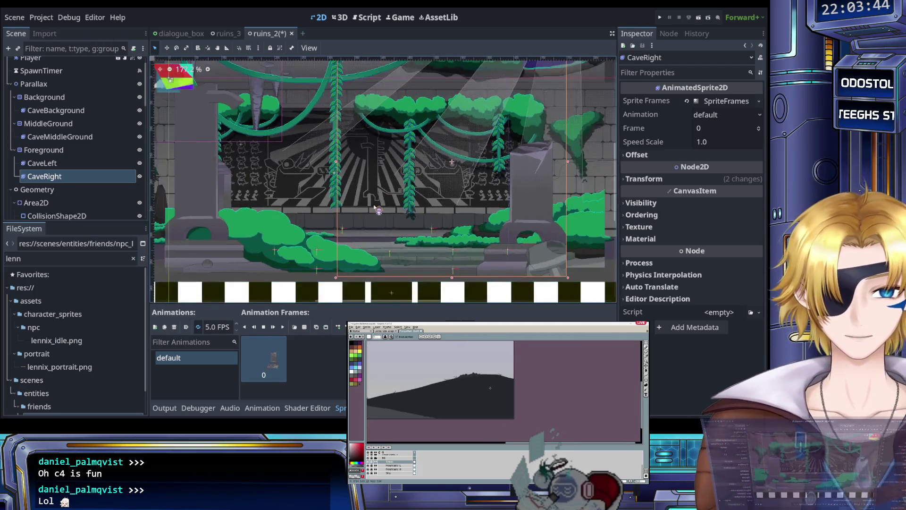
scroll(378, 210, "up", 5)
scroll(392, 215, "down", 5)
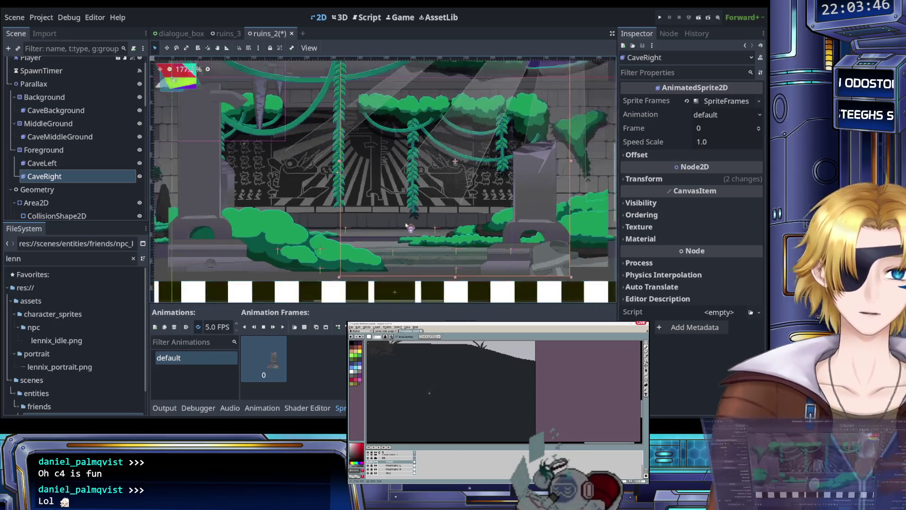
scroll(390, 179, "up", 4)
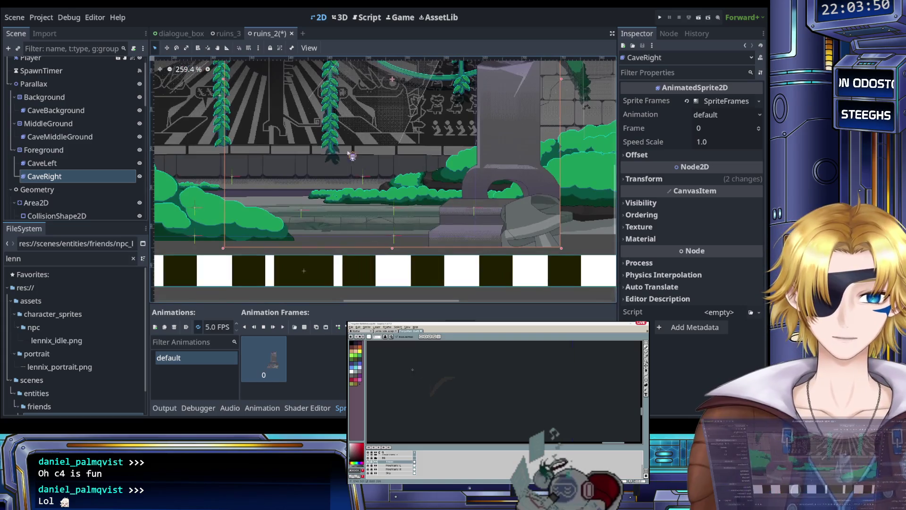
scroll(370, 156, "down", 9)
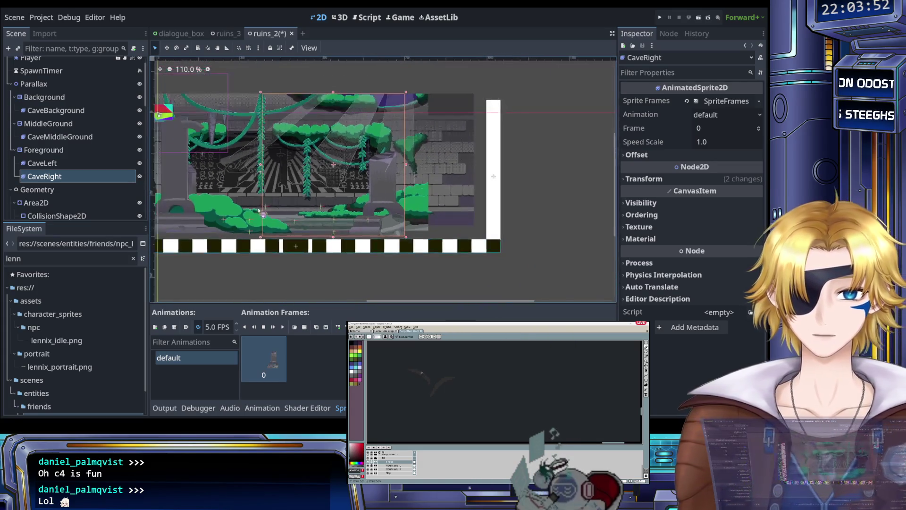
left_click_drag(285, 207, 331, 206)
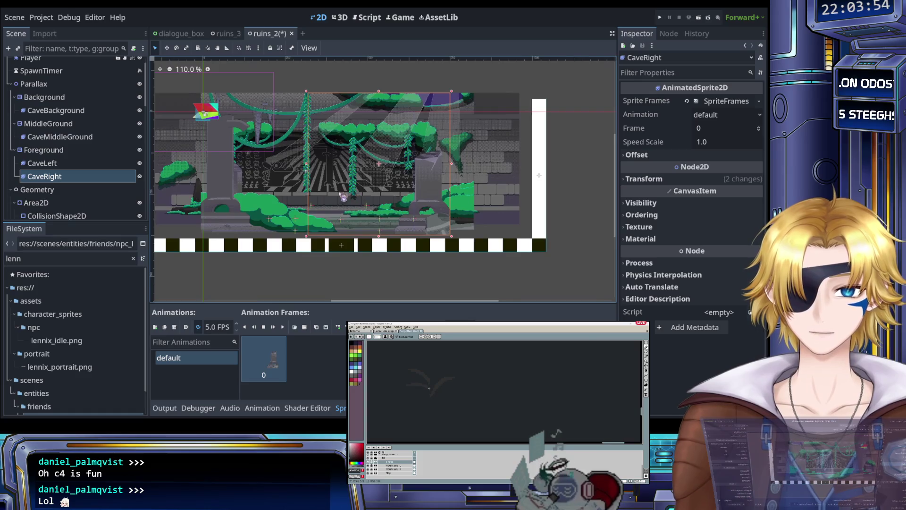
scroll(343, 195, "up", 5)
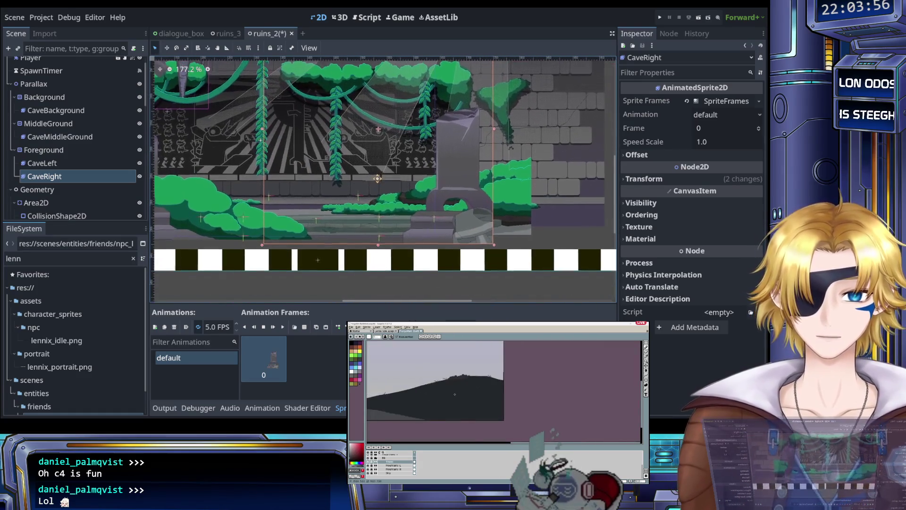
scroll(378, 180, "down", 1)
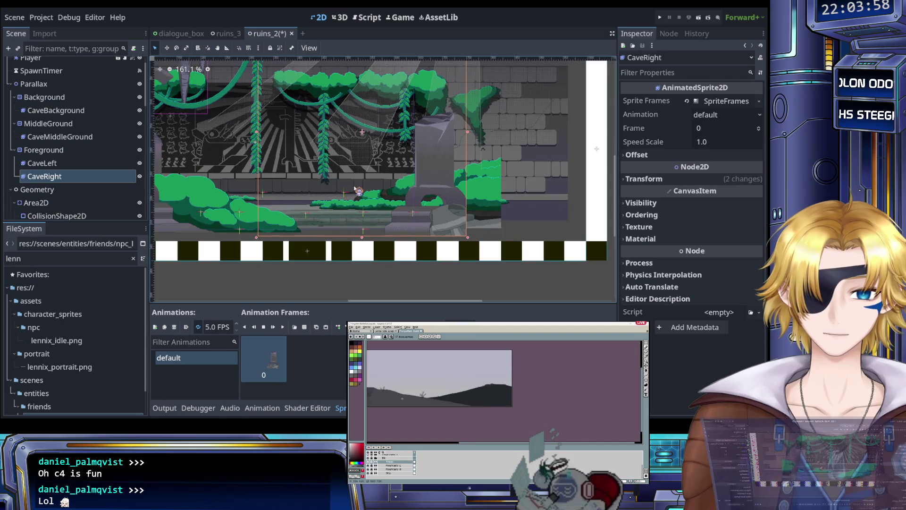
scroll(363, 196, "up", 1)
scroll(373, 203, "down", 1)
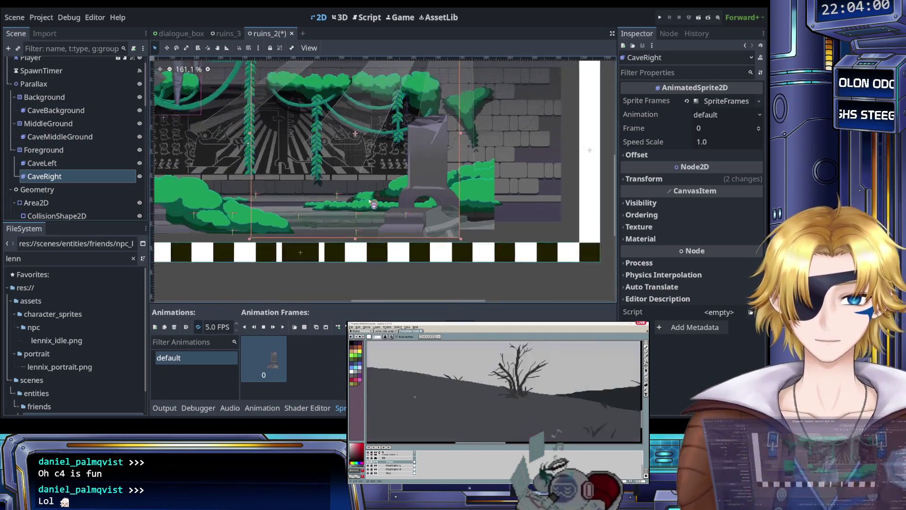
left_click(65, 161)
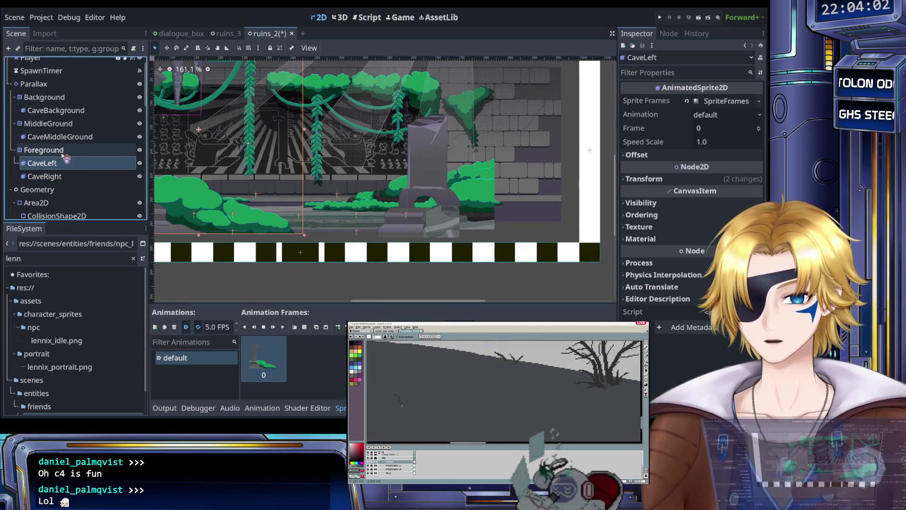
Step: Select CaveRight and nudge it right and up with the arrow keys
left_click(65, 176)
scroll(387, 216, "up", 4)
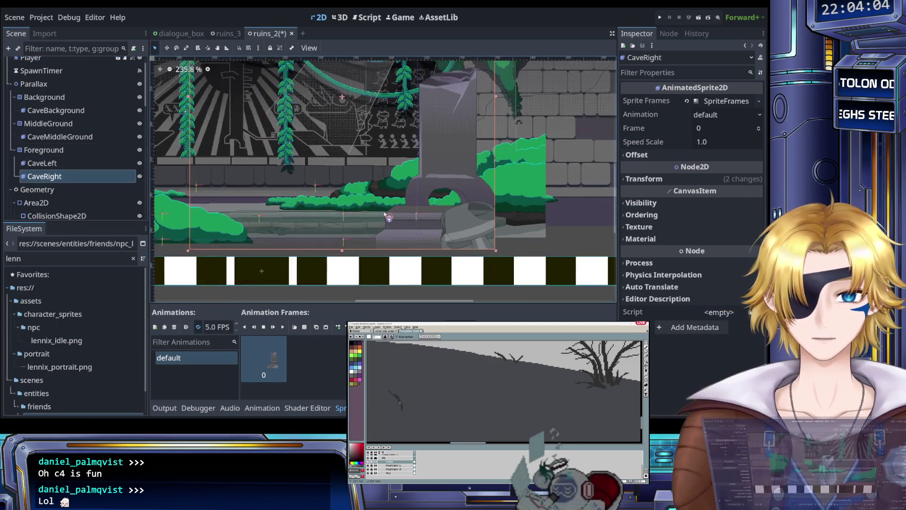
key("Right")
key("Right")
key("Right")
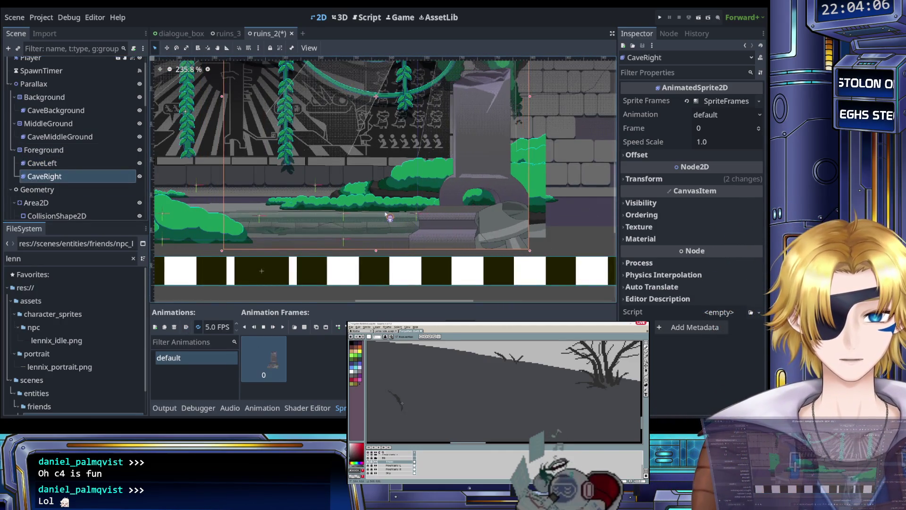
key("Right")
key("Right")
key("Right")
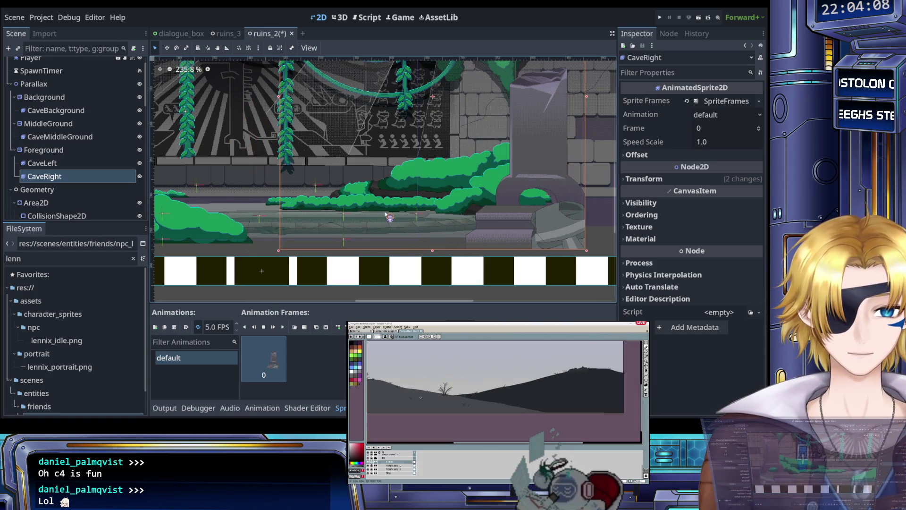
scroll(387, 216, "down", 3)
scroll(435, 244, "up", 5)
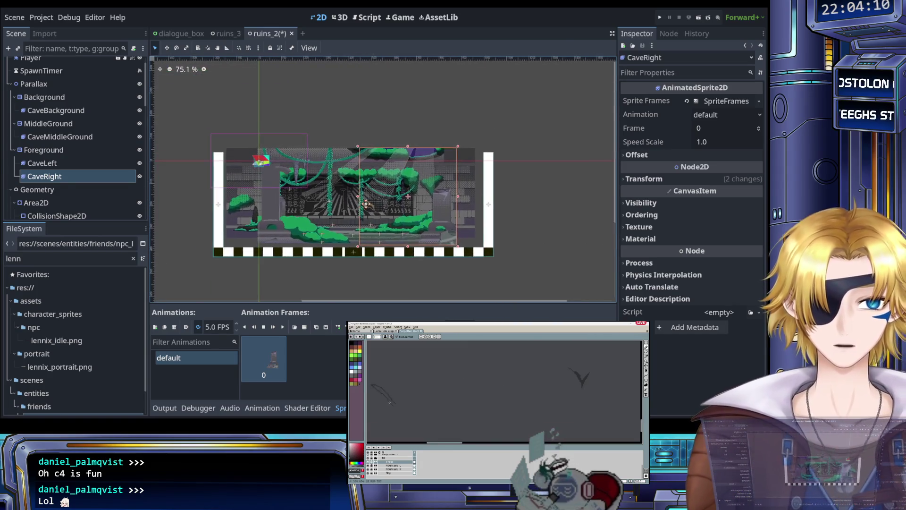
key("Up")
key("Up")
key("Up")
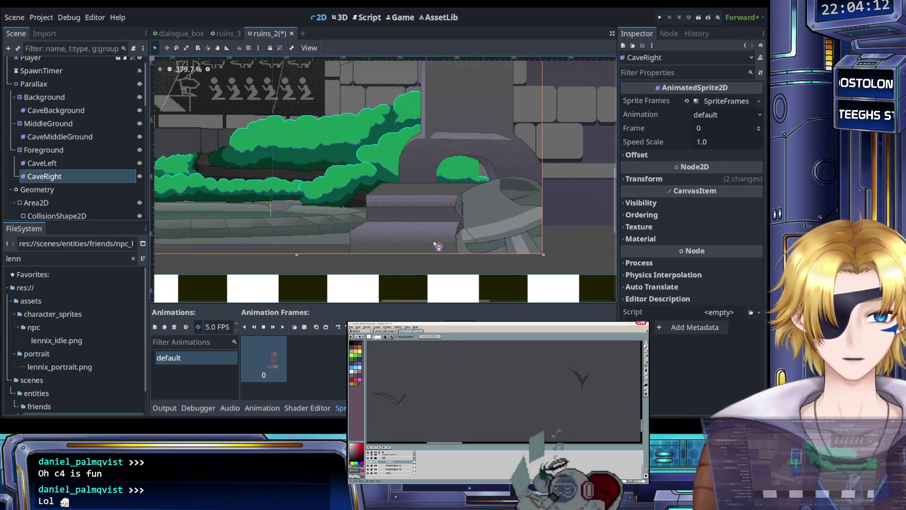
key("Up")
scroll(539, 250, "up", 10)
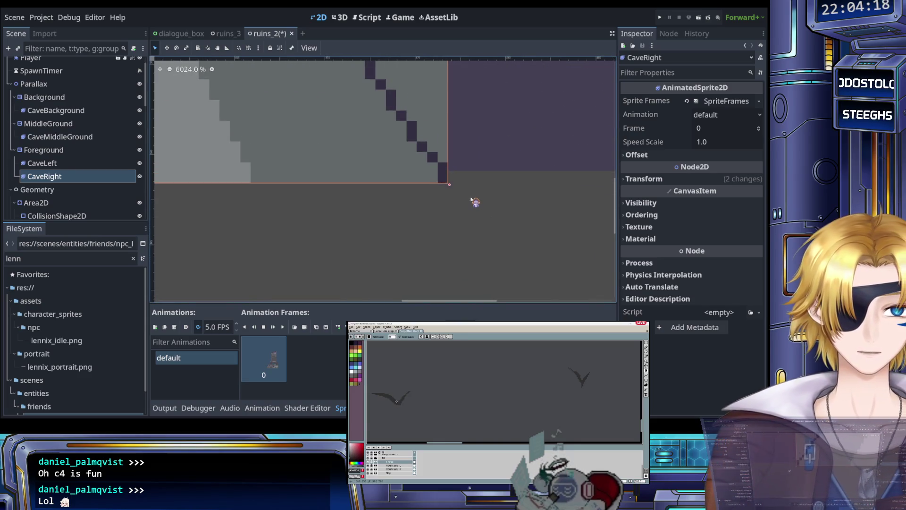
Step: Set CaveRight's Transform position to x 152 and y -24 in the Inspector
left_click(644, 179)
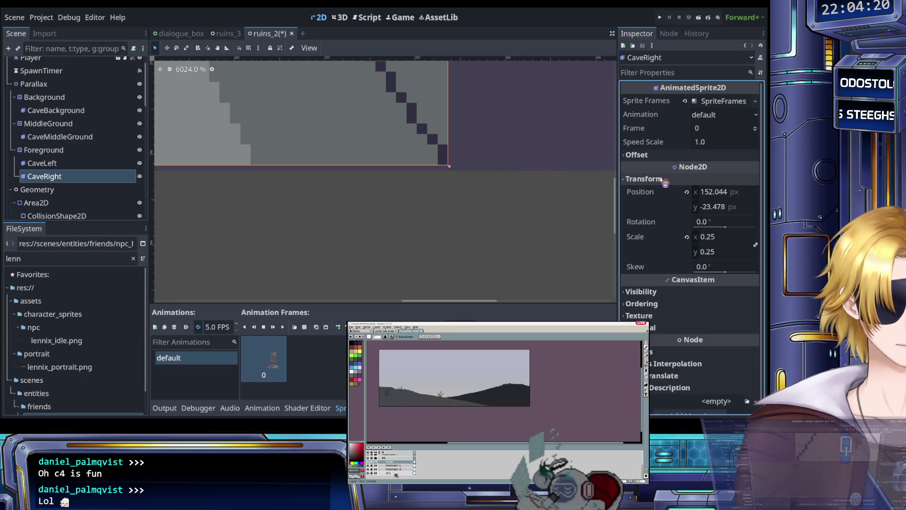
left_click(715, 207)
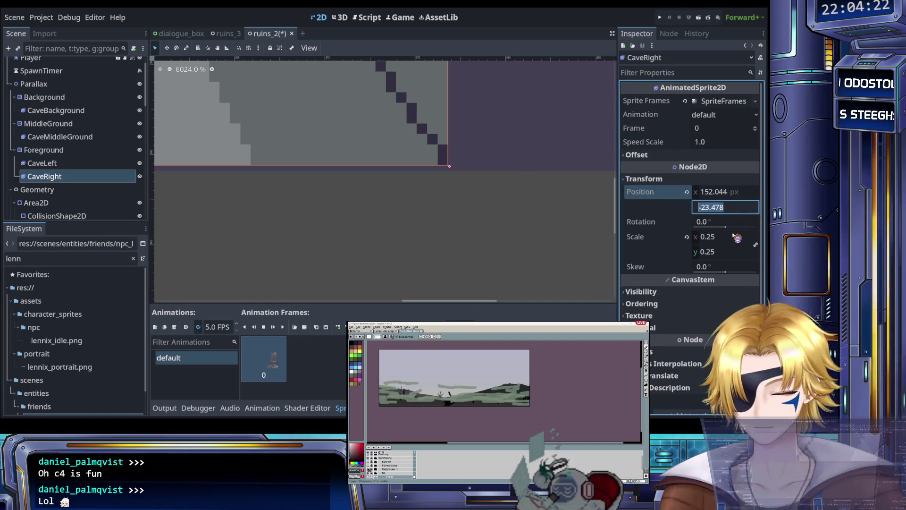
type("-24")
key("Return")
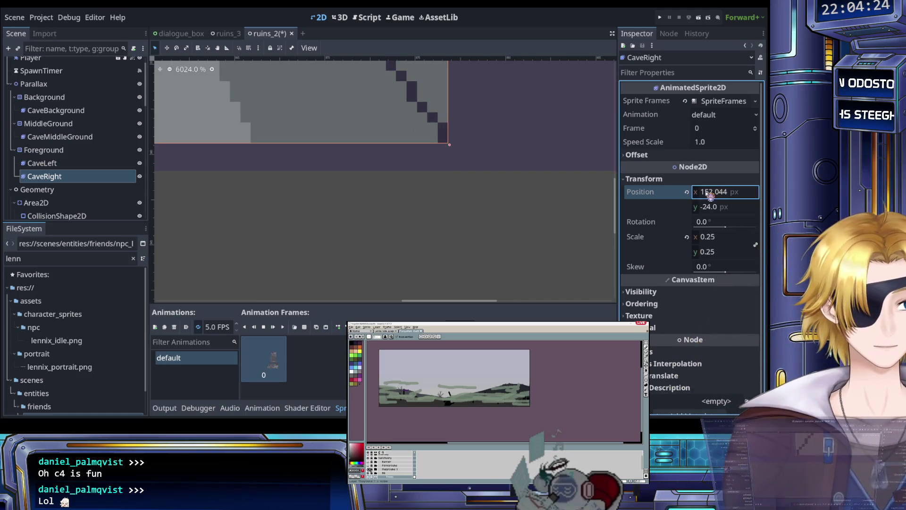
left_click(710, 194)
type("152")
key("Return")
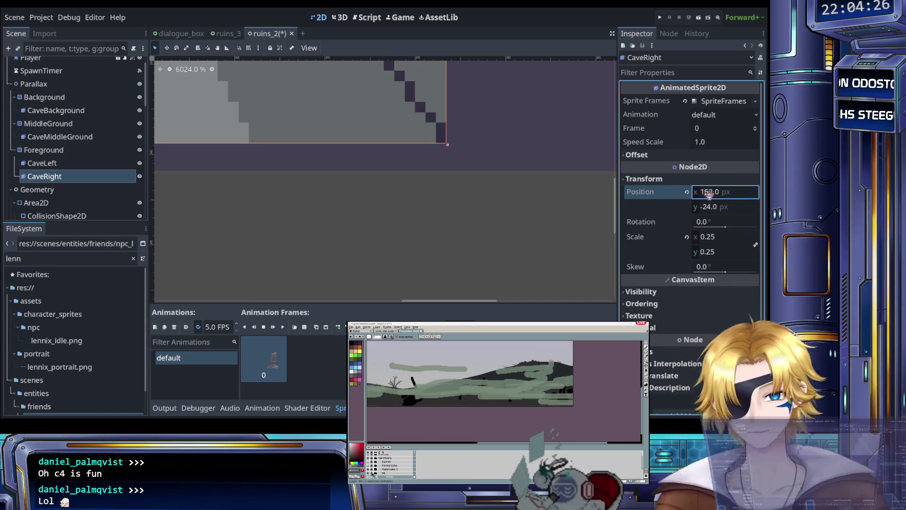
Step: Try a y position of -23 for CaveRight, then settle back on -24
scroll(461, 170, "down", 2)
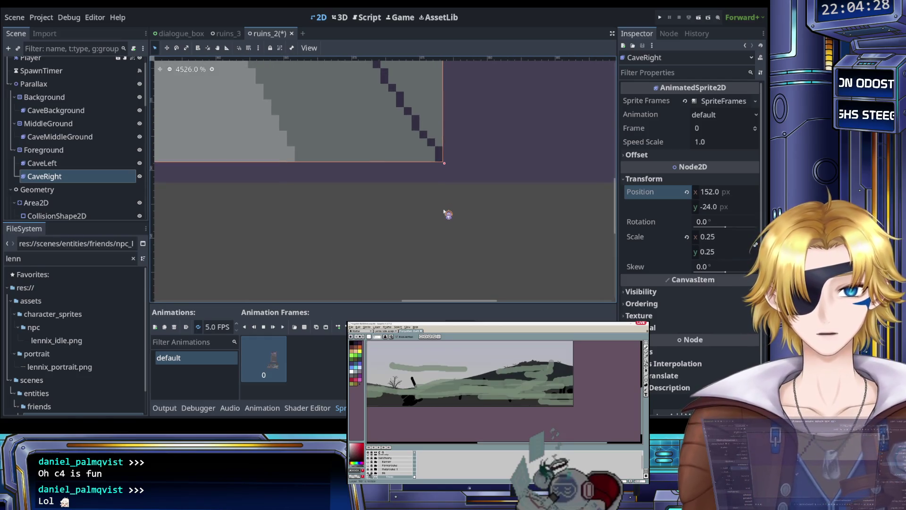
key("Down")
key("Down")
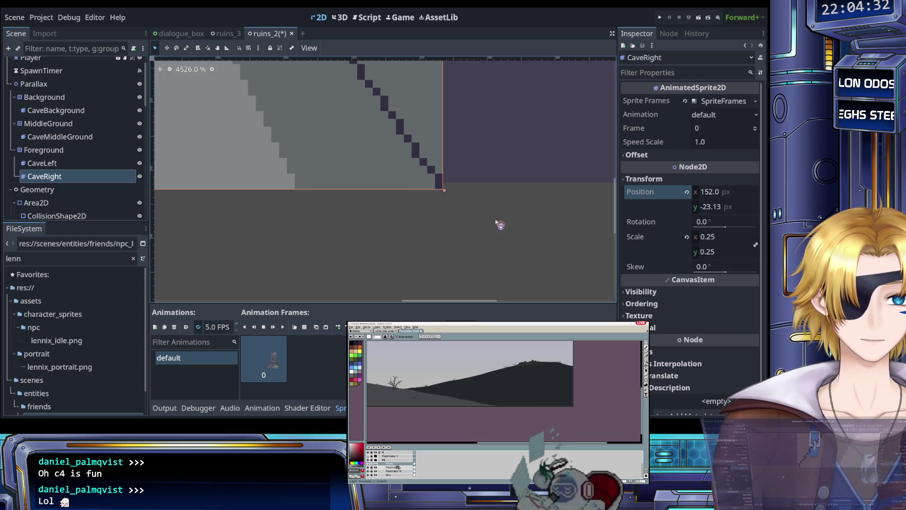
left_click(713, 207)
type("-23")
key("Return")
left_click(714, 208)
type("-24")
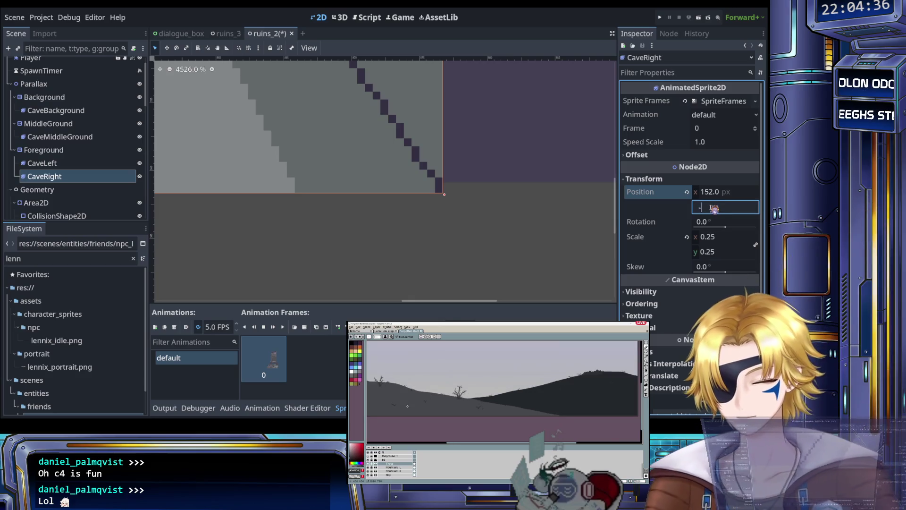
key("Return")
scroll(477, 205, "down", 5)
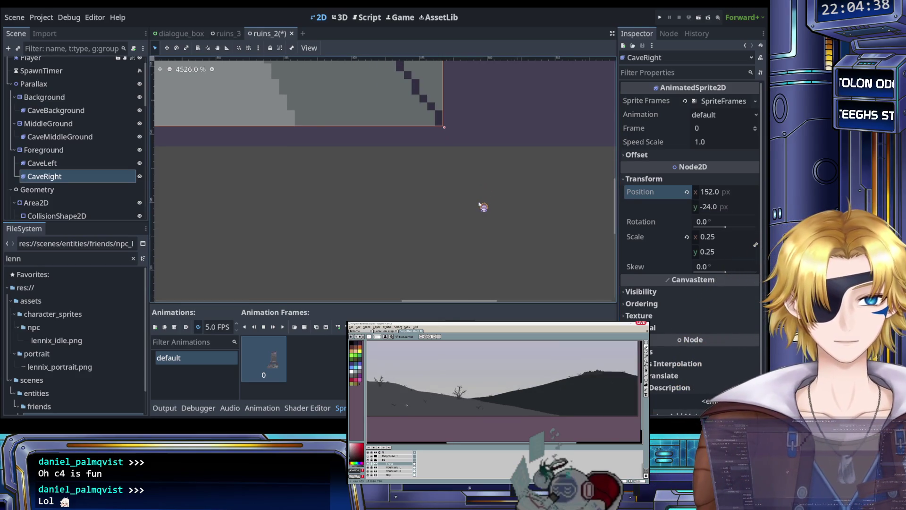
scroll(478, 207, "down", 5)
scroll(508, 182, "down", 4)
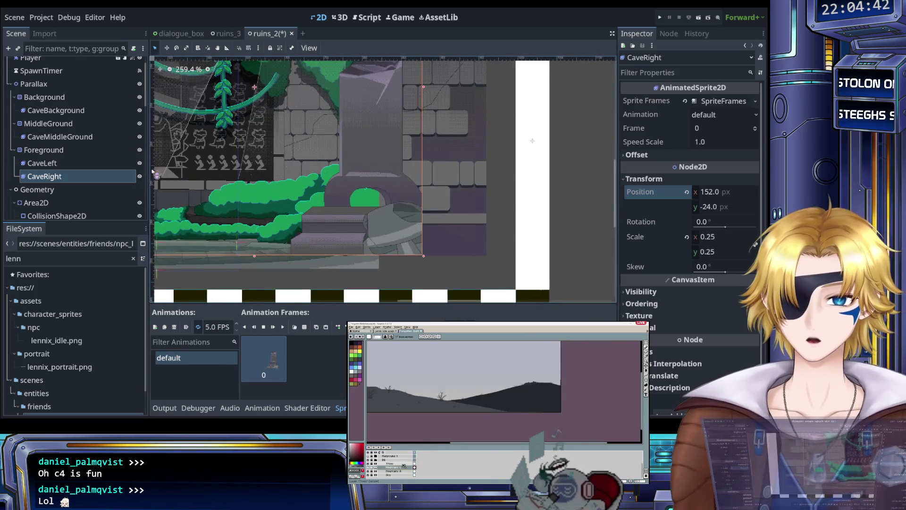
left_click(61, 138)
left_click(68, 113)
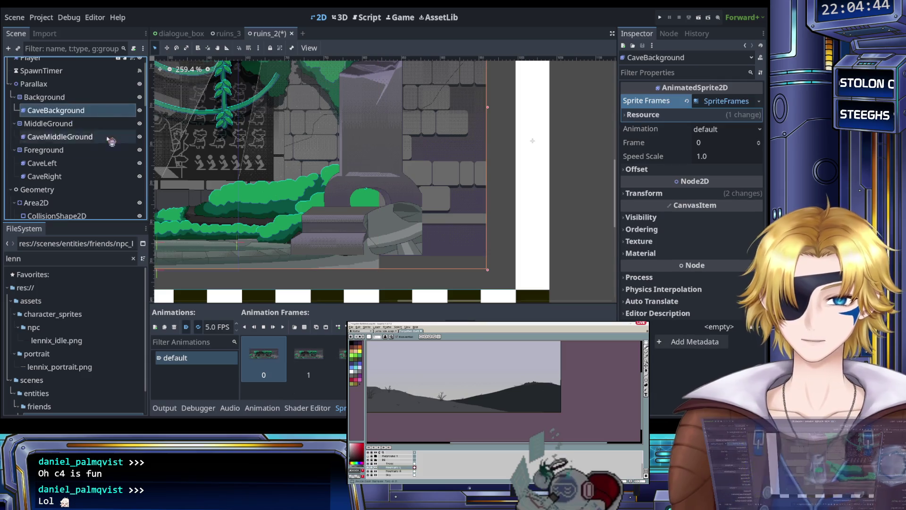
scroll(469, 263, "up", 3)
scroll(458, 260, "up", 2)
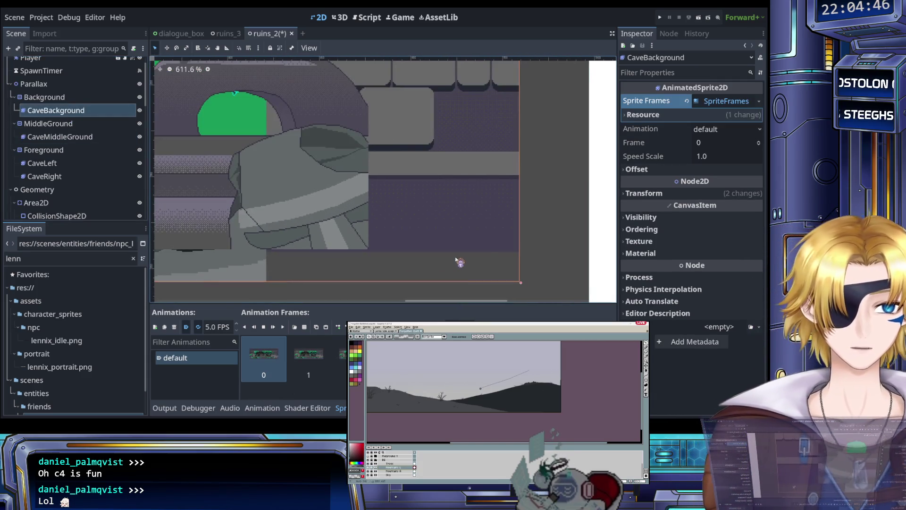
left_click(644, 193)
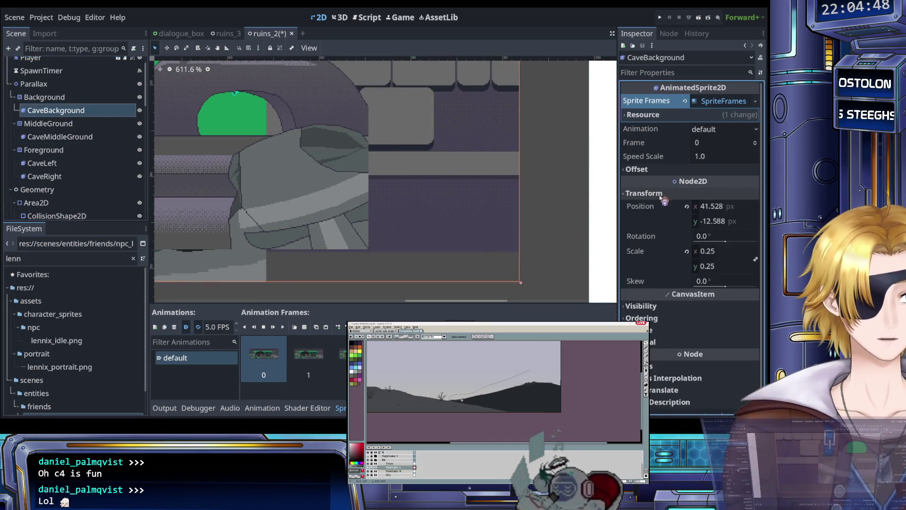
left_click(715, 208)
type("41")
key("Tab")
type("-")
key("Return")
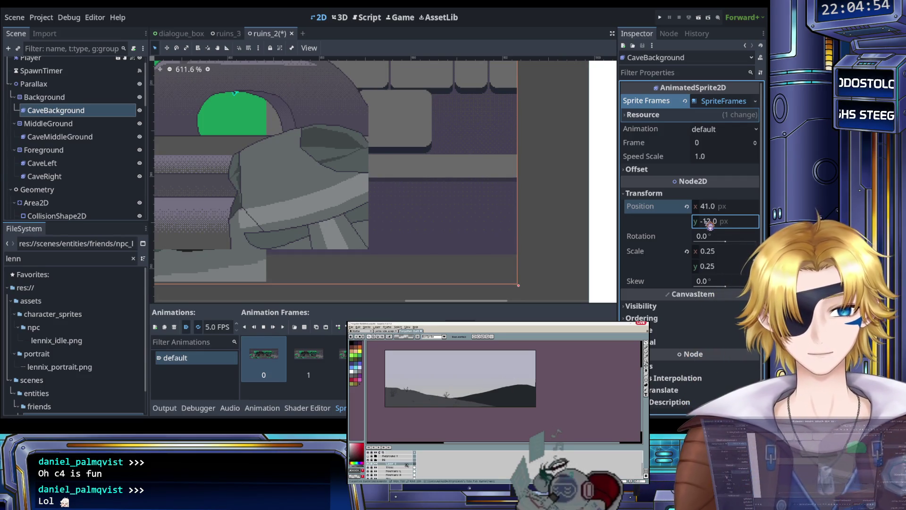
scroll(461, 228, "up", 5)
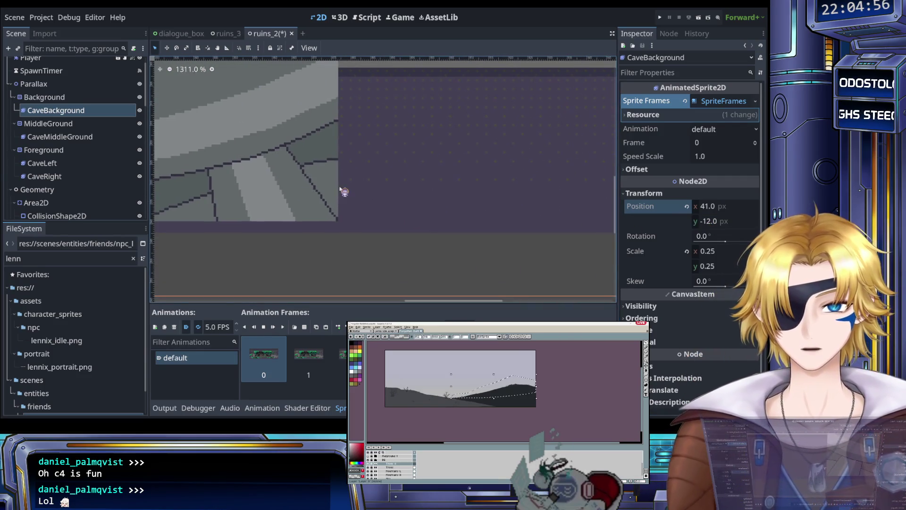
left_click(52, 176)
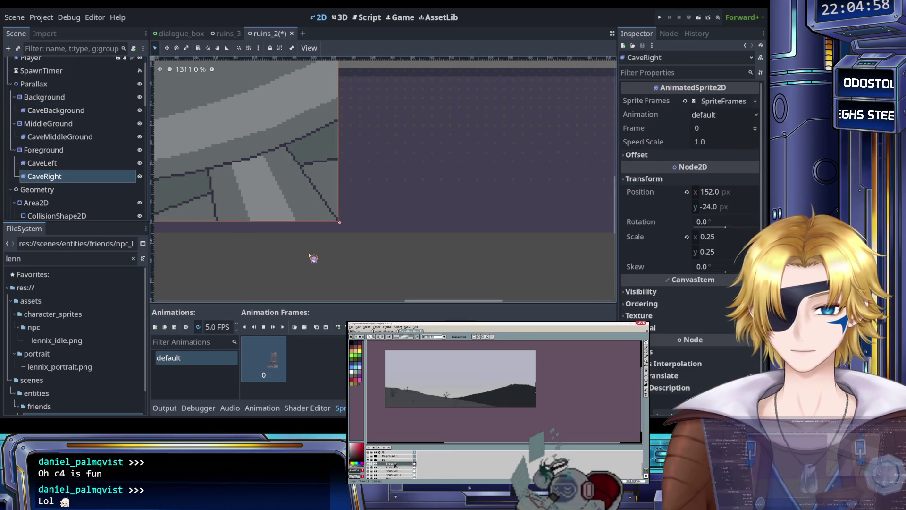
key("Down")
key("Down")
key("Down")
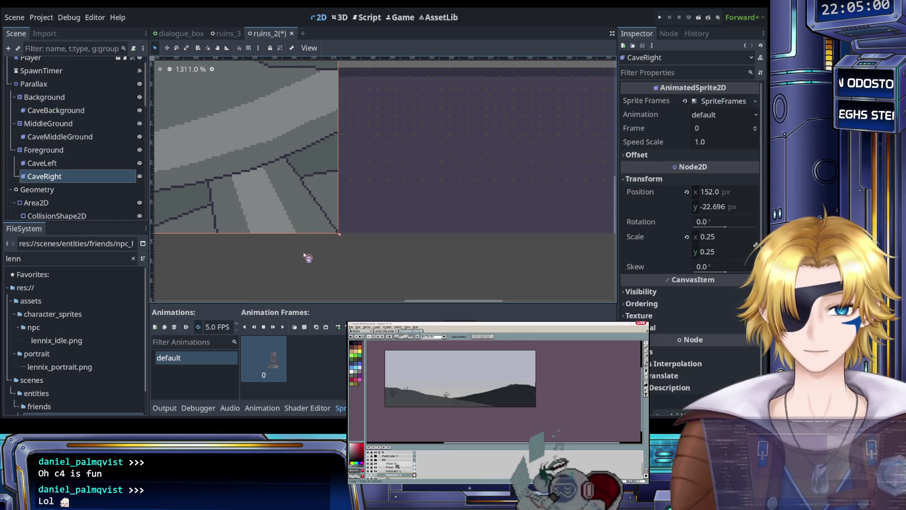
scroll(307, 255, "up", 6)
scroll(326, 237, "down", 15)
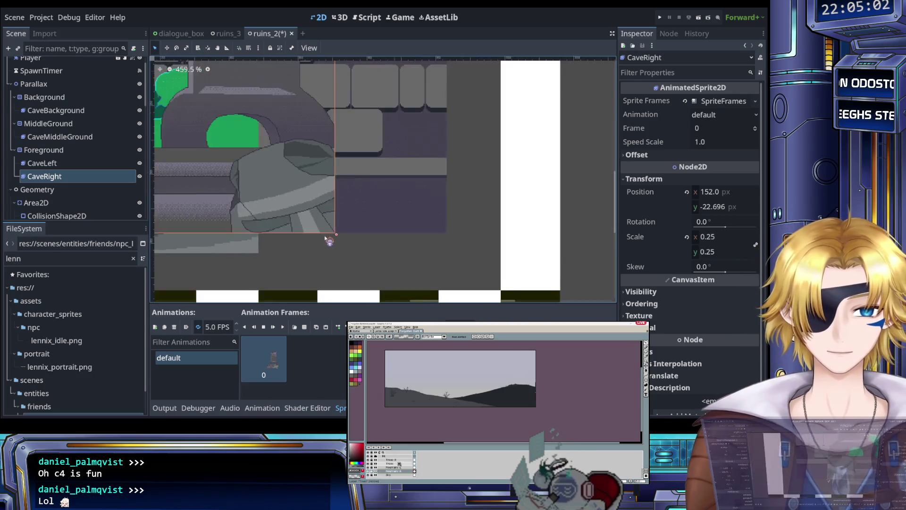
scroll(401, 262, "down", 1)
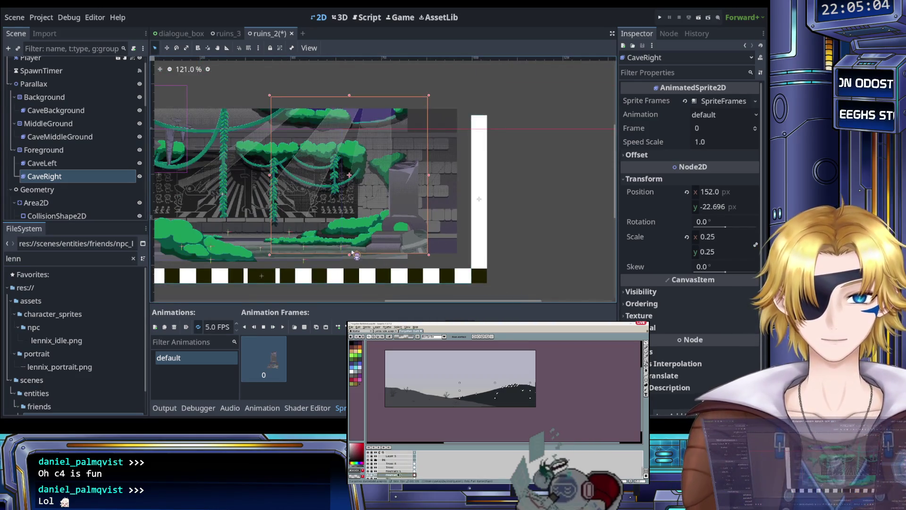
left_click_drag(356, 255, 466, 249)
scroll(476, 255, "up", 5)
scroll(439, 262, "left", 5)
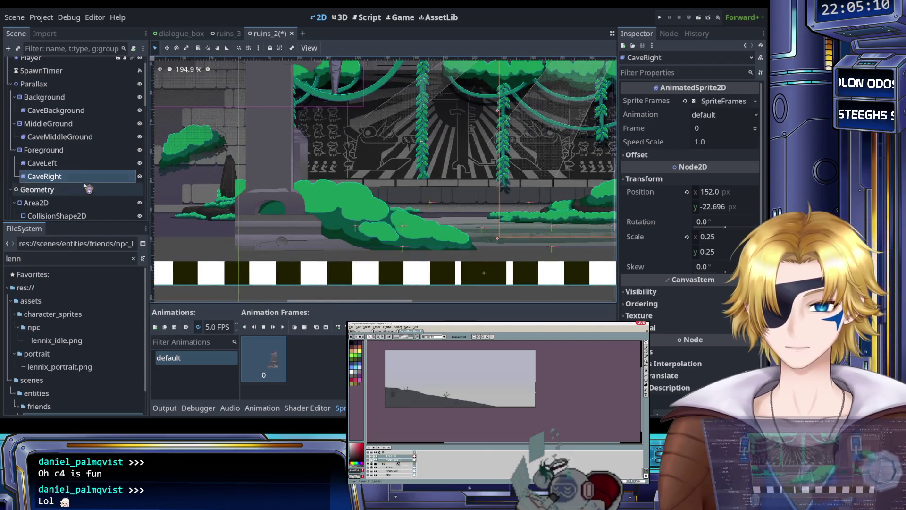
left_click(71, 164)
scroll(387, 285, "up", 4)
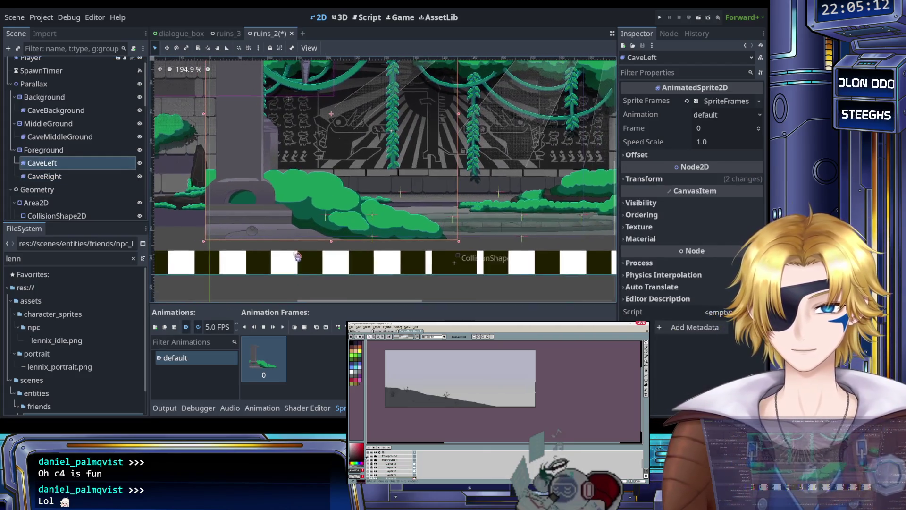
scroll(297, 254, "left", 2)
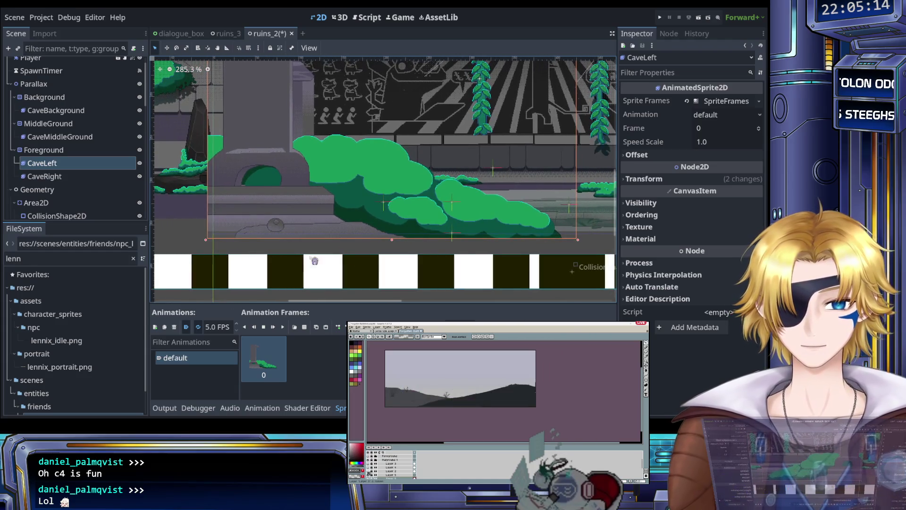
left_click(646, 179)
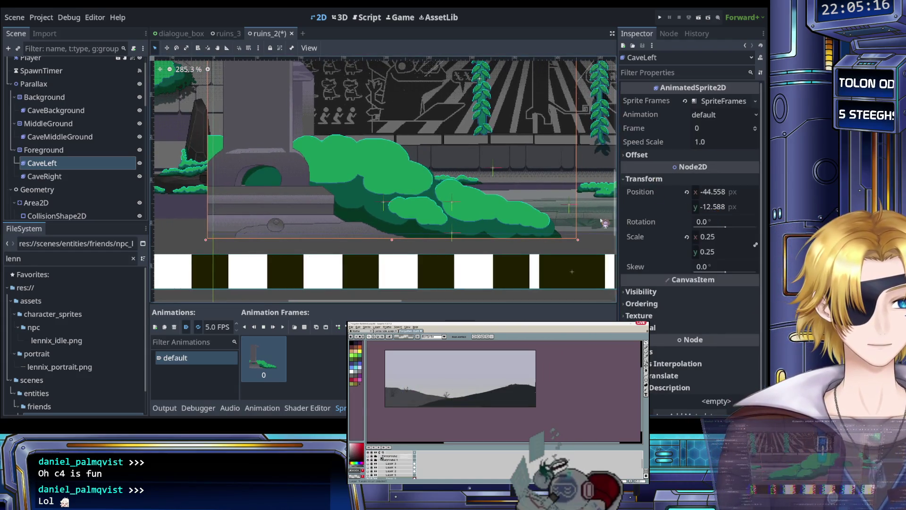
scroll(368, 211, "down", 10)
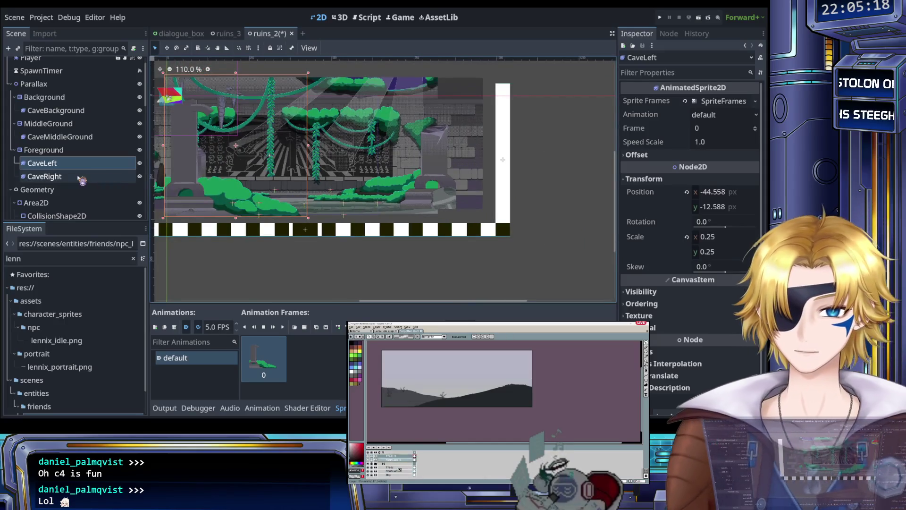
left_click(82, 178)
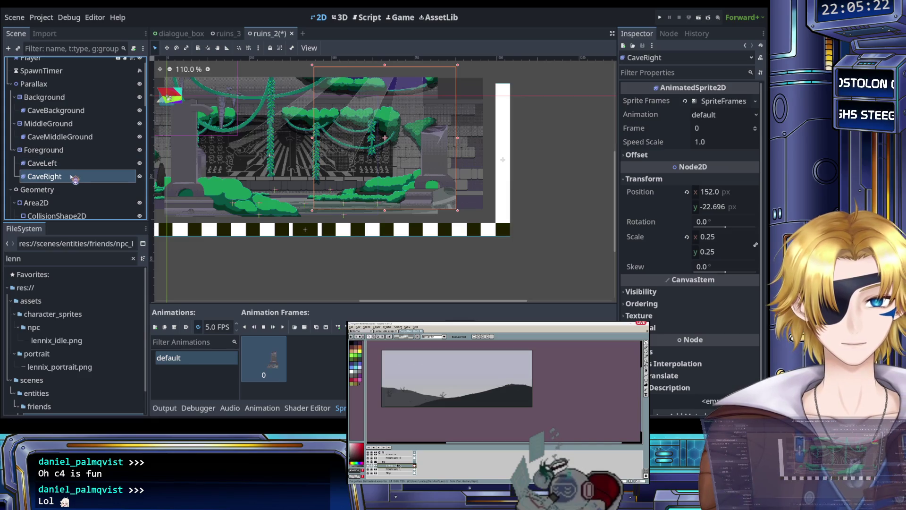
scroll(458, 210, "up", 10)
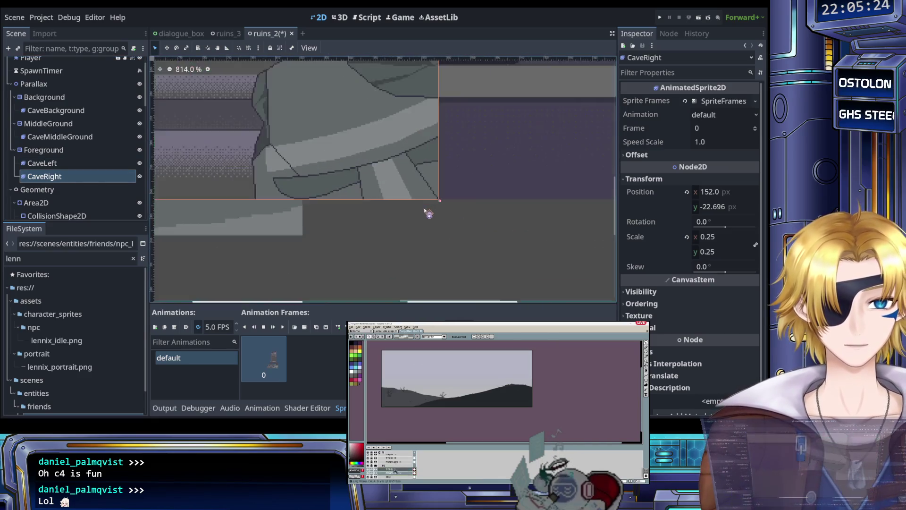
scroll(465, 211, "up", 8)
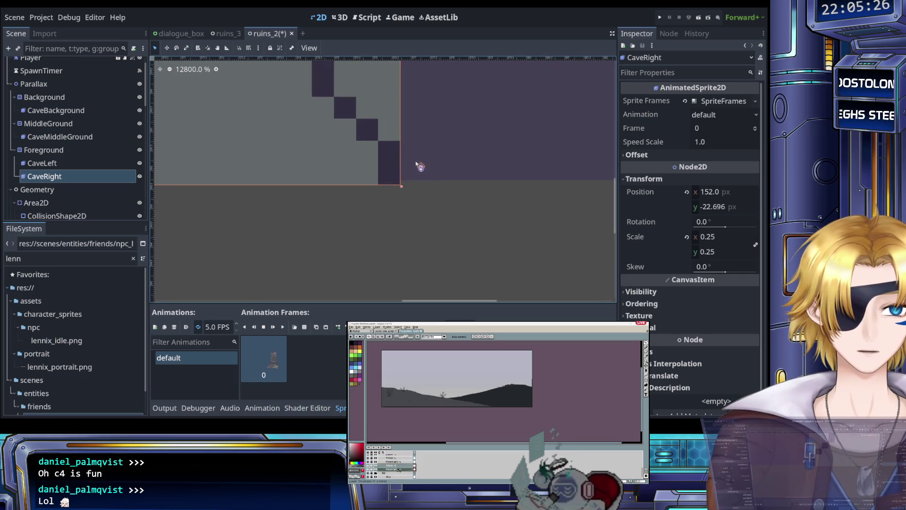
left_click(725, 206)
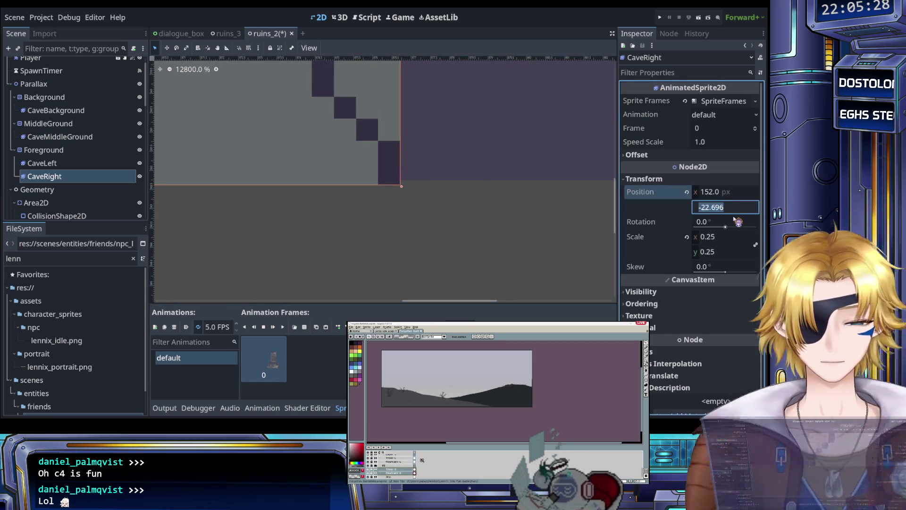
Step: Try CaveRight y positions of -23, -22, -21 and -19 to find the floor line
type("-23")
key("Return")
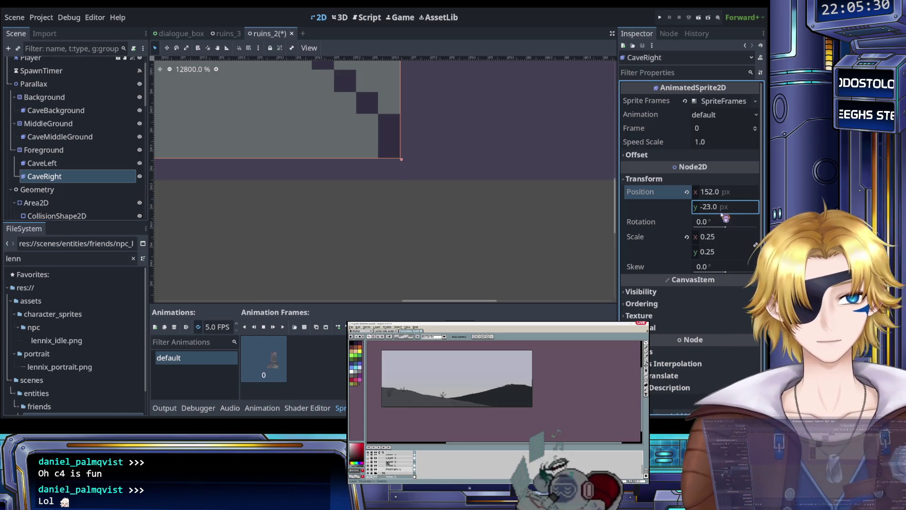
type("-22")
key("Return")
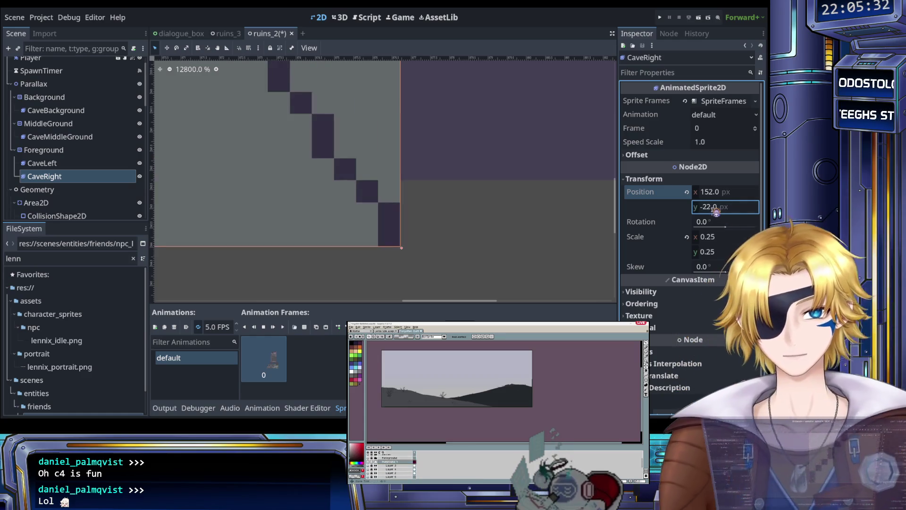
type("-21")
key("Return")
scroll(505, 233, "down", 5)
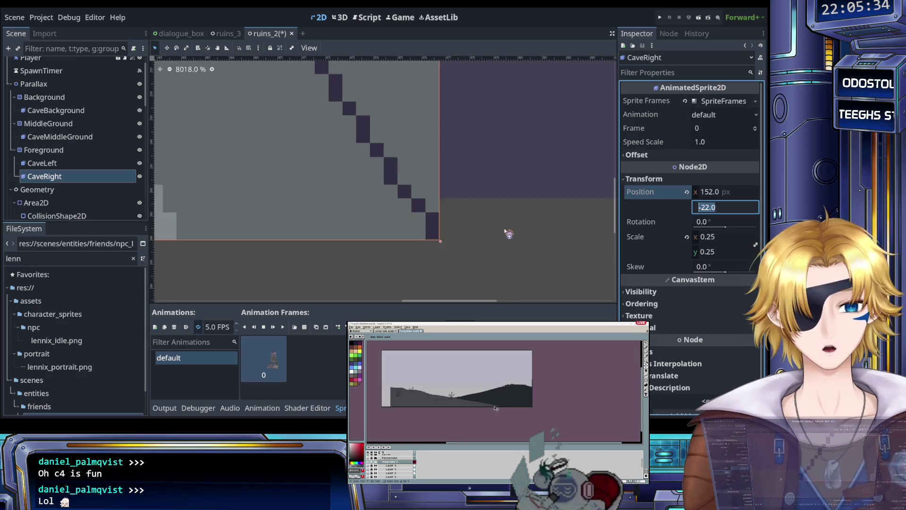
type("-19")
key("Return")
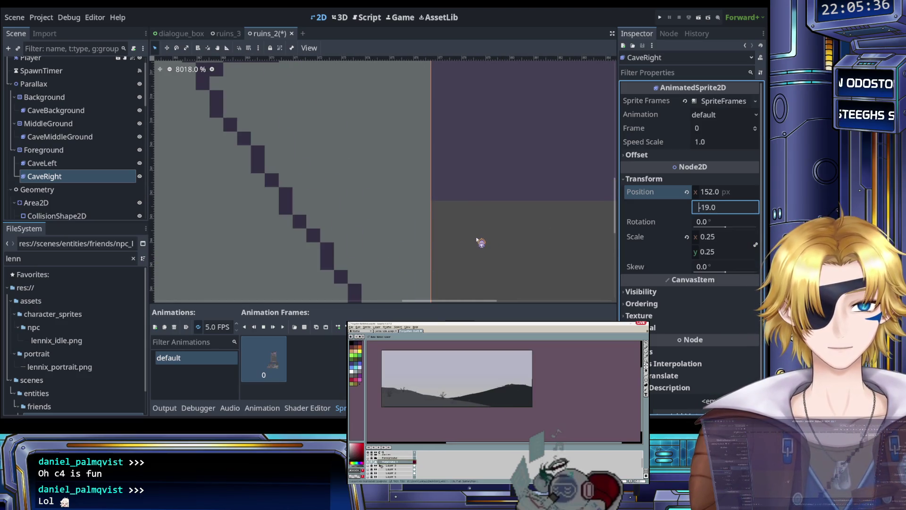
type("-21")
key("Return")
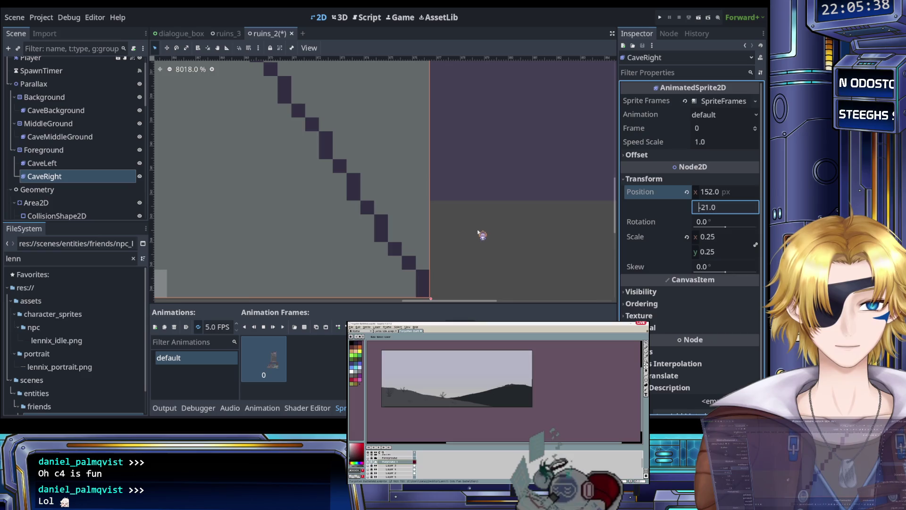
type("-19")
key("Return")
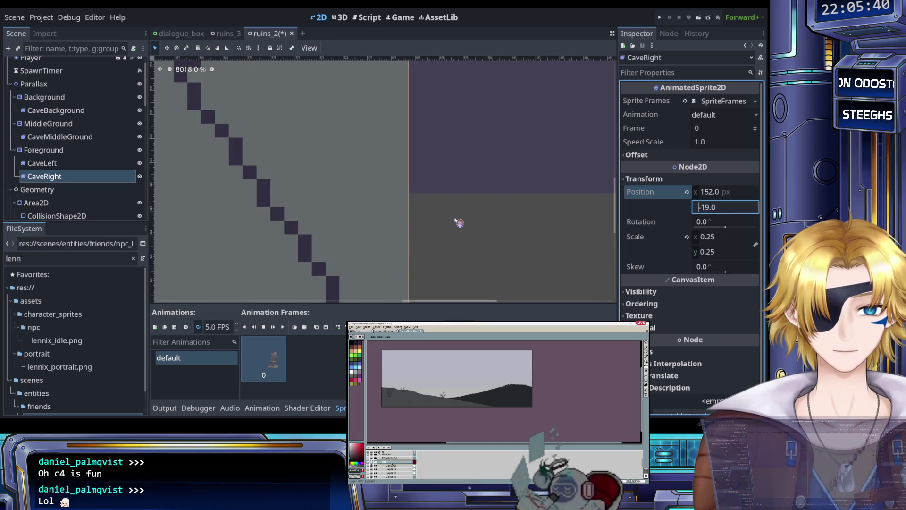
scroll(456, 220, "down", 5)
Step: Nudge CaveRight up one step, comparing it against CaveBackground and CaveMiddleGround
left_click(485, 235)
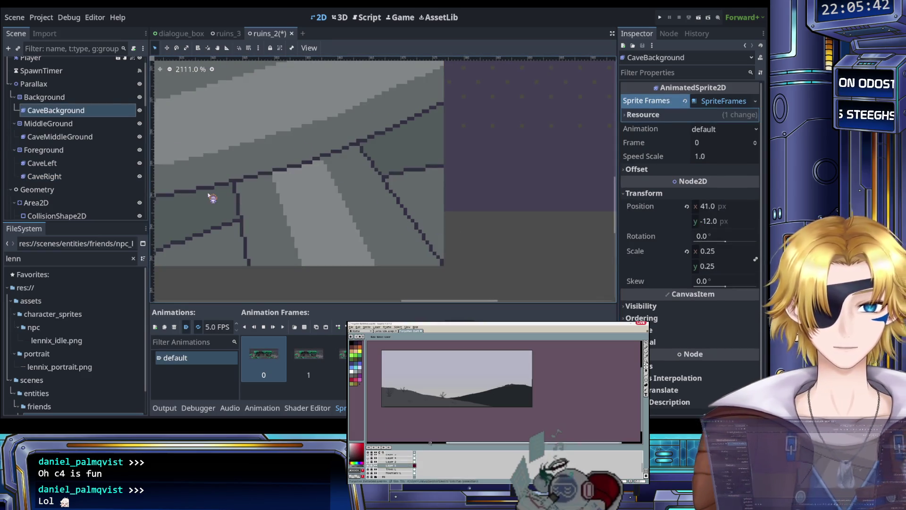
key("Down")
key("Down")
key("Down")
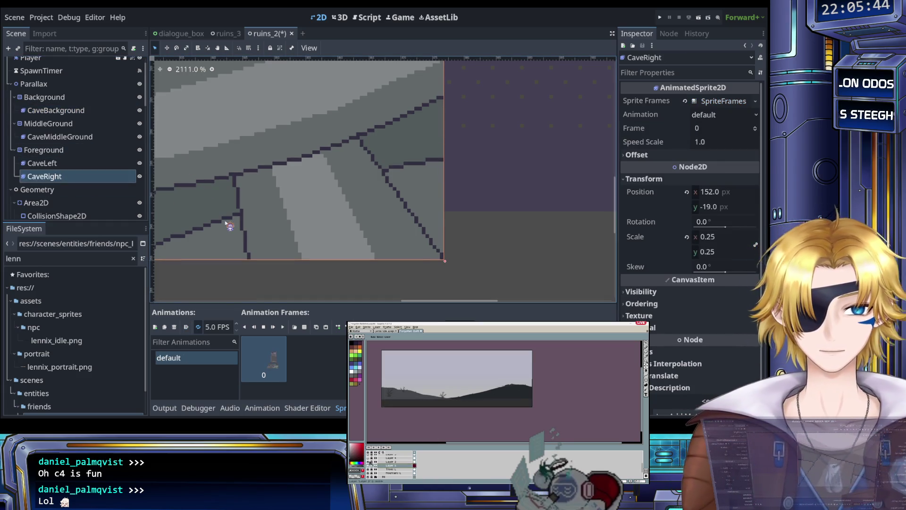
key("Up")
key("Up")
key("Up")
key("Up")
key("Up")
key("Up")
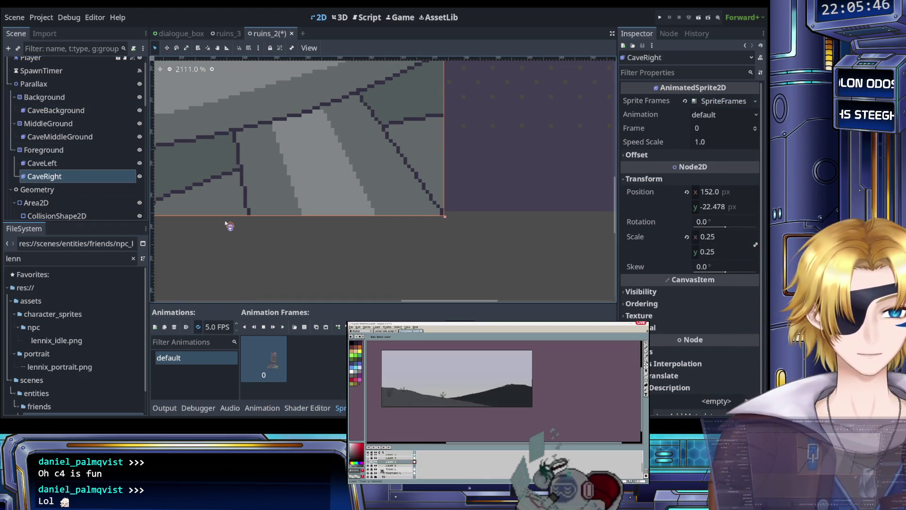
scroll(449, 213, "down", 1)
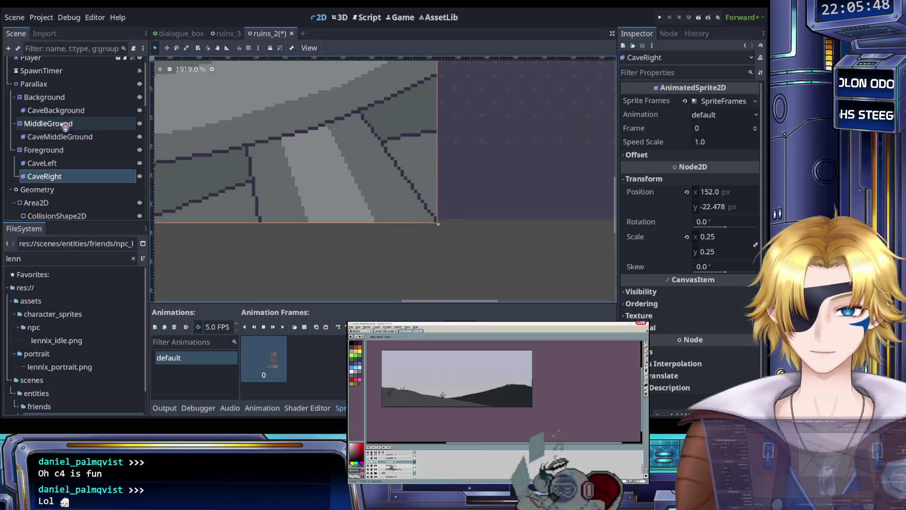
left_click(65, 112)
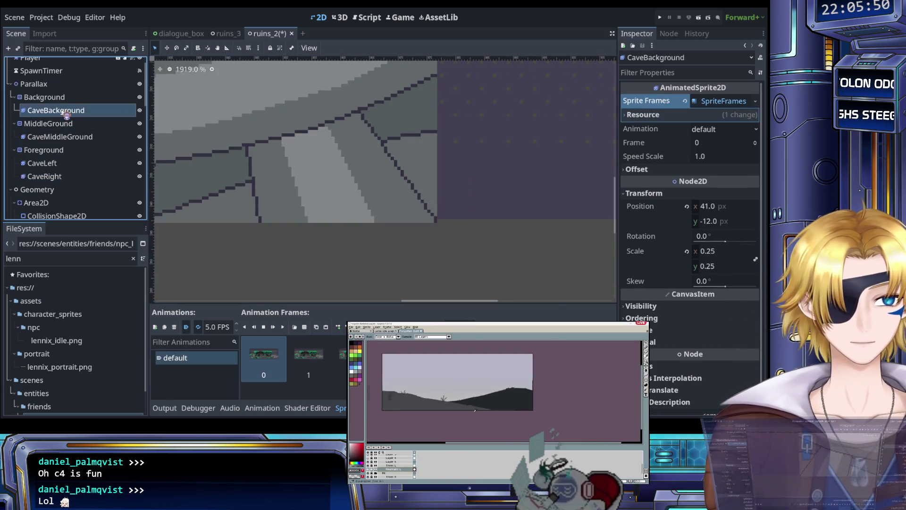
left_click(90, 138)
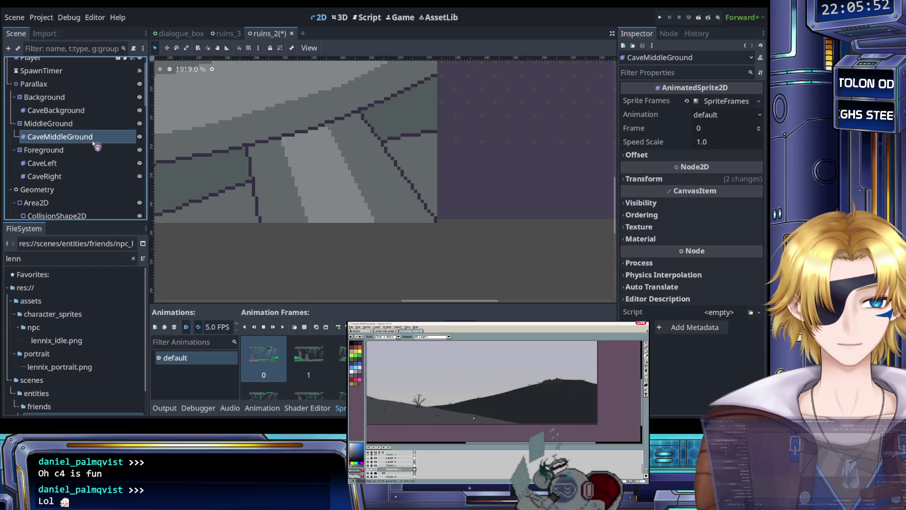
left_click(76, 176)
scroll(467, 204, "up", 10)
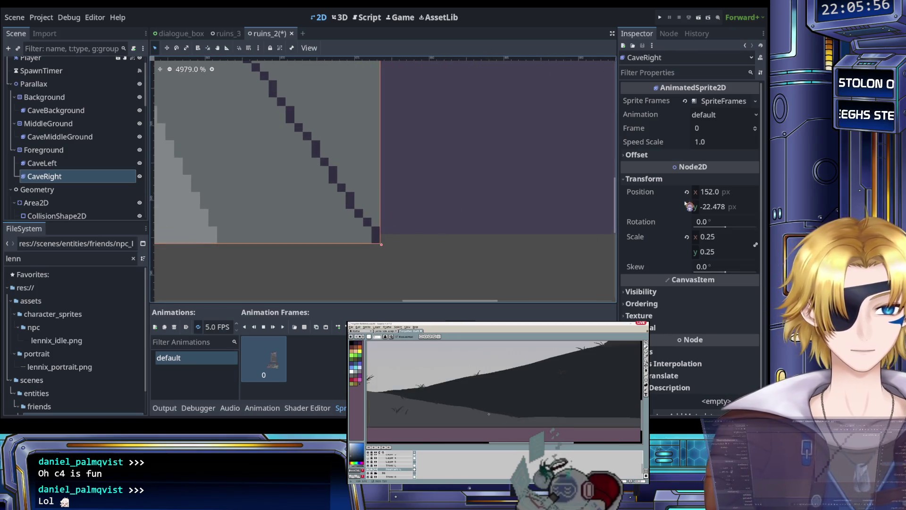
Step: Test CaveRight y values of -22.3, -22, -21 and -22.5
left_click(720, 209)
type("-2")
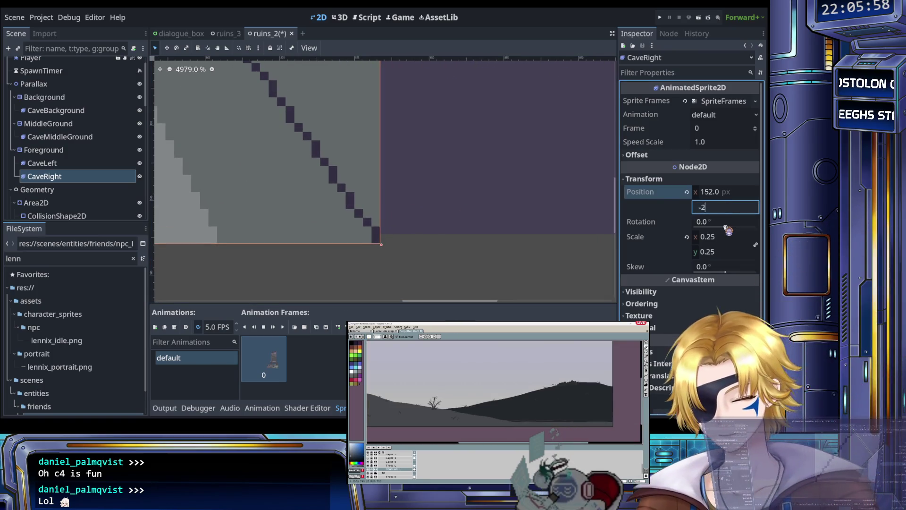
type("2.3")
key("Return")
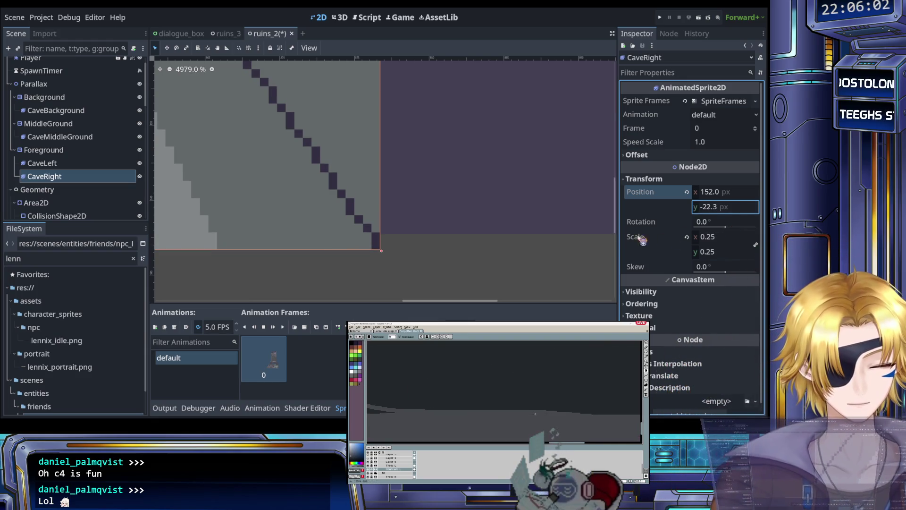
left_click(710, 206)
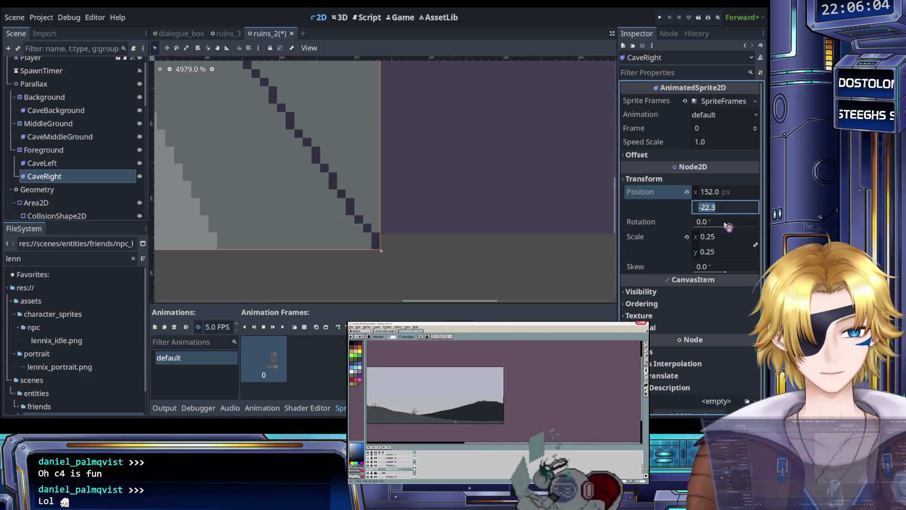
type("-")
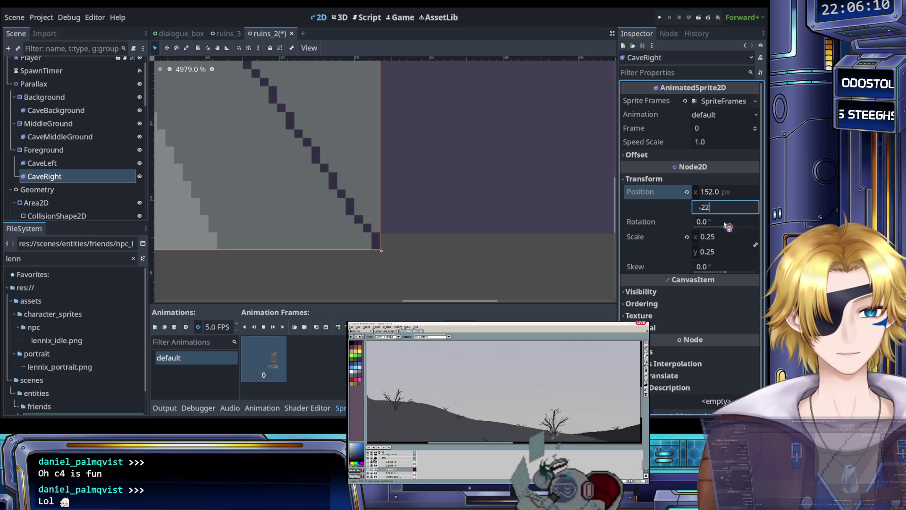
key("Return")
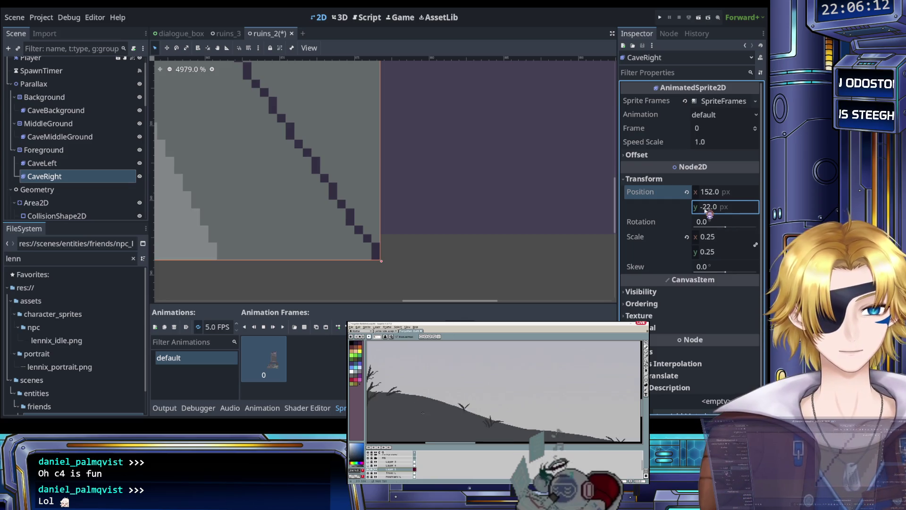
type("21")
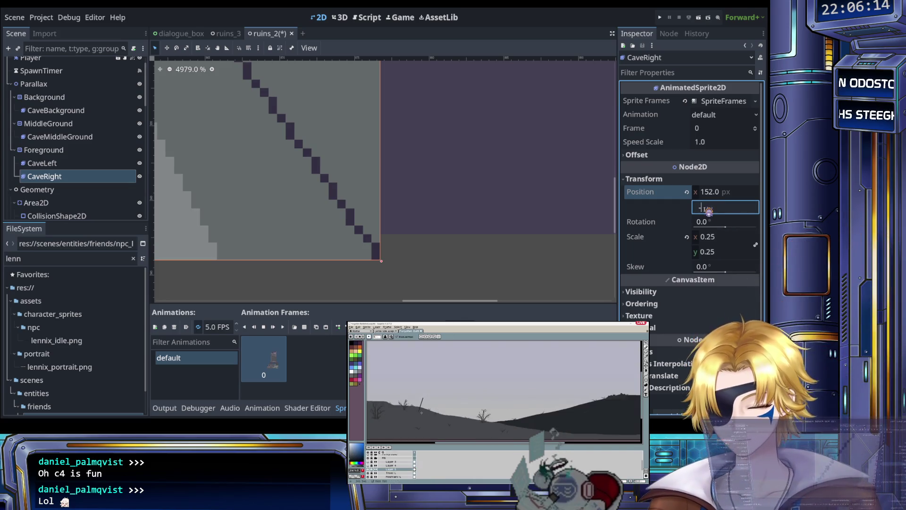
key("Return")
left_click(708, 210)
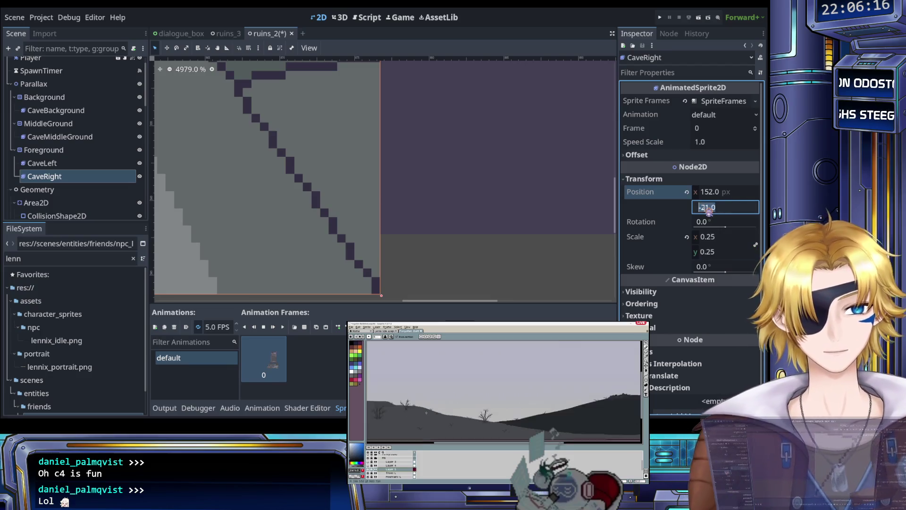
type("-22.5")
key("Return")
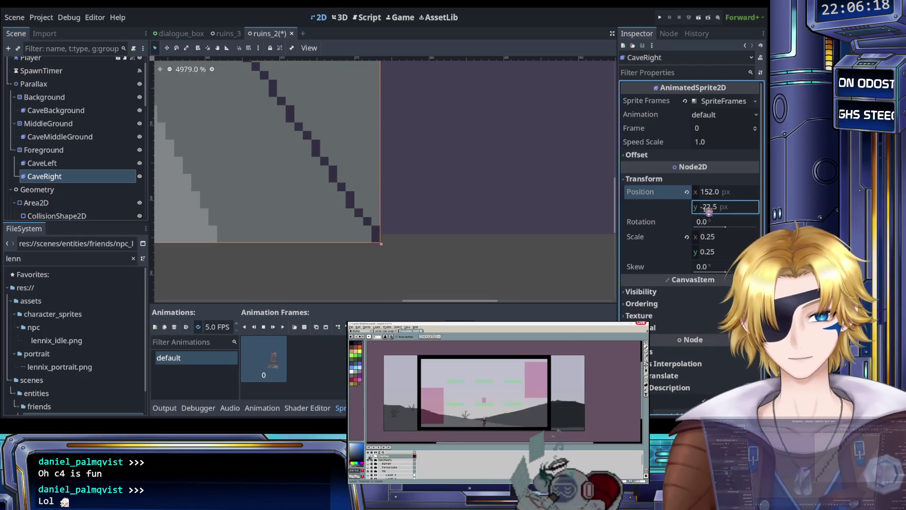
Step: Adjust CaveRight's y position to -22.6, then -22.8
left_click(719, 208)
key("BackSpace")
type("6")
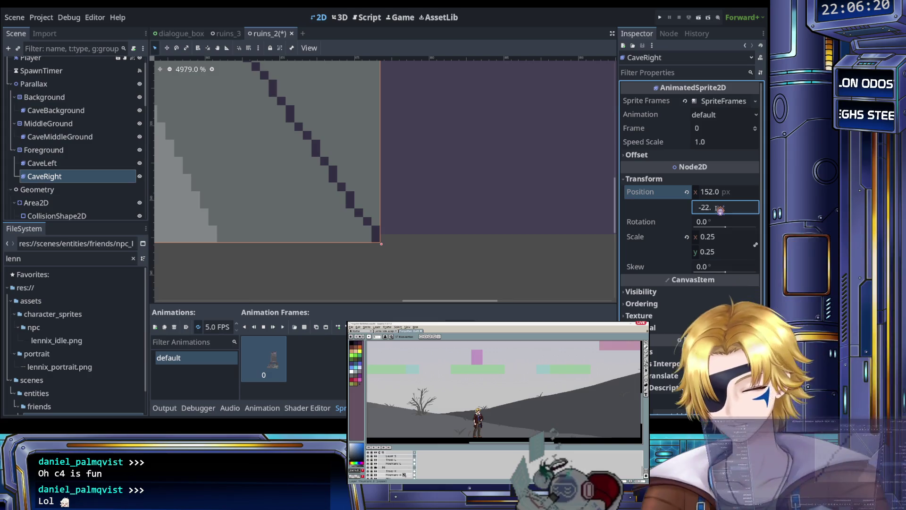
key("Return")
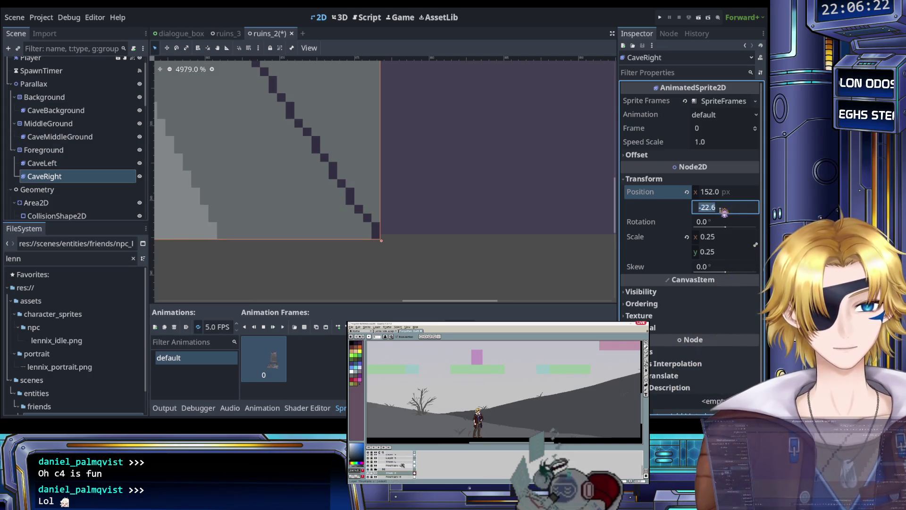
type("9")
key("Return")
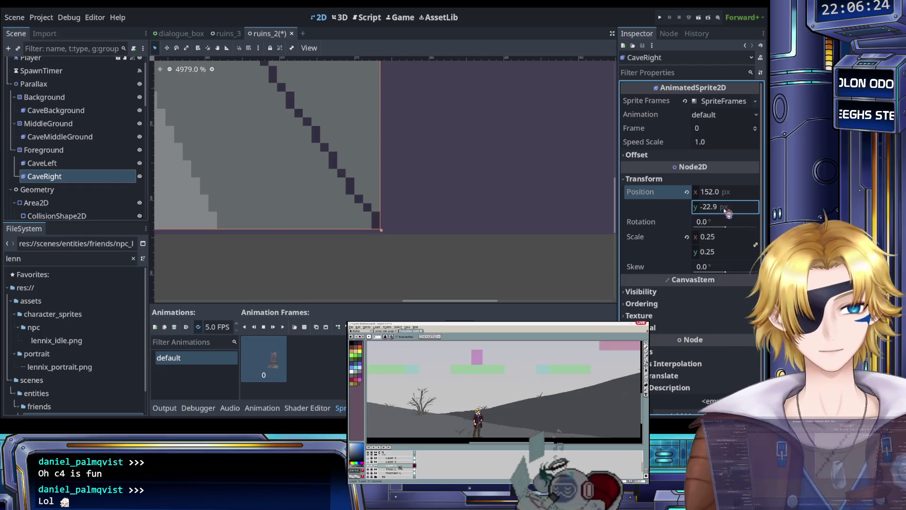
key("BackSpace")
type("8")
key("Return")
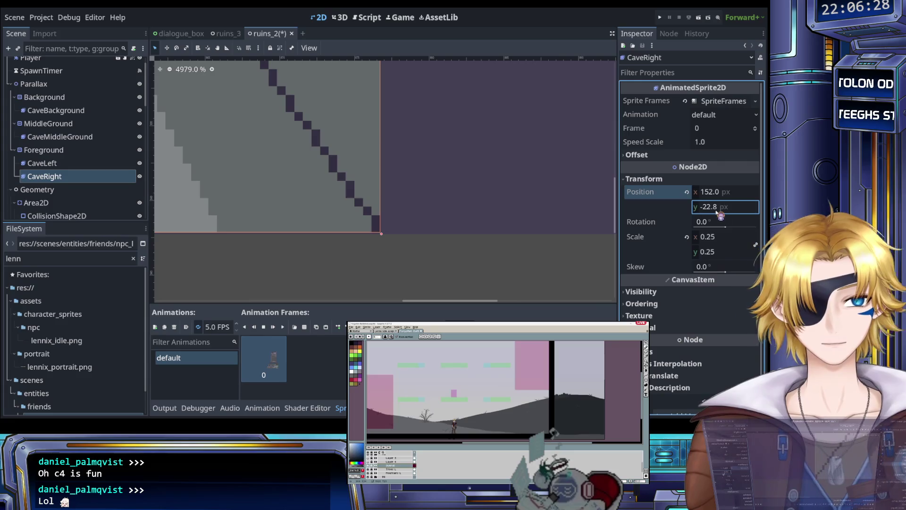
Step: Refine CaveRight's y position to -22.7 and finally -22.75
left_click(721, 209)
key("BackSpace")
type("7")
key("Return")
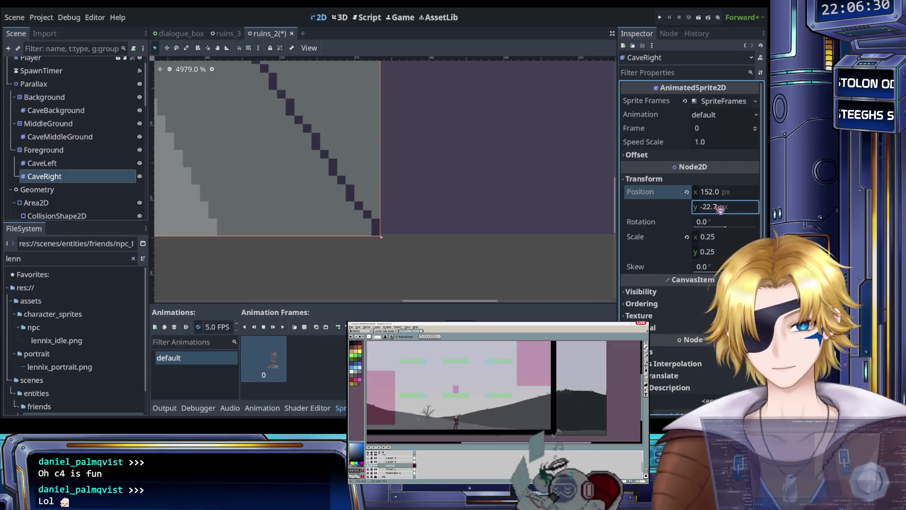
scroll(397, 241, "up", 3)
scroll(376, 211, "up", 1)
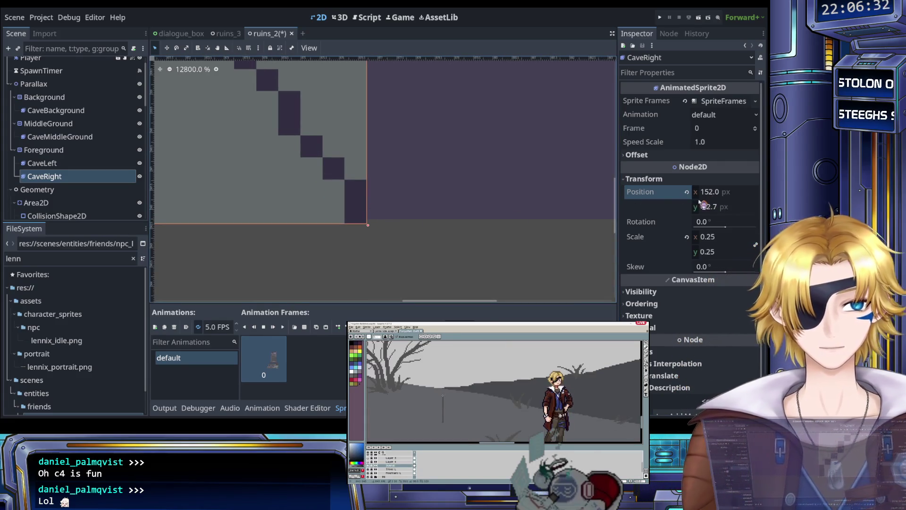
left_click(721, 210)
type("5")
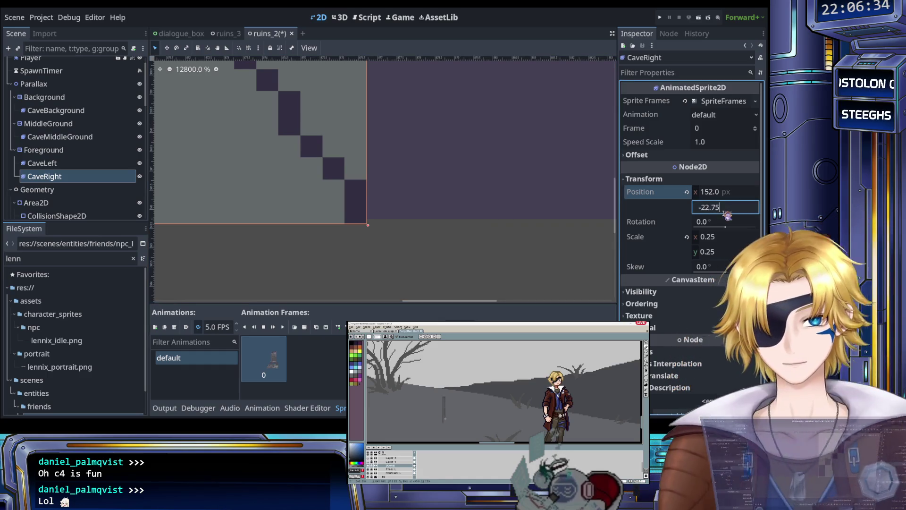
key("Return")
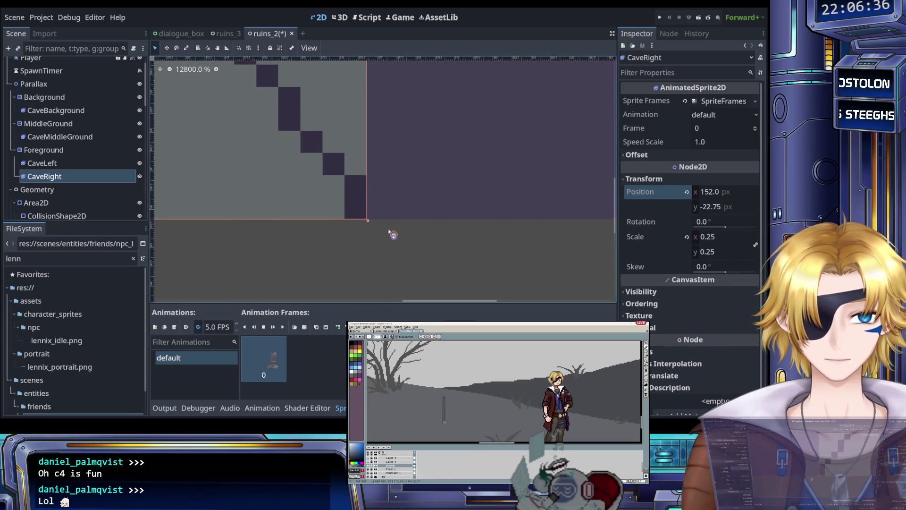
scroll(387, 231, "down", 10)
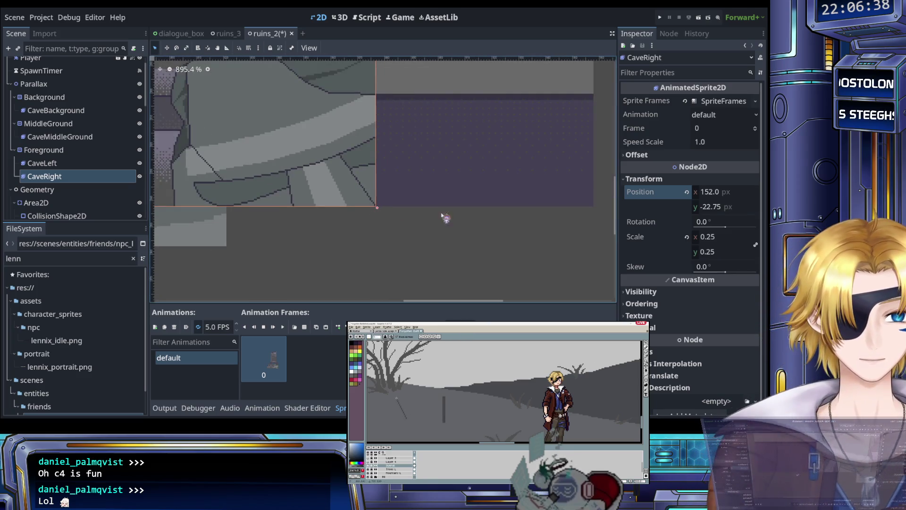
Step: Select CaveLeft and set its vertical position to -22.75
left_click(498, 246)
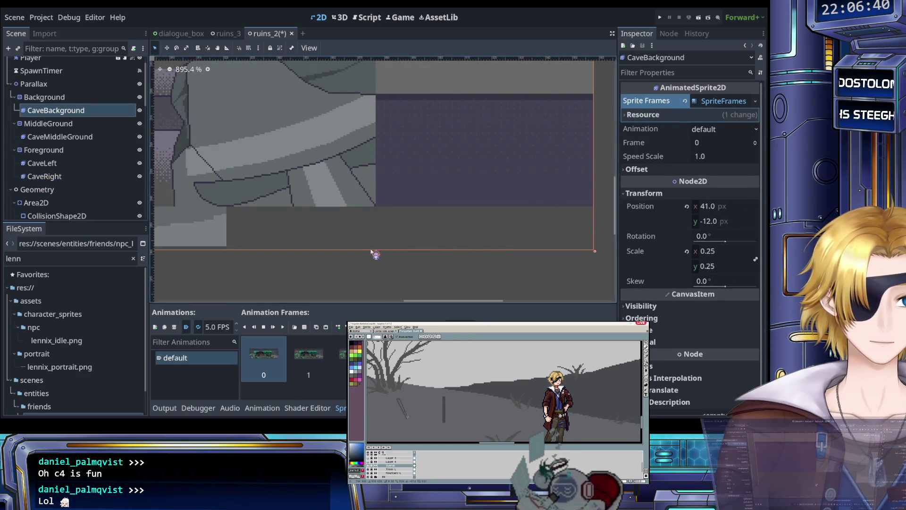
scroll(372, 252, "down", 6)
left_click_drag(490, 216, 429, 209)
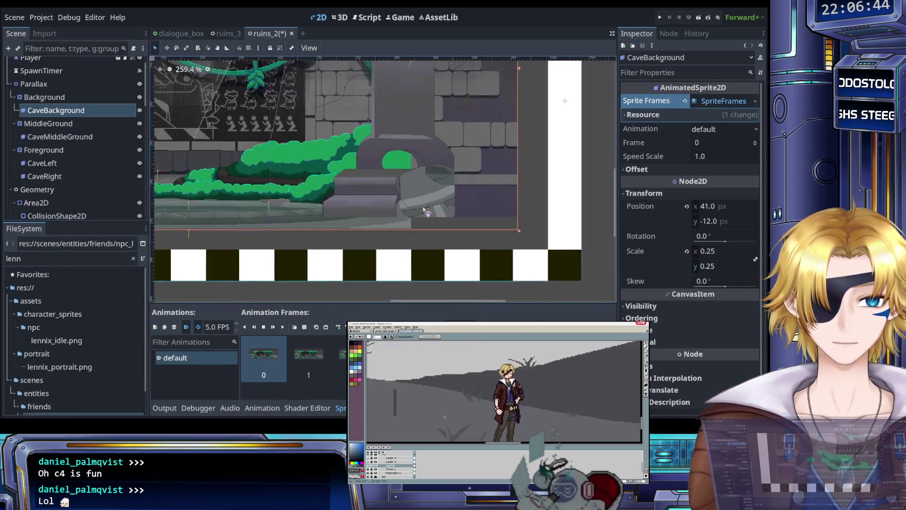
scroll(425, 211, "down", 3)
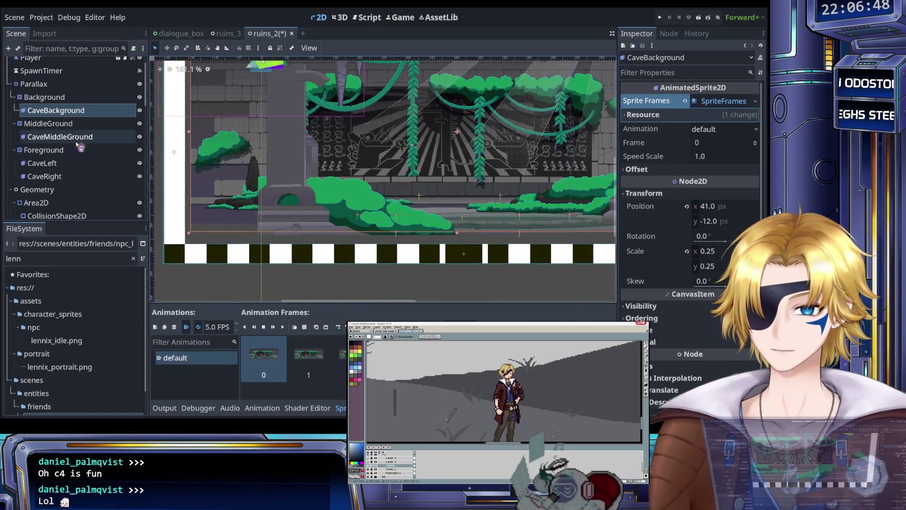
left_click(70, 164)
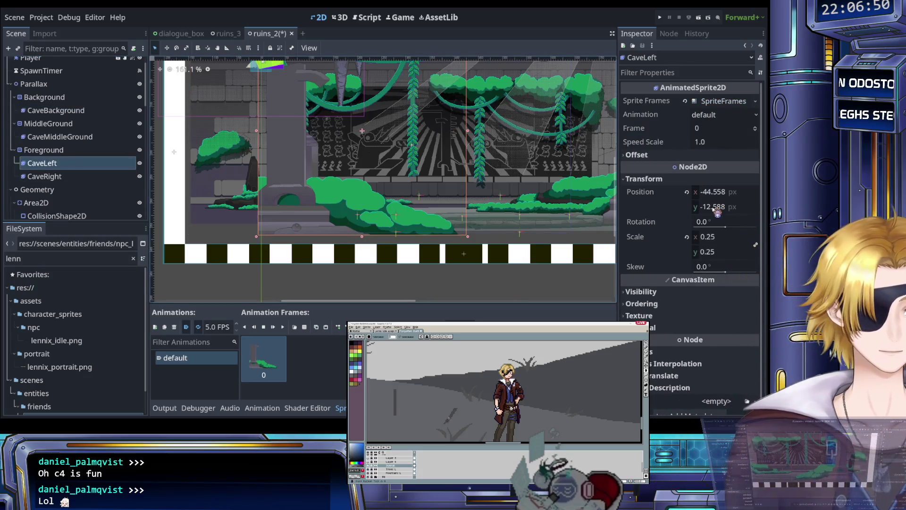
left_click(715, 207)
type("-22.75")
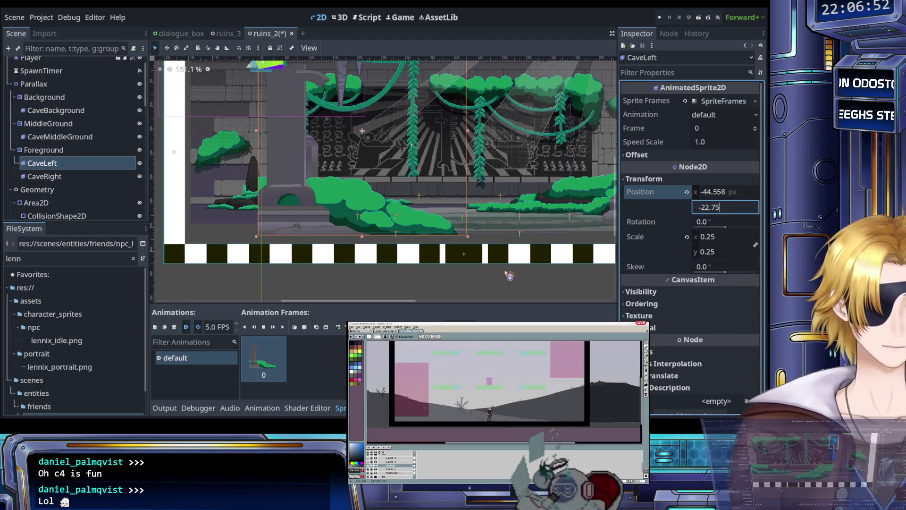
key("Return")
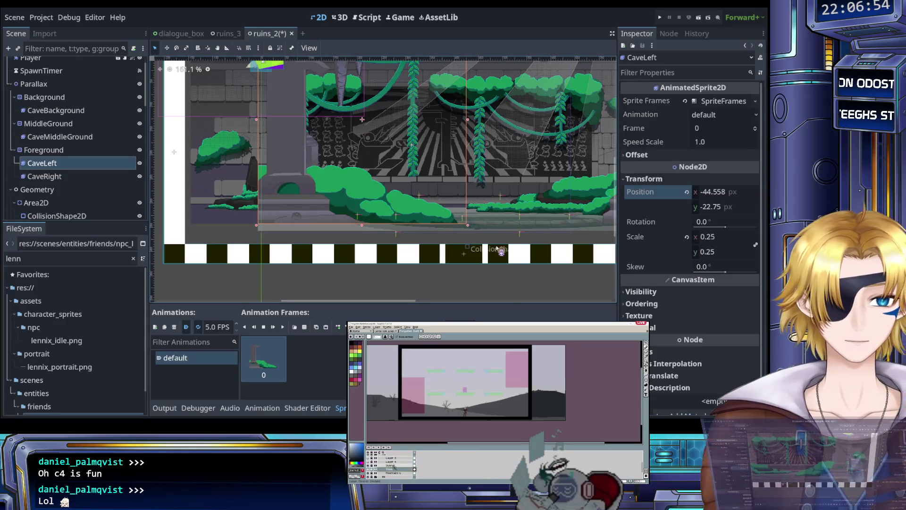
Step: Set CaveLeft's horizontal position to -45
scroll(515, 237, "right", 3)
left_click(712, 193)
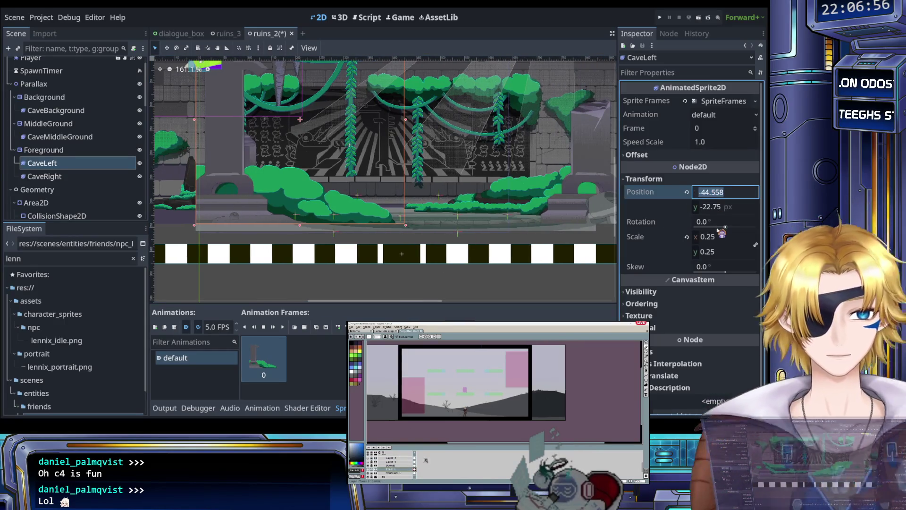
type("-2")
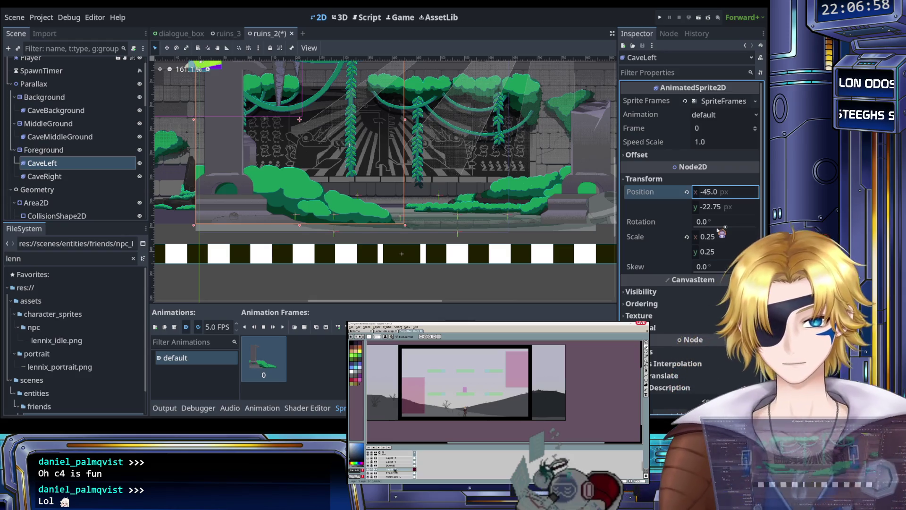
key("Return")
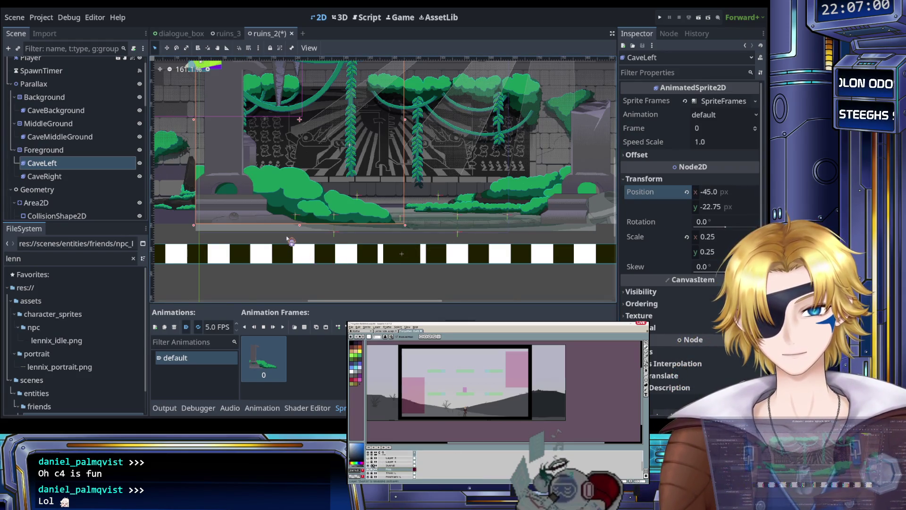
left_click(287, 237)
left_click(66, 136)
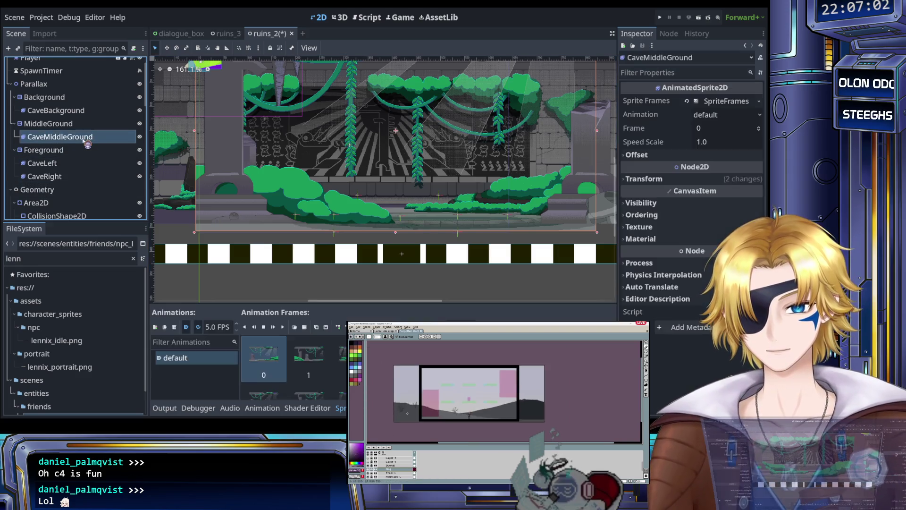
Step: Check CaveBackground's position, then set CaveMiddleGround's position to x 41.0 and y -12.0
left_click(78, 114)
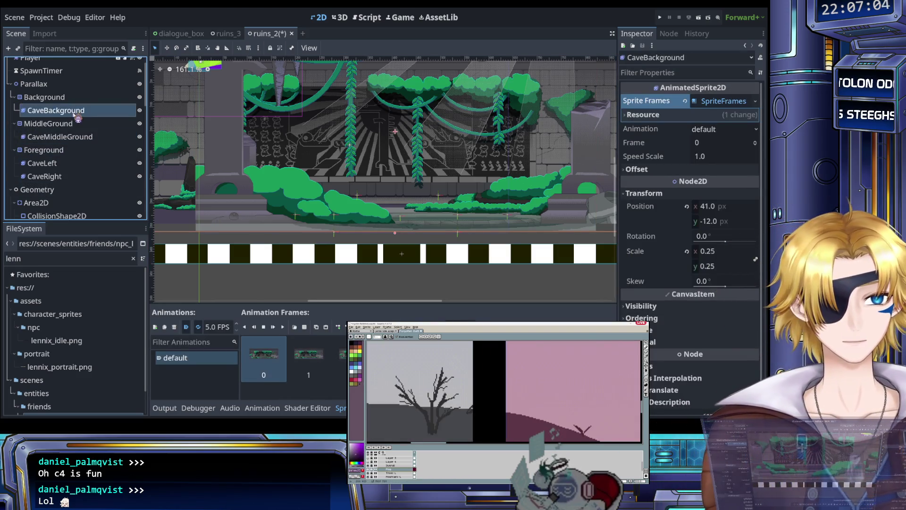
left_click(82, 138)
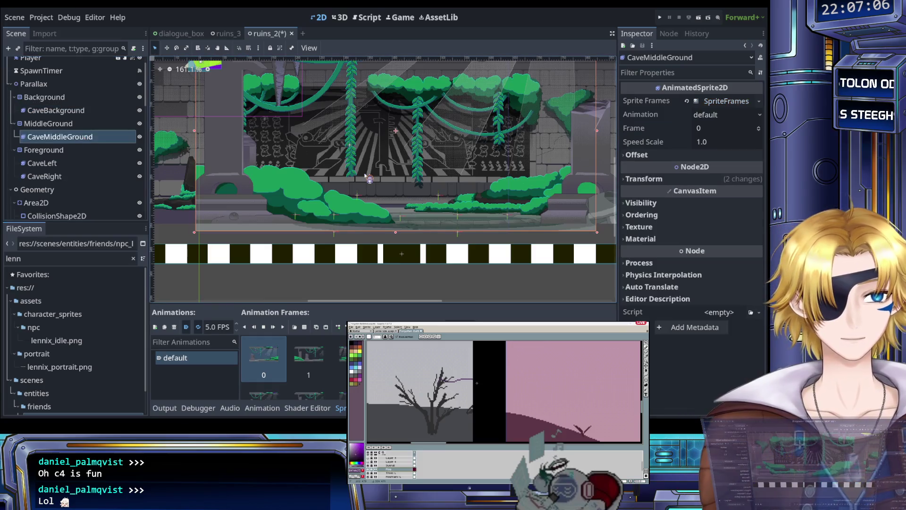
left_click(674, 181)
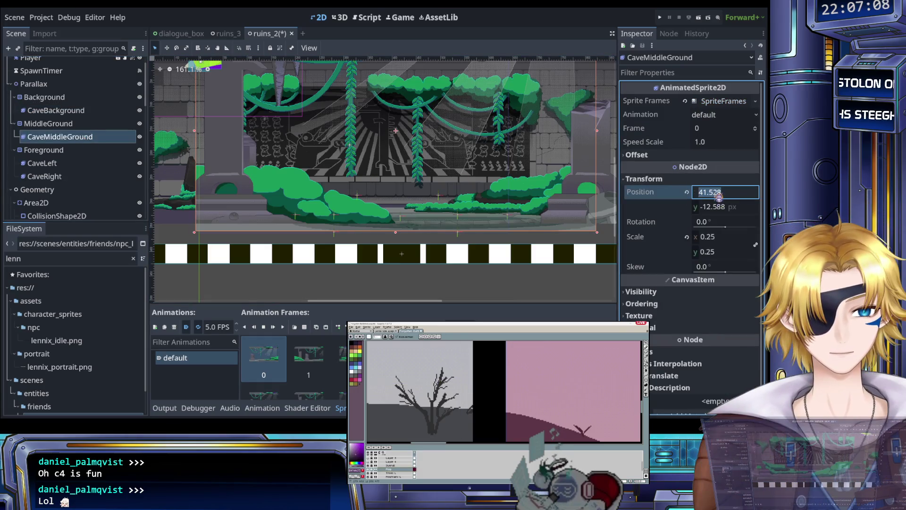
type("41")
key("Return")
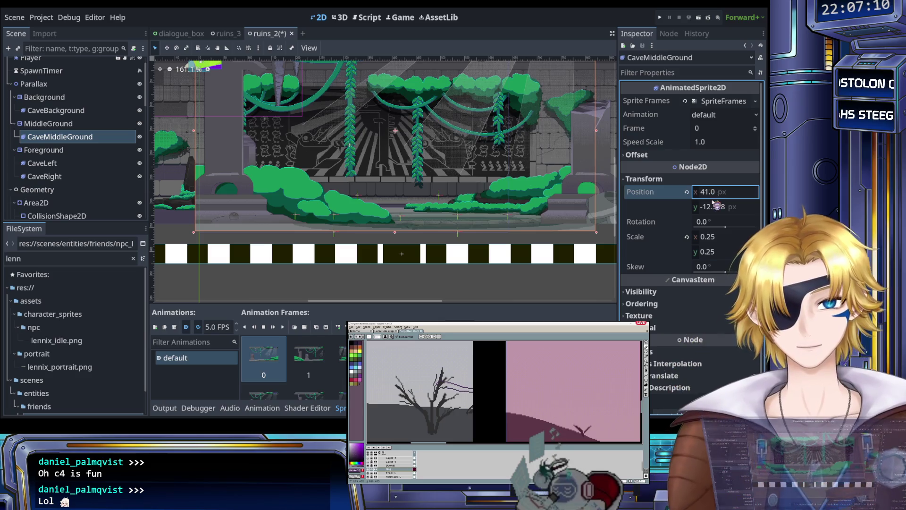
type("-12")
key("Return")
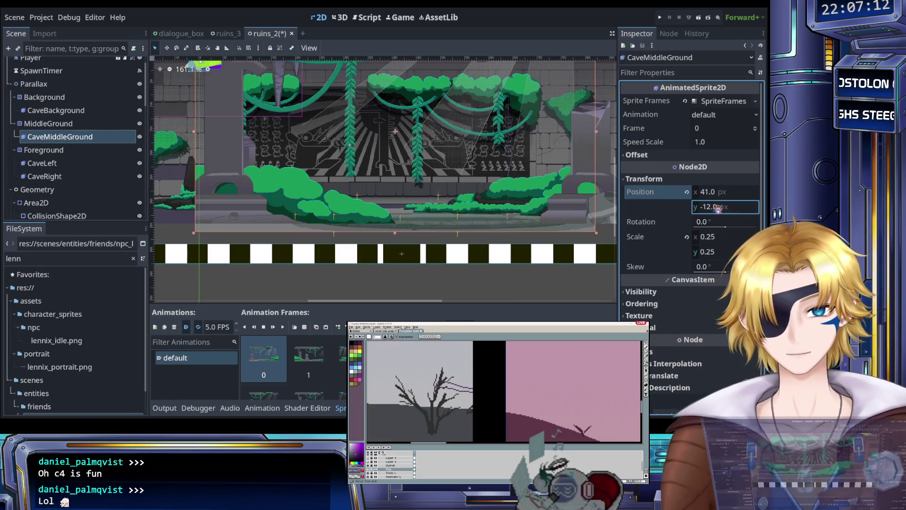
scroll(463, 213, "up", 6)
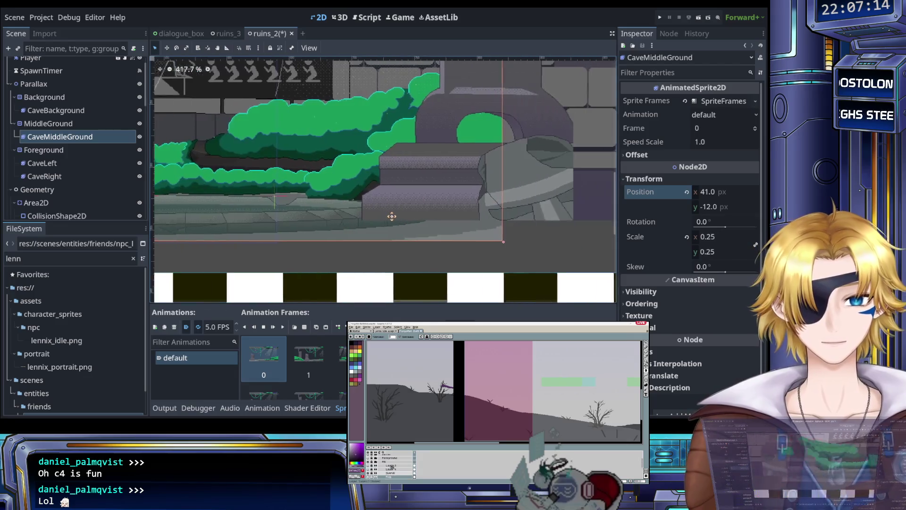
scroll(463, 213, "up", 1)
Step: Nudge CaveMiddleGround upward and fine-tune its vertical position to -19
key("Up")
key("Up")
key("Up")
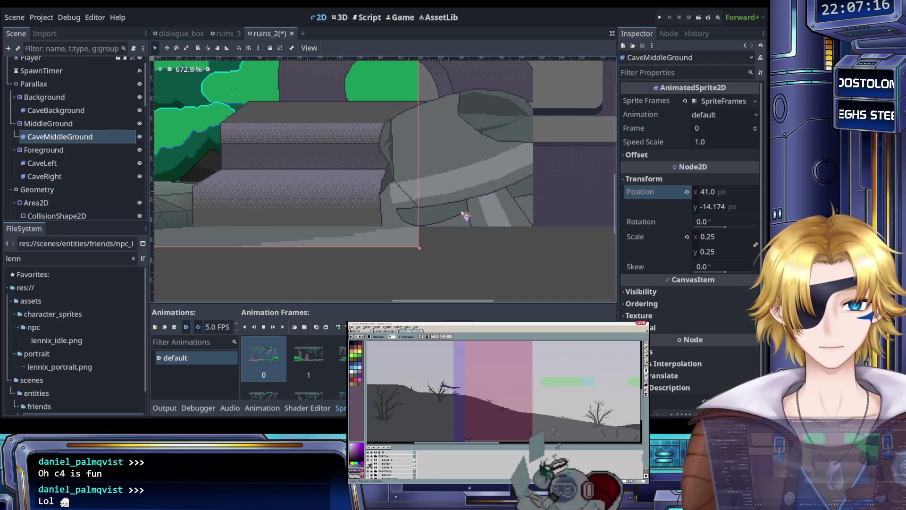
key("Up")
key("Up")
key("Up")
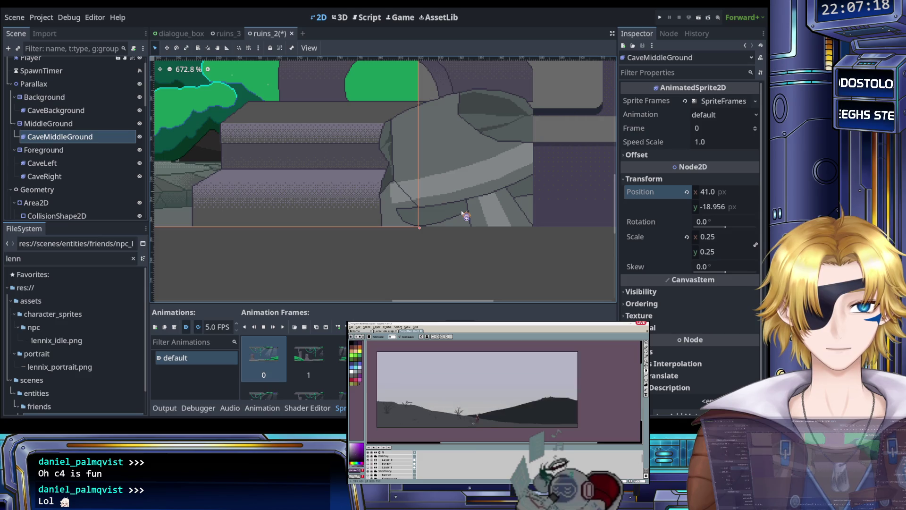
scroll(455, 233, "up", 1)
scroll(459, 236, "up", 18)
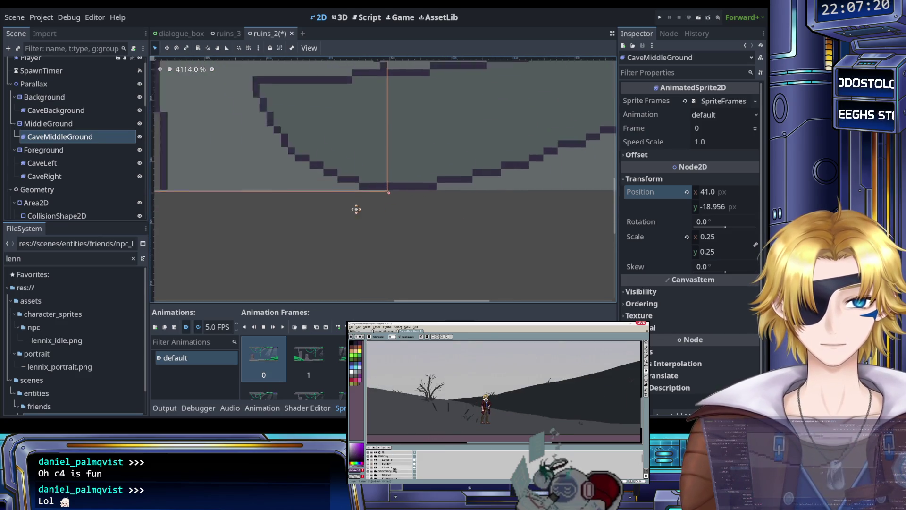
scroll(375, 244, "right", 3)
left_click(722, 206)
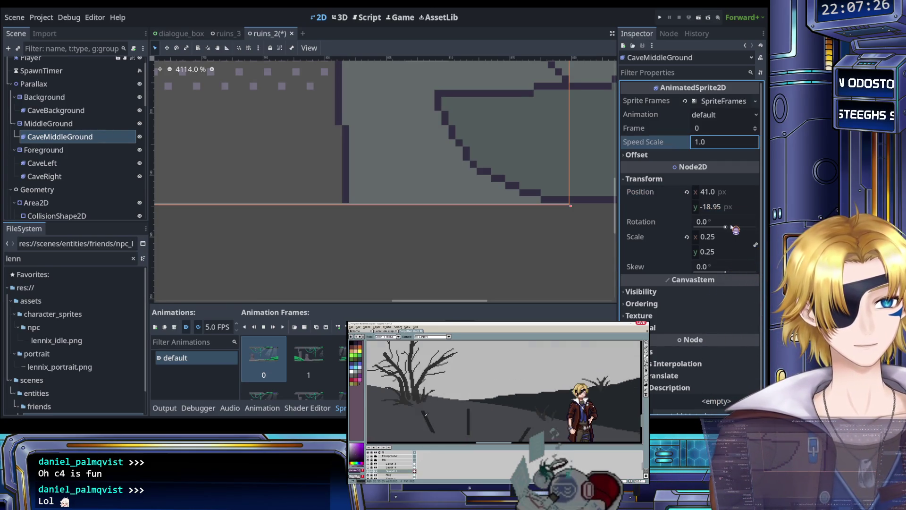
left_click(730, 208)
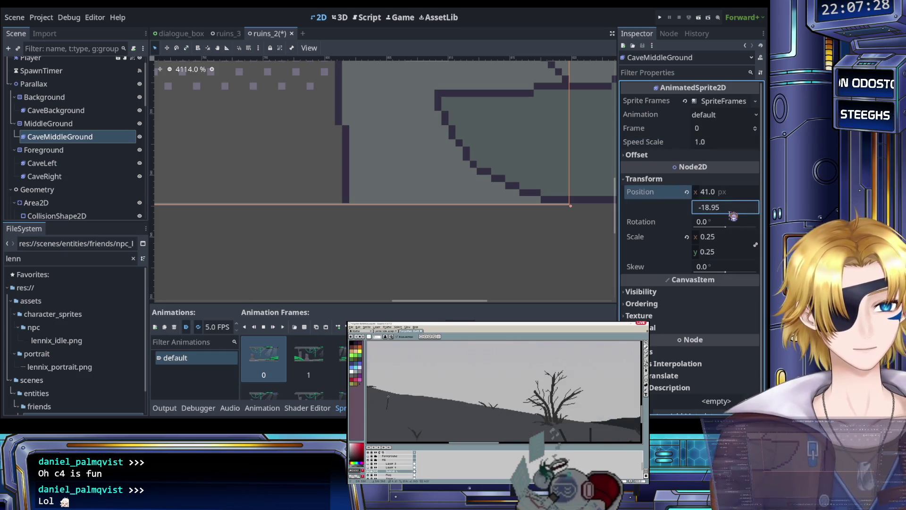
key("BackSpace")
type("8")
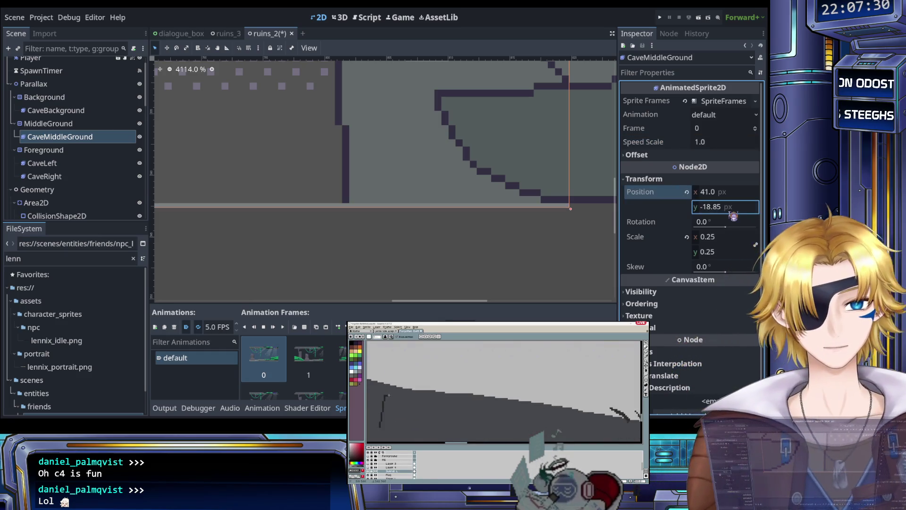
key("BackSpace")
key("BackSpace")
key("BackSpace")
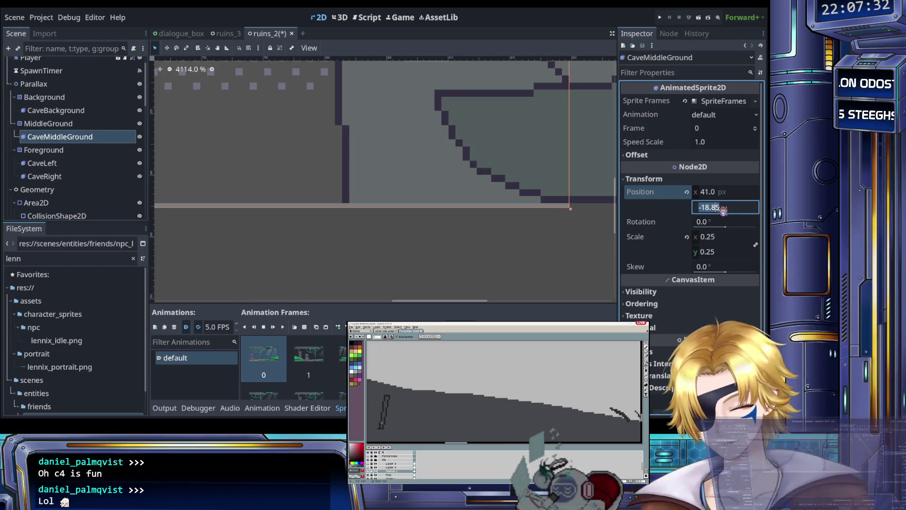
type("9")
key("Return")
left_click(466, 264)
scroll(435, 263, "down", 5)
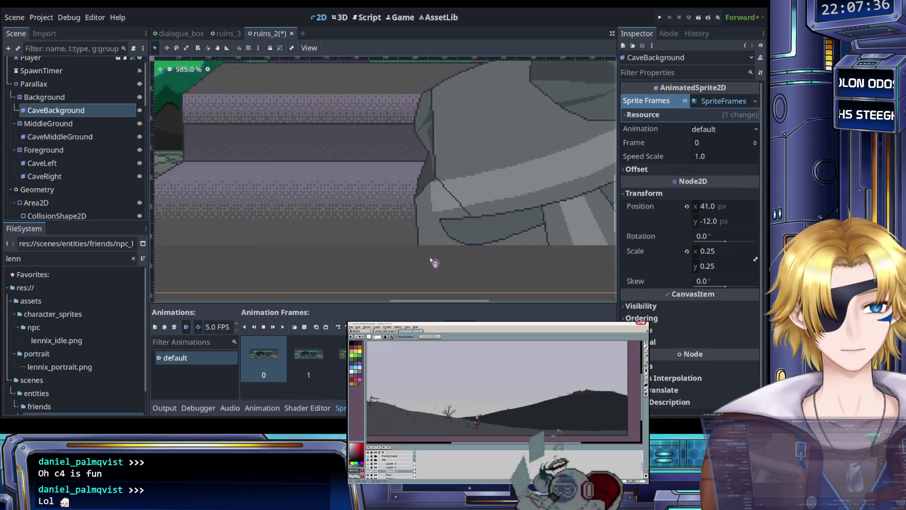
Step: Zoom out and pan to frame the whole cave scene, then select the Parallax node
scroll(435, 263, "down", 8)
left_click_drag(422, 212, 384, 215)
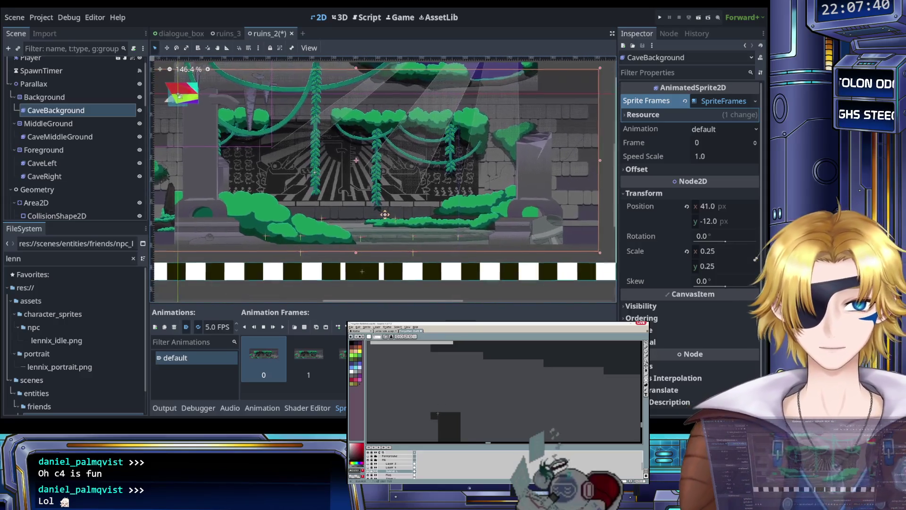
scroll(383, 215, "down", 3)
left_click(180, 177)
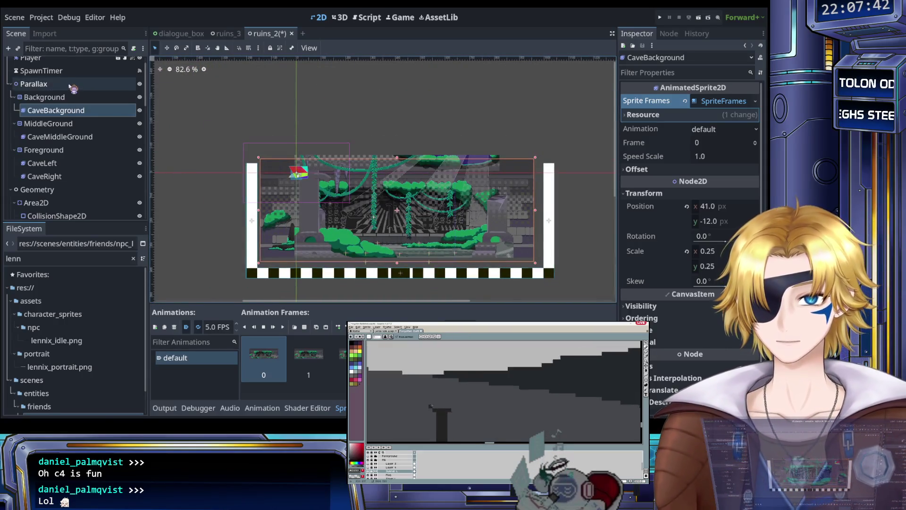
scroll(329, 104, "up", 3)
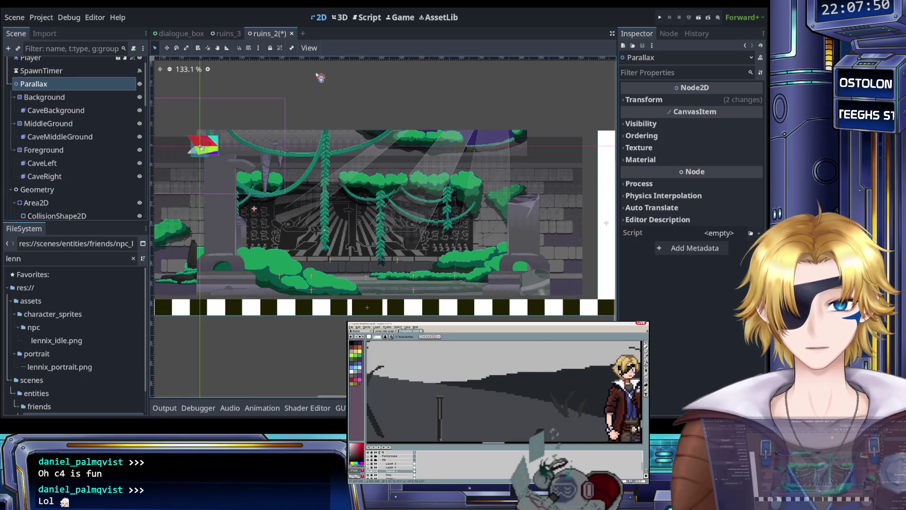
Step: Zoom and pan over the cave layers, hiding and re-showing MiddleGround to compare
scroll(356, 250, "up", 5)
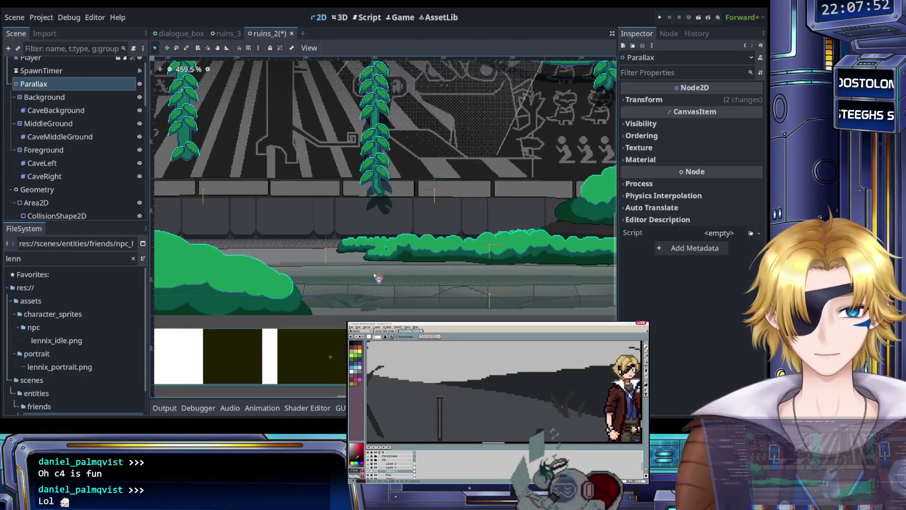
scroll(374, 275, "down", 4)
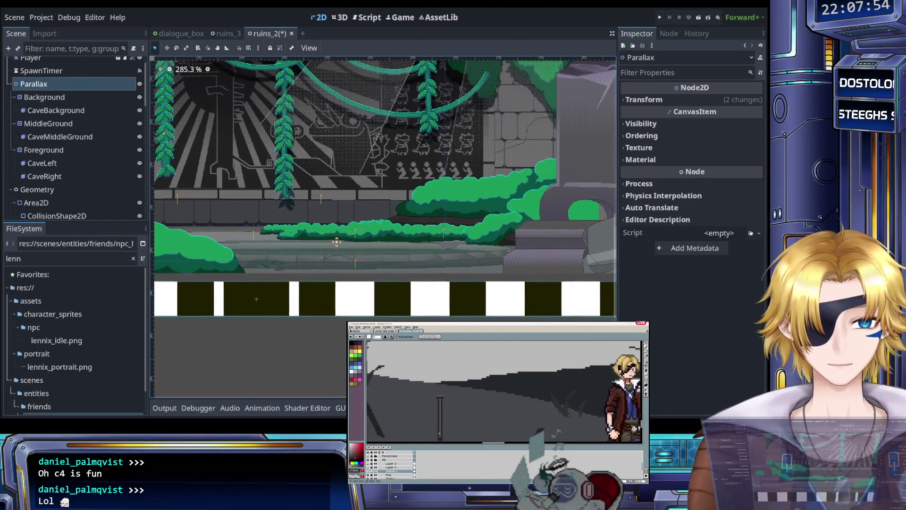
left_click_drag(337, 242, 357, 238)
scroll(358, 241, "up", 3)
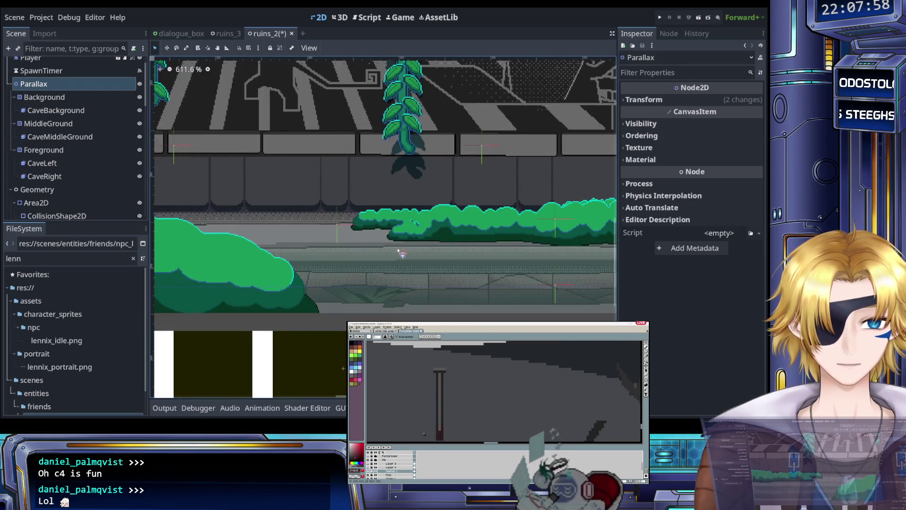
scroll(399, 249, "up", 1)
left_click_drag(398, 249, 327, 234)
scroll(327, 234, "down", 11)
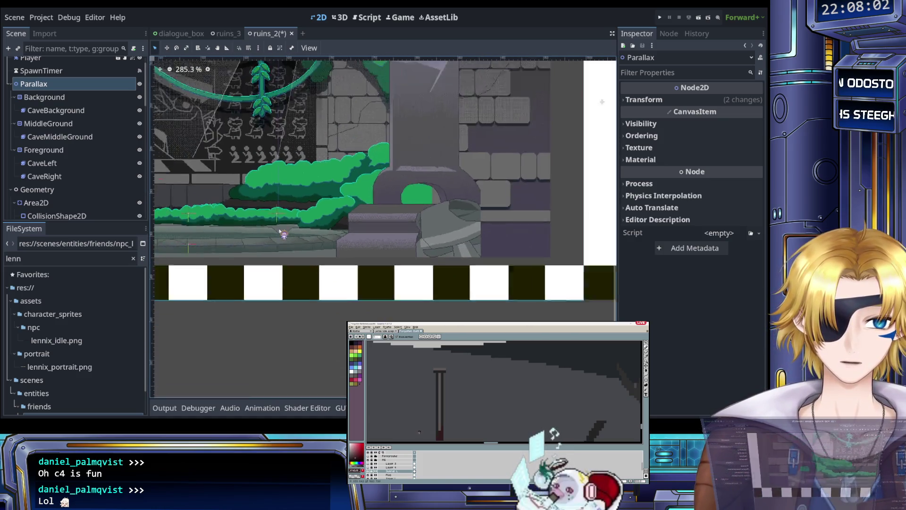
scroll(406, 236, "left", 2)
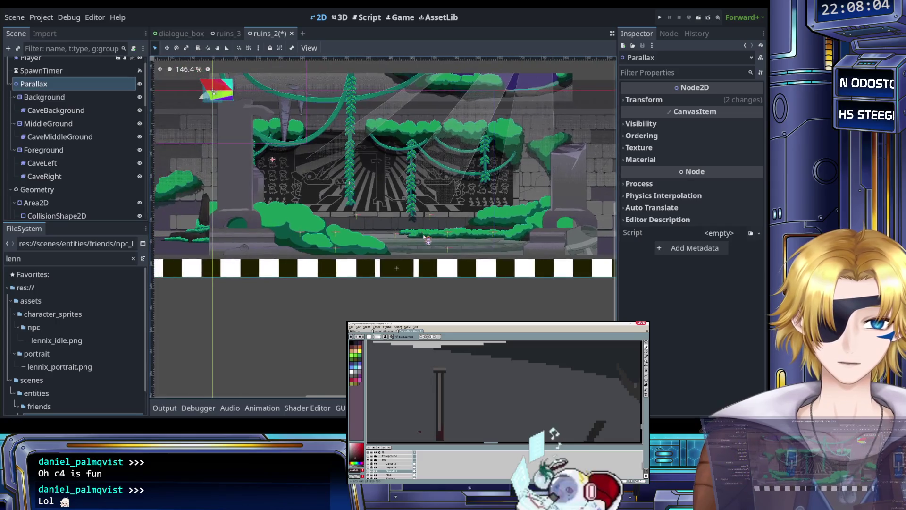
scroll(385, 237, "up", 4)
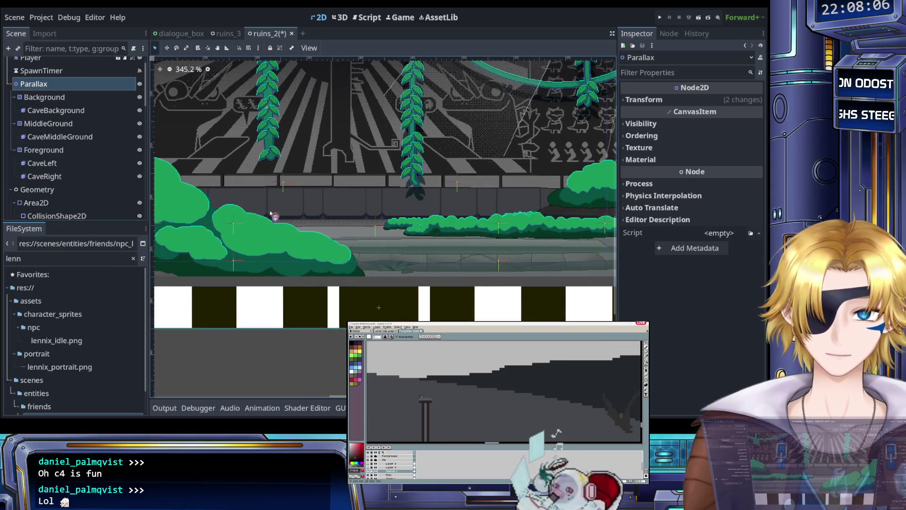
left_click(140, 124)
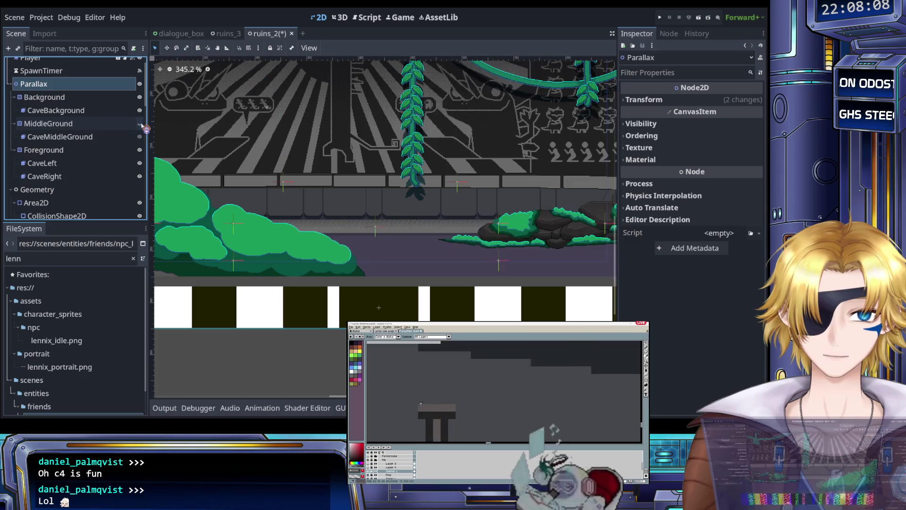
left_click(140, 123)
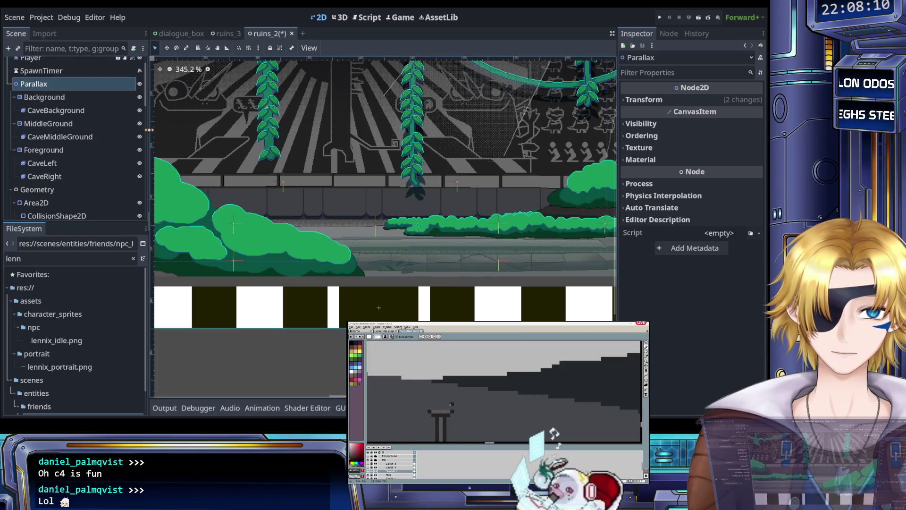
Step: Pan back out and select the white placeholder ColorRect2 on the left wall
scroll(293, 182, "down", 3)
left_click_drag(294, 181, 348, 217)
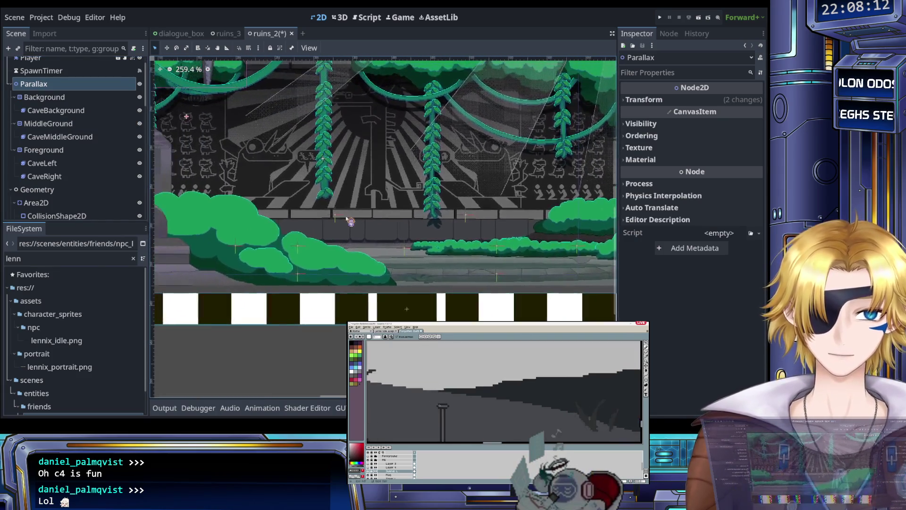
scroll(348, 217, "down", 4)
scroll(336, 198, "down", 5)
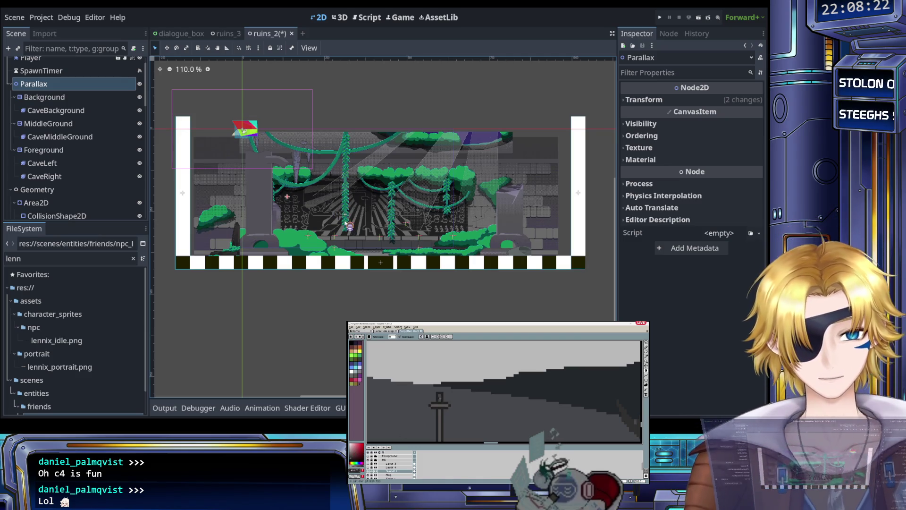
scroll(311, 214, "up", 5)
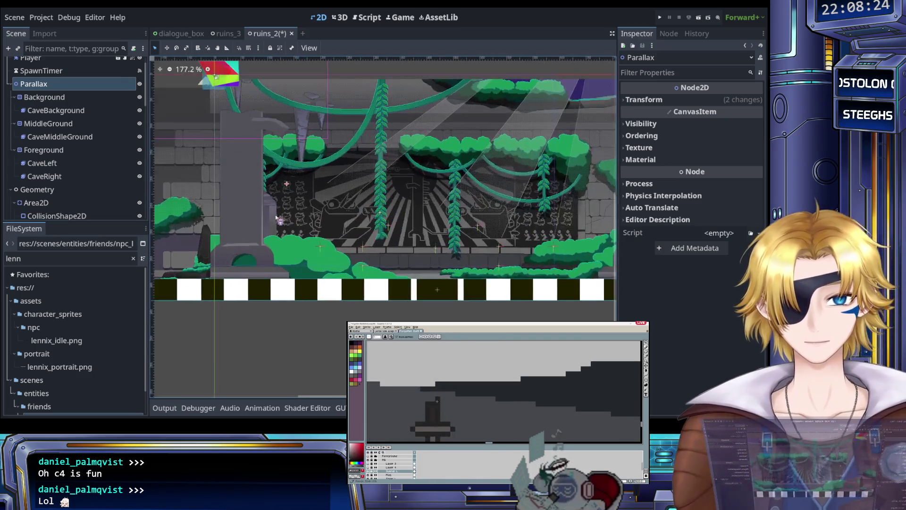
scroll(85, 169, "down", 5)
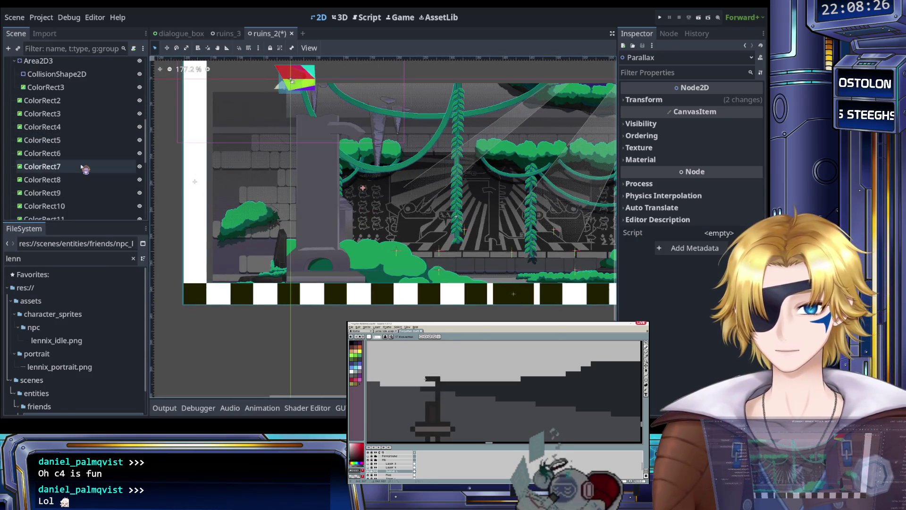
scroll(71, 155, "up", 2)
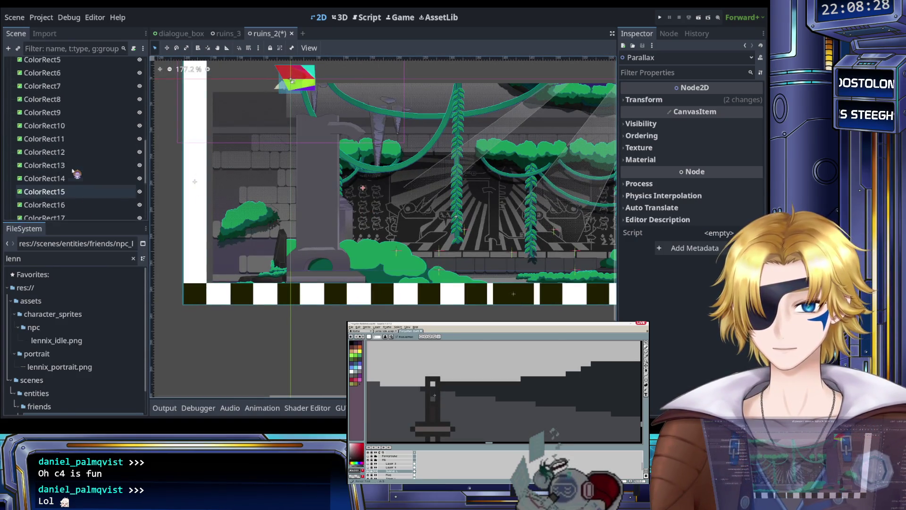
left_click_drag(59, 119, 203, 132)
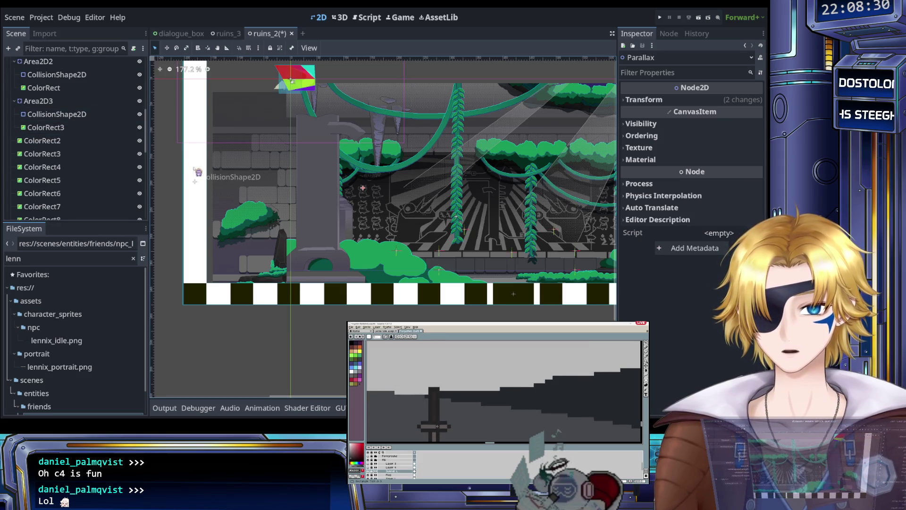
left_click(197, 172)
scroll(99, 148, "up", 3)
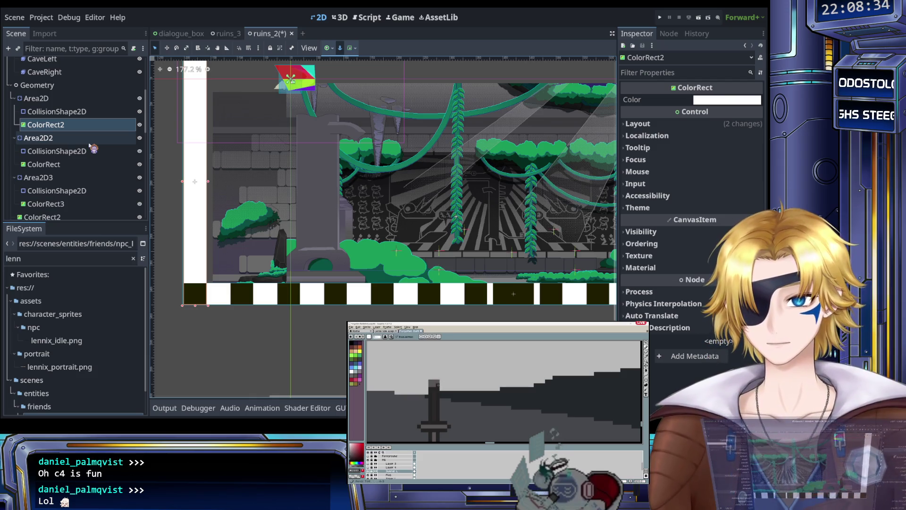
Step: Delete the white placeholder and slide the left wall's collision shape onto the stone pillar
key("Delete")
left_click(56, 112)
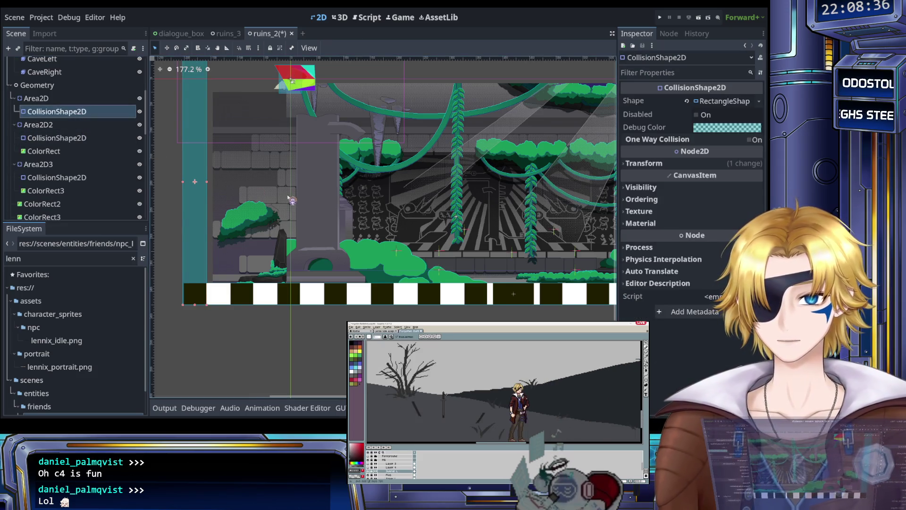
scroll(246, 196, "left", 2)
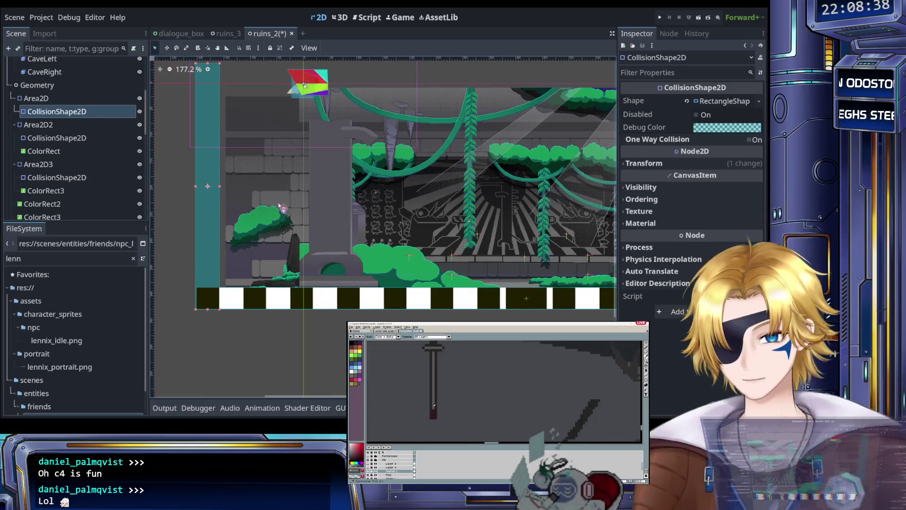
left_click_drag(216, 186, 335, 186)
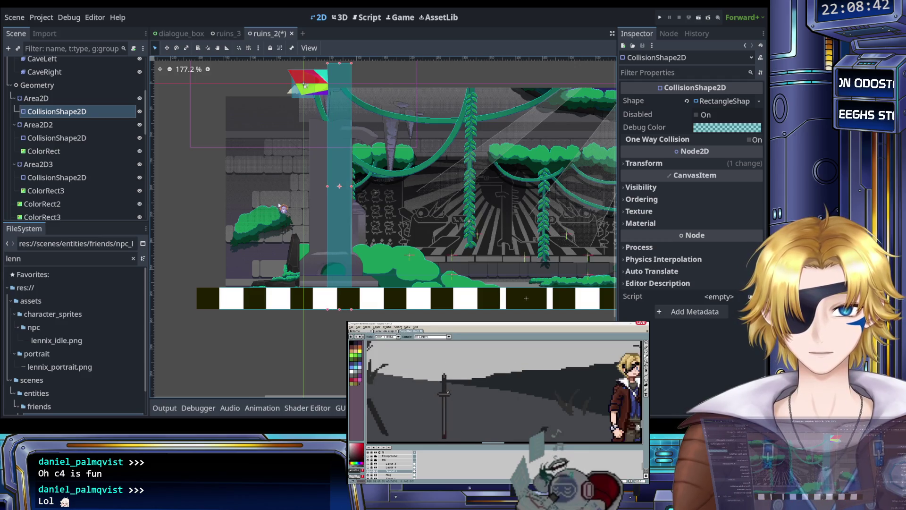
scroll(290, 205, "up", 4)
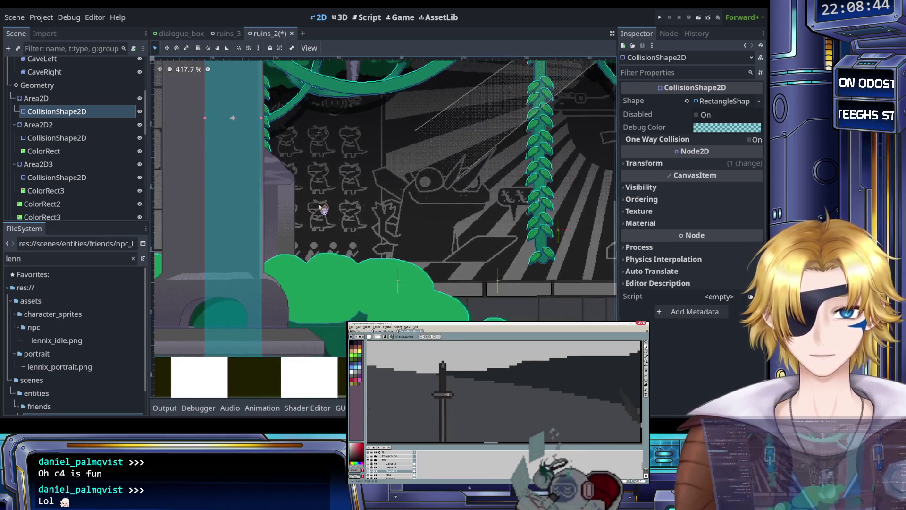
key("Right")
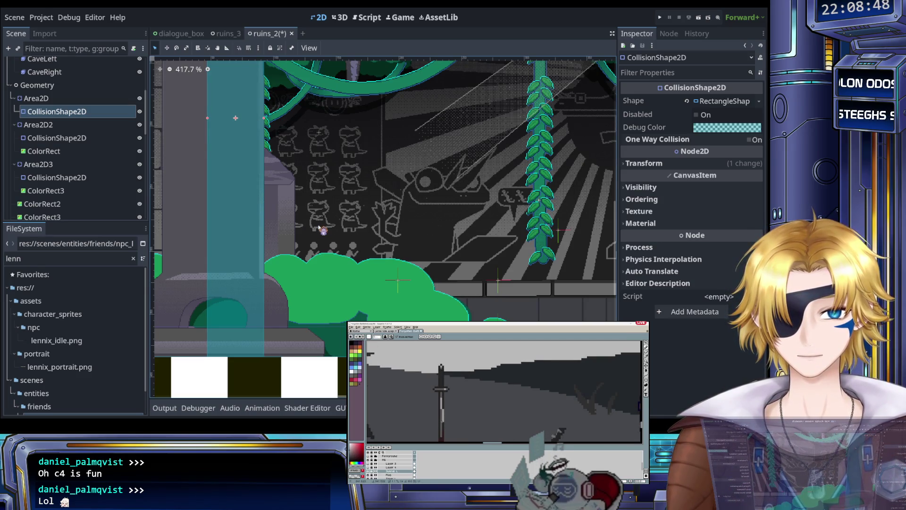
Step: Zoom around to check the collision shape's fit, then save ruins_2
scroll(323, 230, "down", 5)
scroll(315, 247, "up", 4)
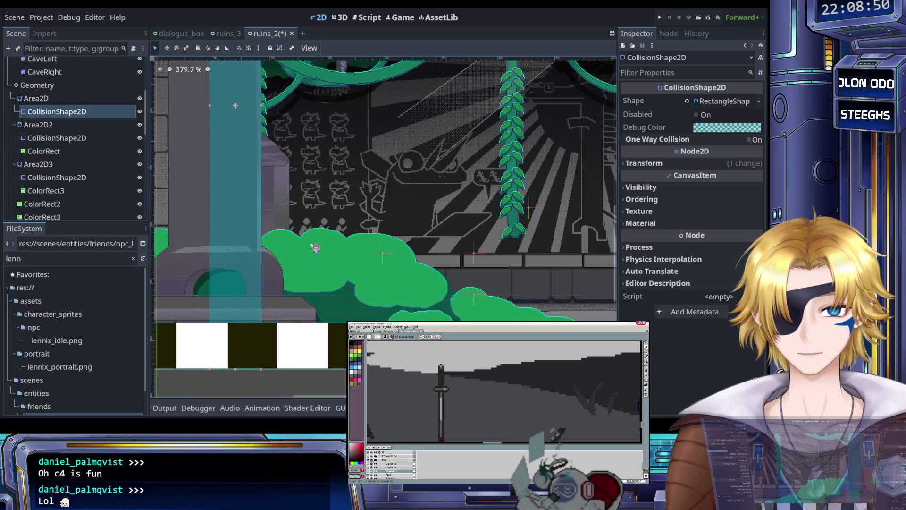
scroll(312, 245, "down", 6)
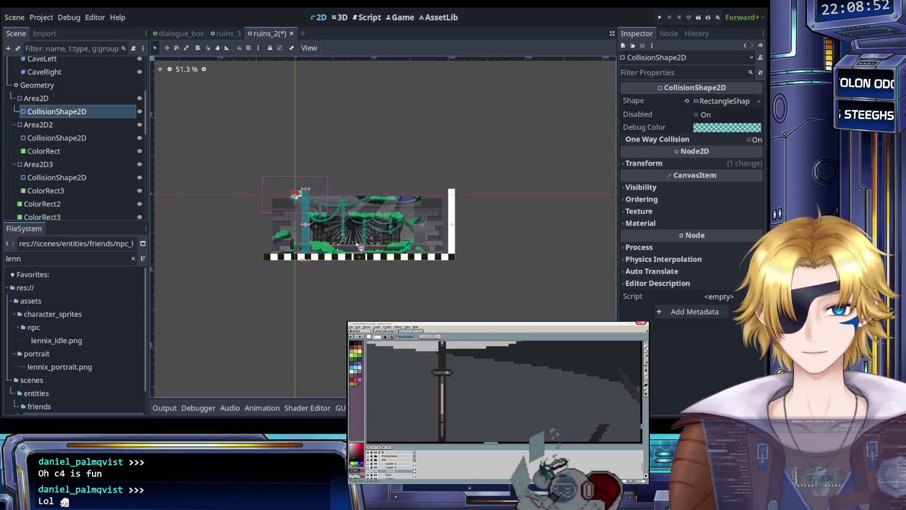
scroll(377, 241, "up", 3)
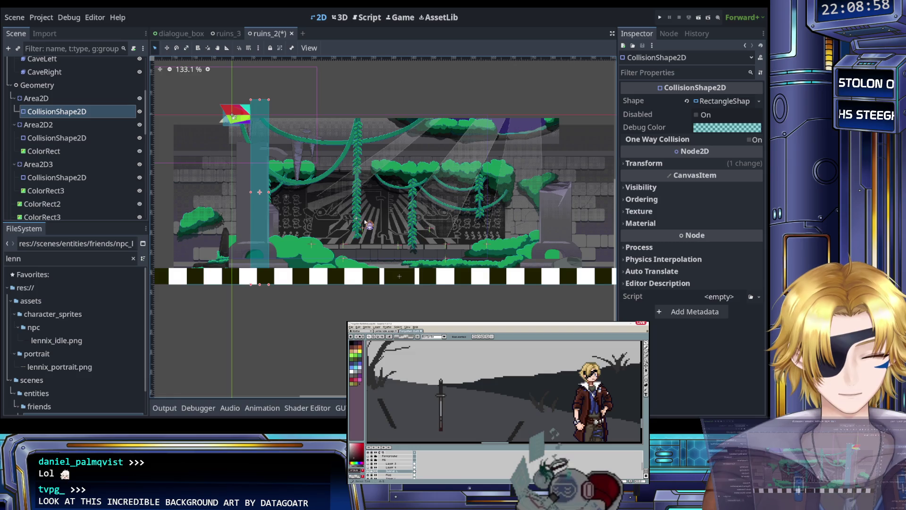
scroll(396, 227, "up", 4)
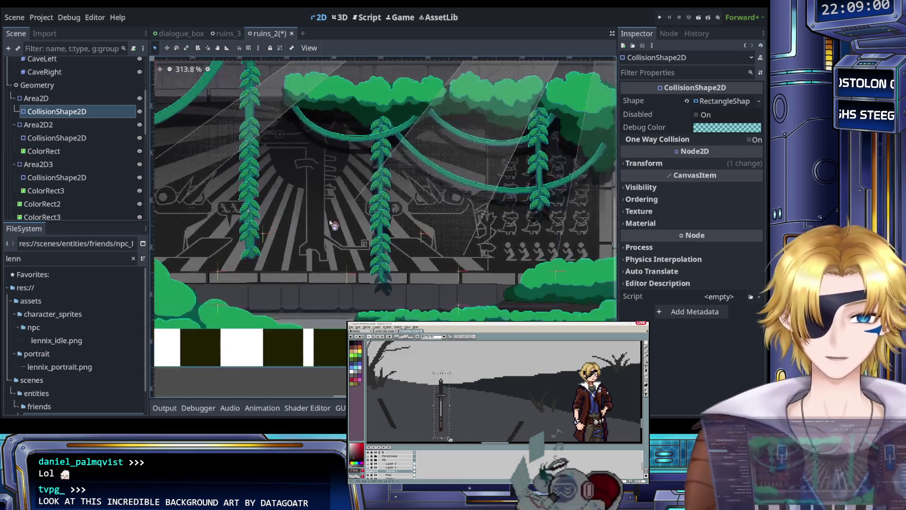
scroll(385, 238, "down", 3)
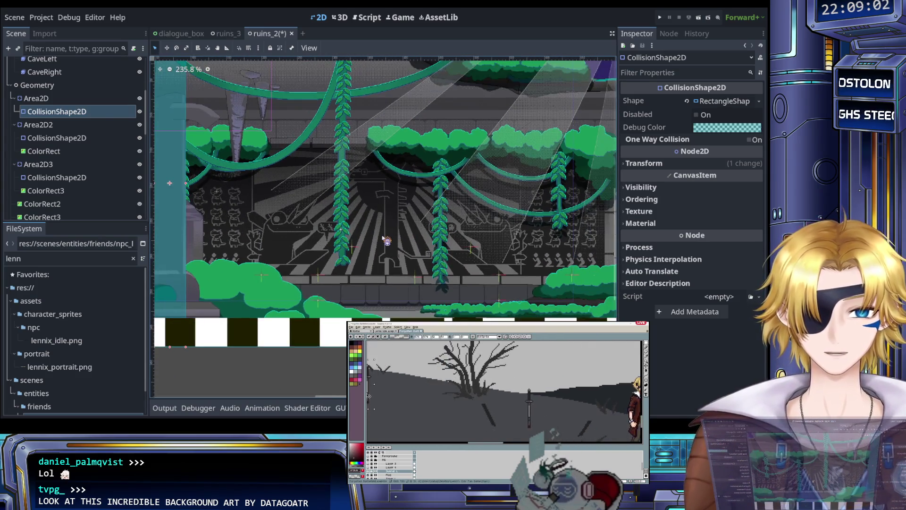
scroll(384, 238, "down", 2)
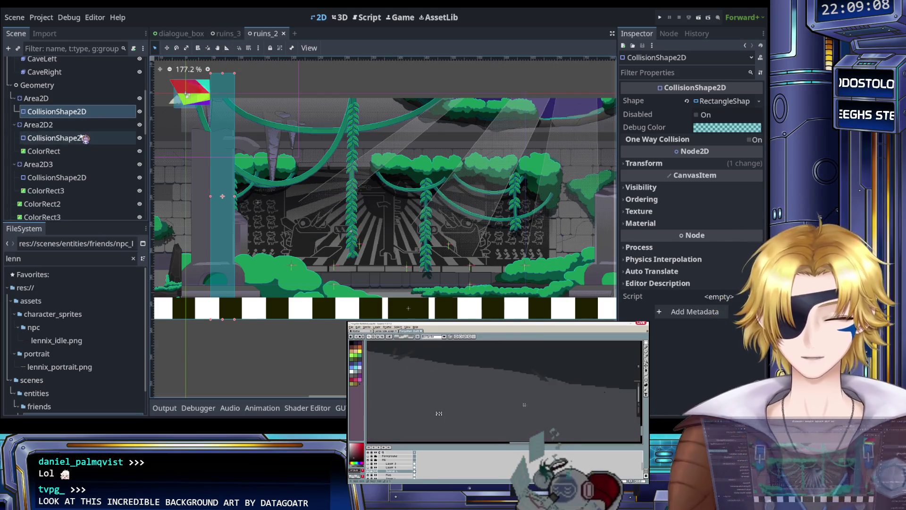
key("ctrl+s")
Step: Toggle Autoplay on Load for CaveBackground's default animation
scroll(73, 156, "up", 5)
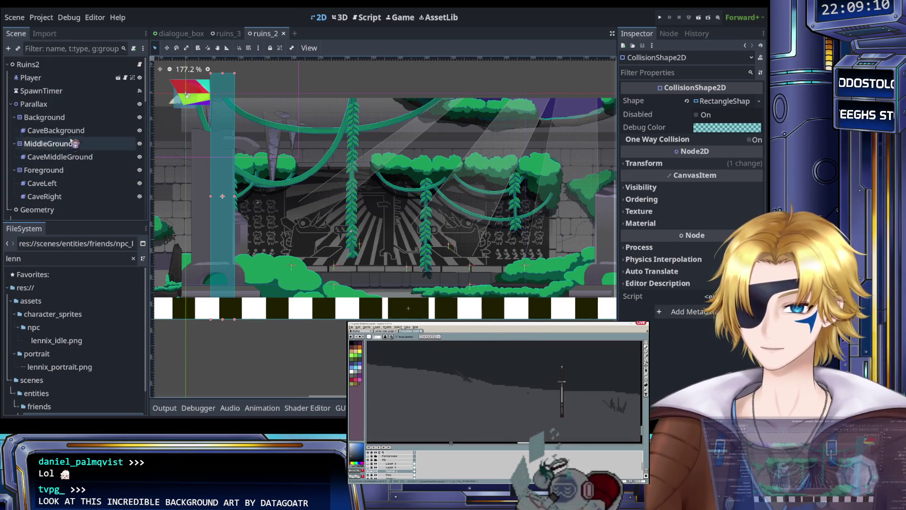
left_click(65, 132)
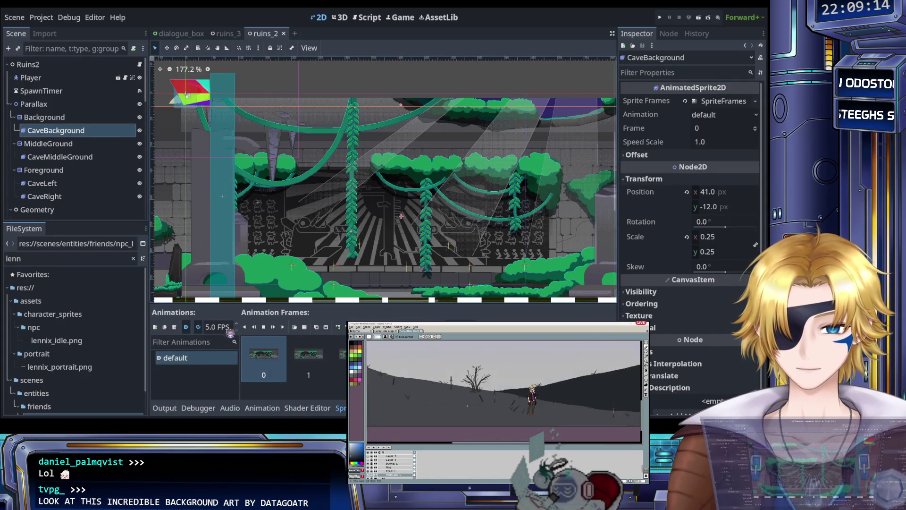
left_click(186, 328)
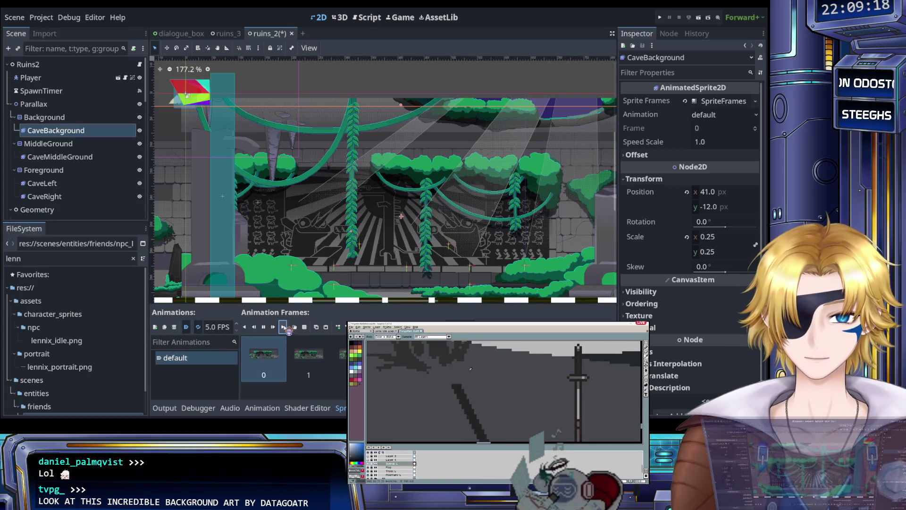
Step: Play the CaveMiddleGround animation preview, then stop it
left_click(80, 158)
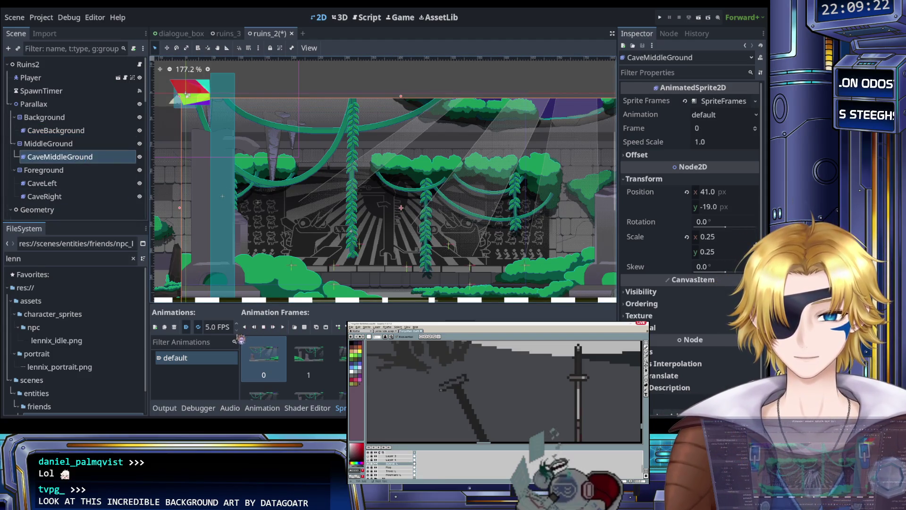
left_click(283, 328)
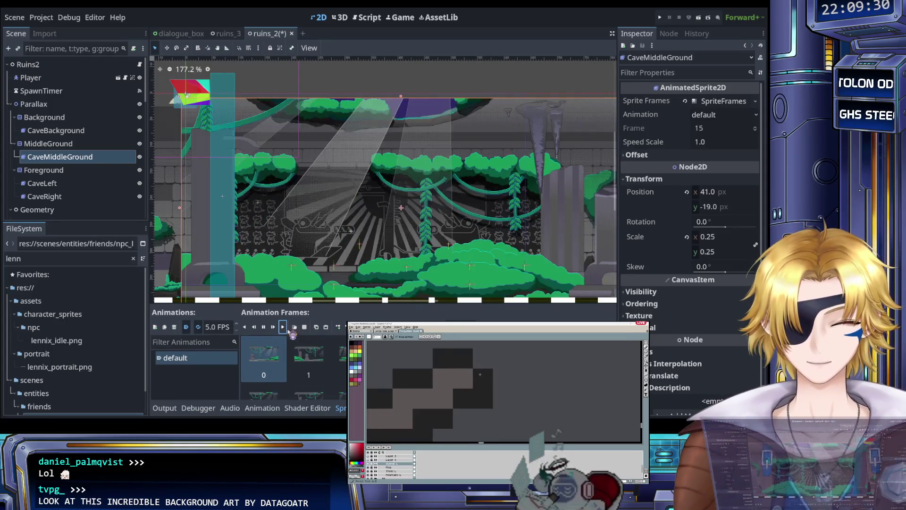
left_click(264, 327)
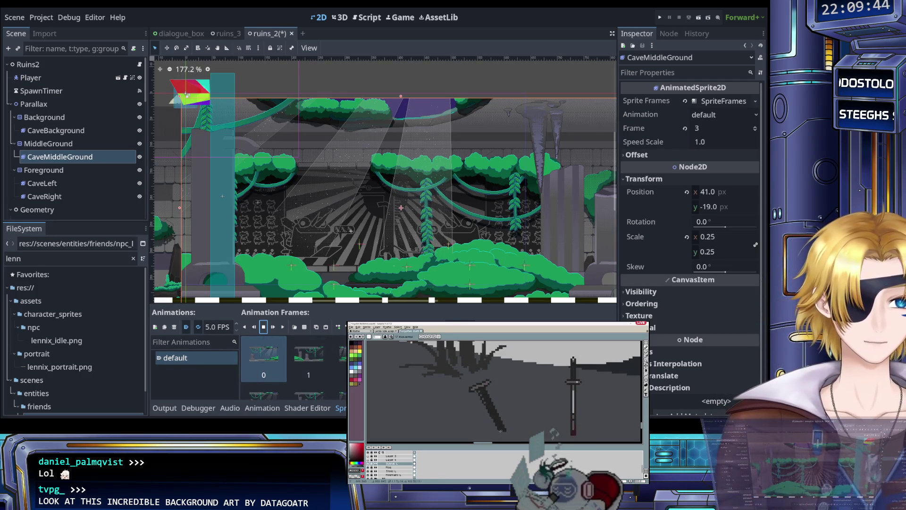
scroll(332, 357, "down", 3)
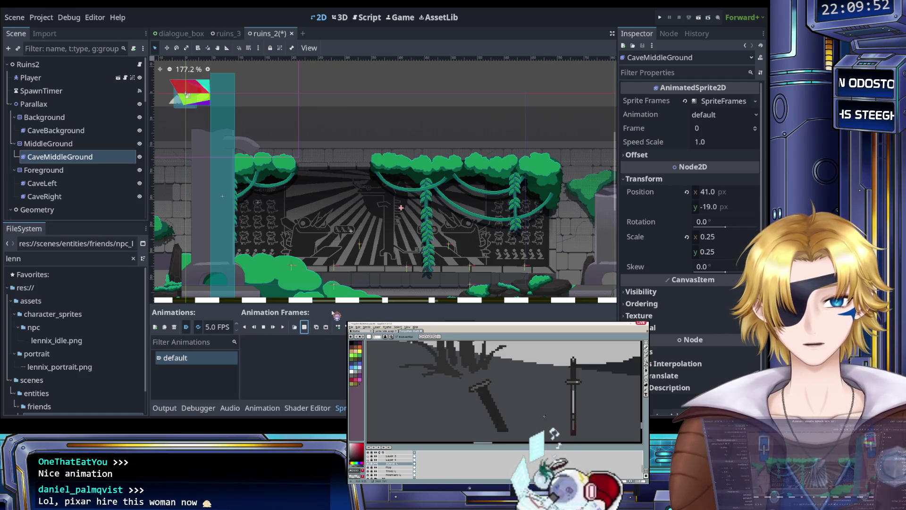
Step: Slice the sprite sheet at 1920 px wide and add all 12 frames to CaveMiddleGround's animation
left_click(305, 327)
left_click(727, 65)
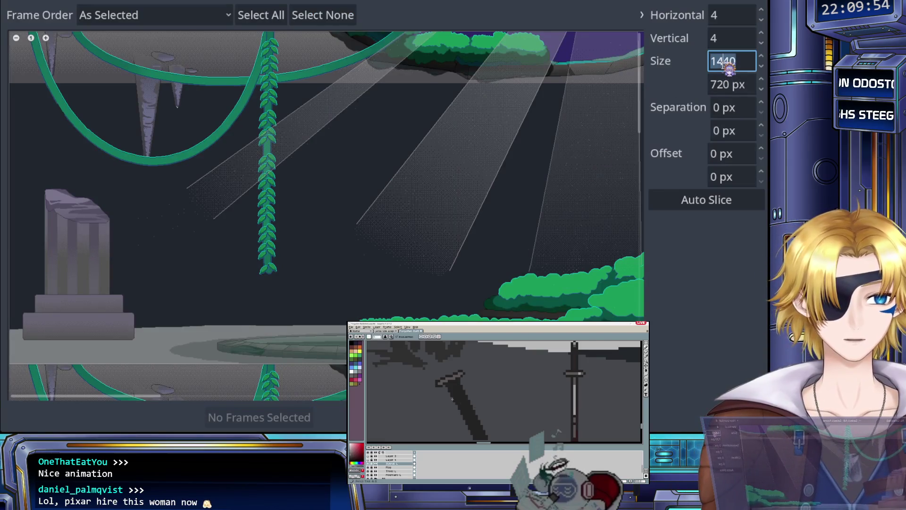
type("1920")
key("Tab")
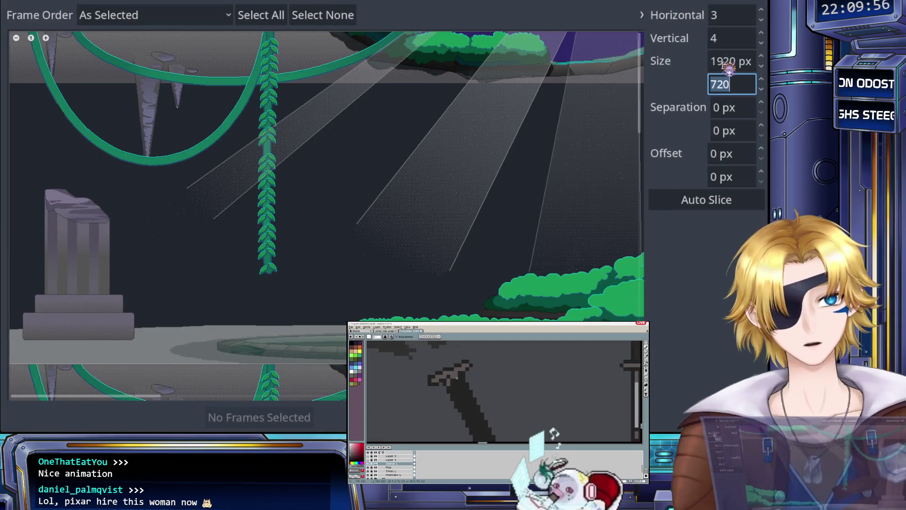
scroll(514, 202, "down", 1)
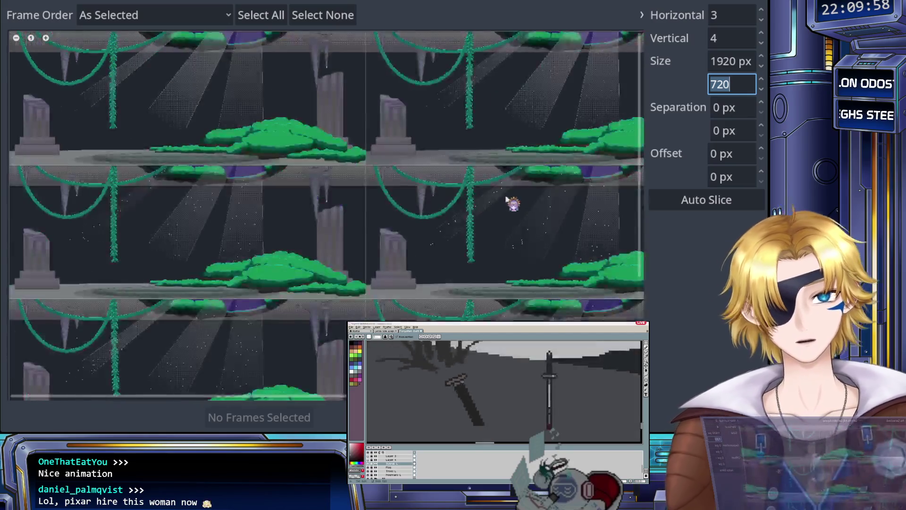
scroll(424, 151, "down", 1)
scroll(334, 115, "up", 1)
scroll(331, 113, "down", 1)
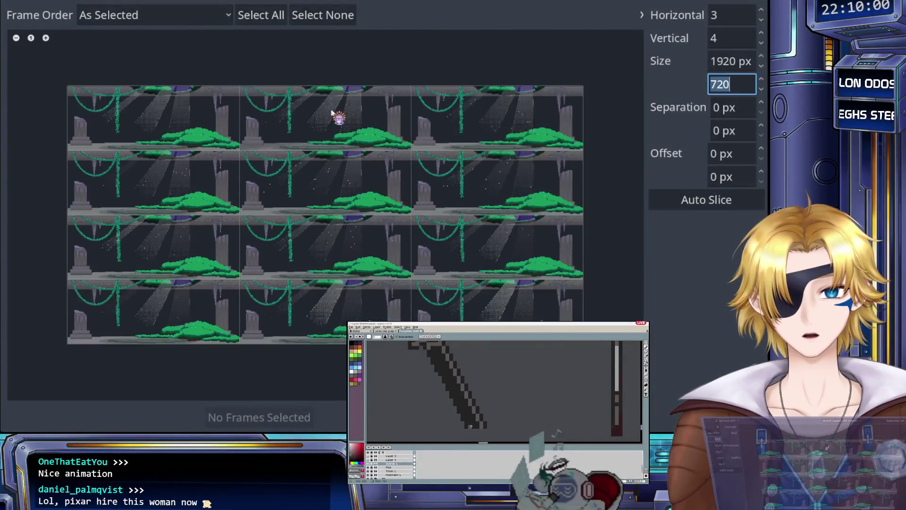
left_click(237, 128)
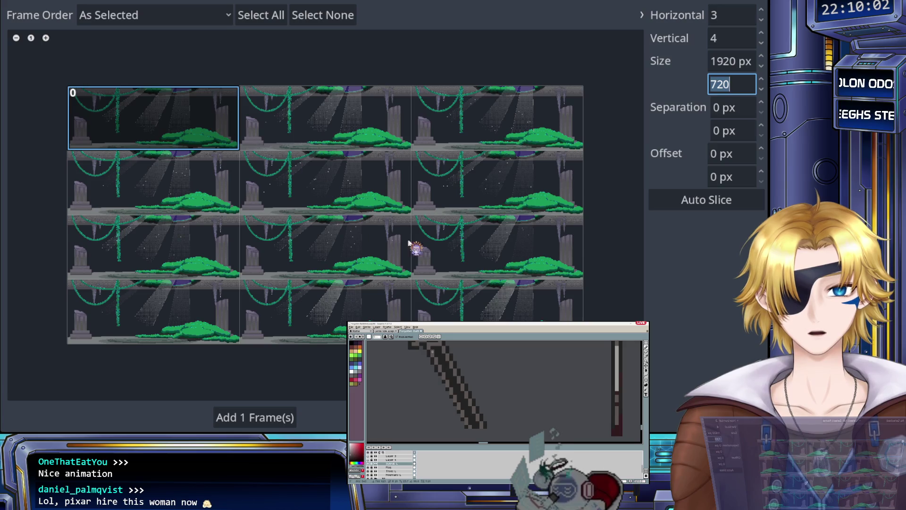
left_click(516, 310, "shift")
left_click(259, 418)
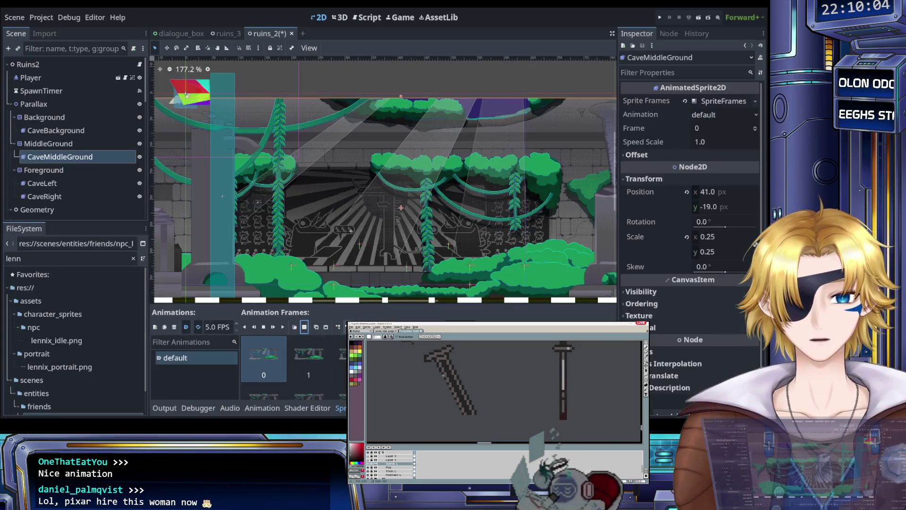
Step: Save ruins_2 and preview the middle-ground animation
key("ctrl+s")
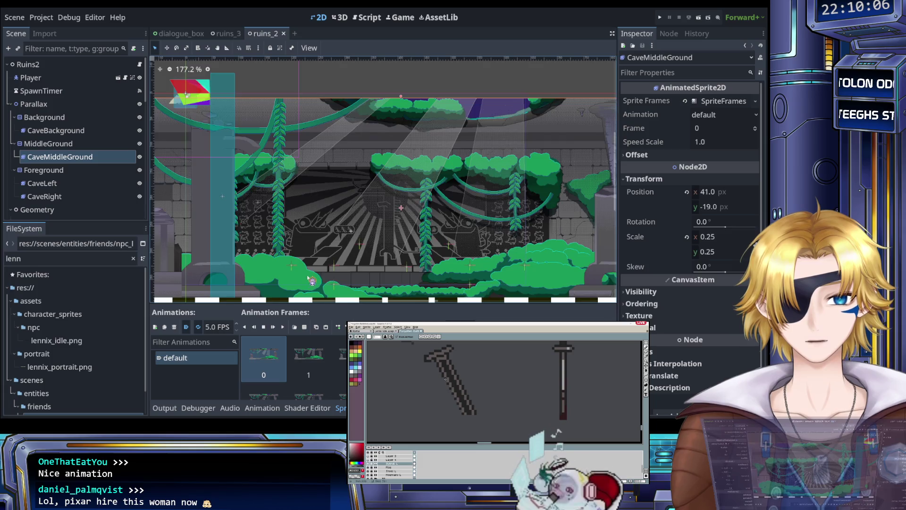
scroll(309, 274, "down", 4)
scroll(309, 278, "up", 3)
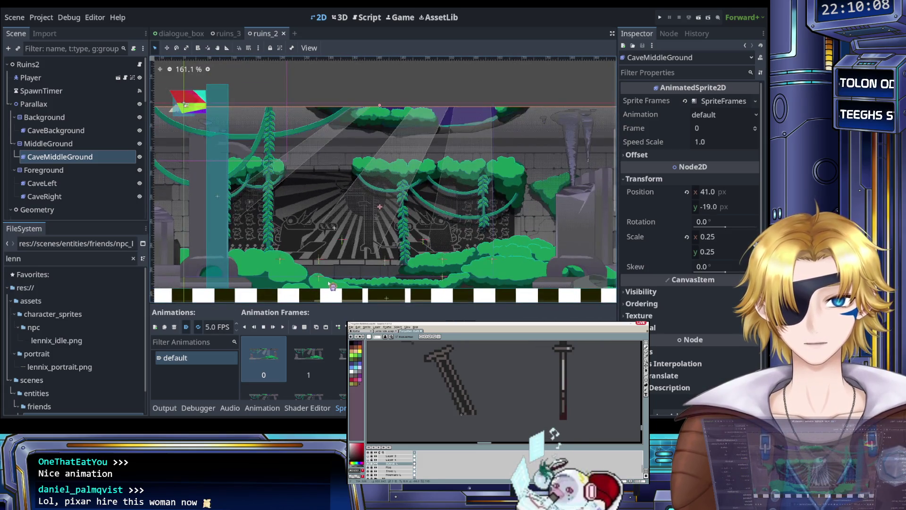
scroll(328, 282, "up", 3)
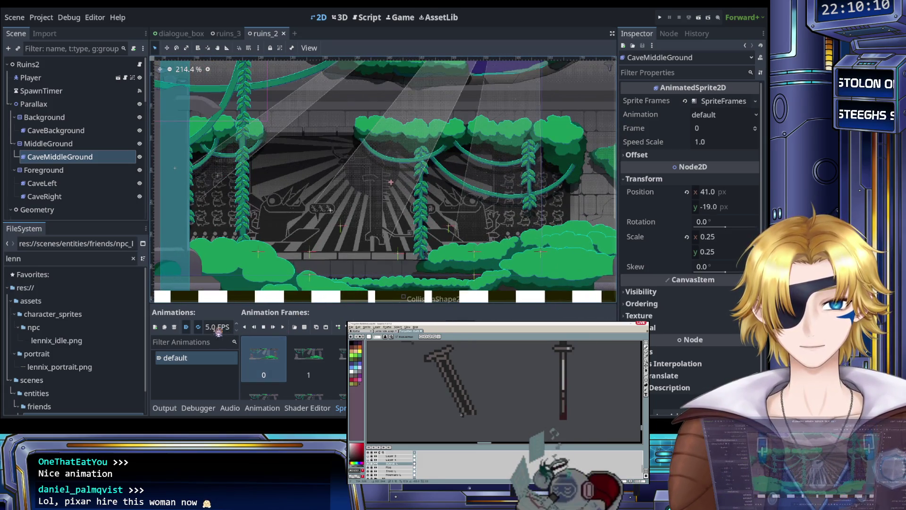
left_click(283, 327)
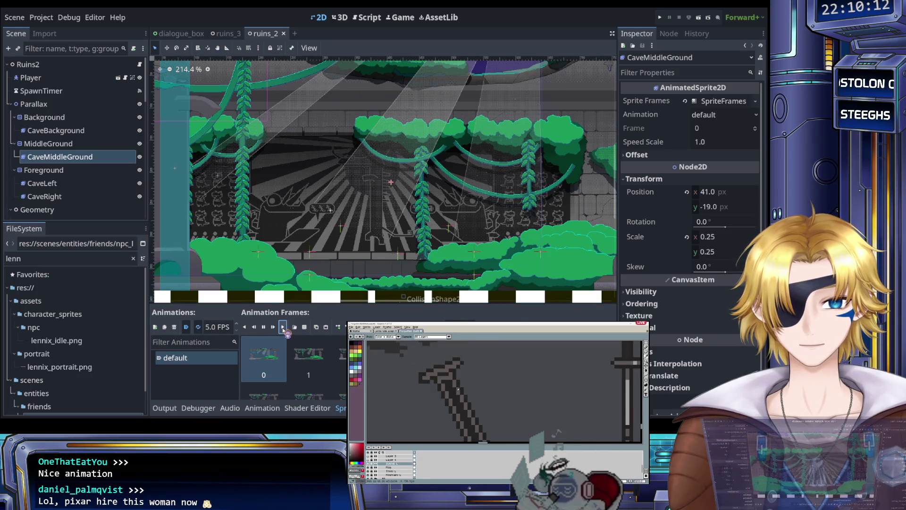
scroll(302, 285, "down", 8)
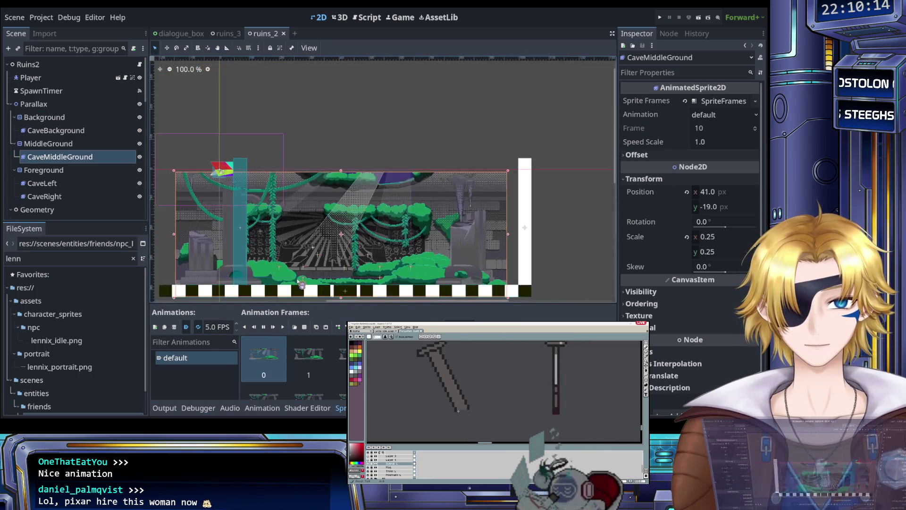
scroll(302, 284, "up", 9)
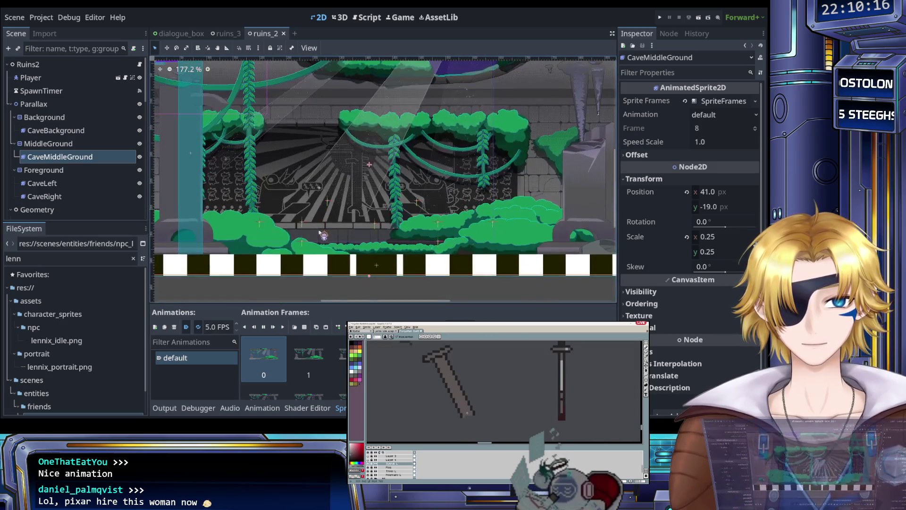
scroll(321, 239, "down", 3)
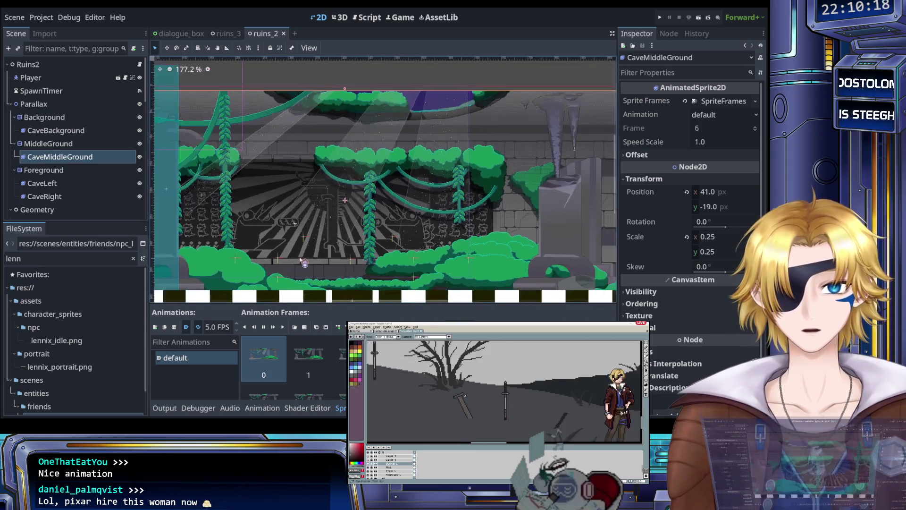
left_click_drag(299, 259, 344, 246)
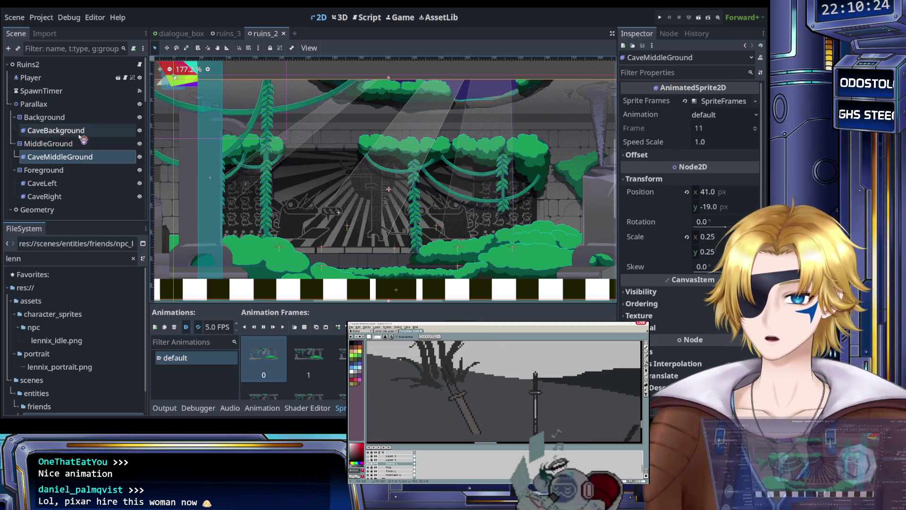
Step: Set the CaveMiddleGround and CaveBackground animations to 2.0 FPS
left_click(221, 330)
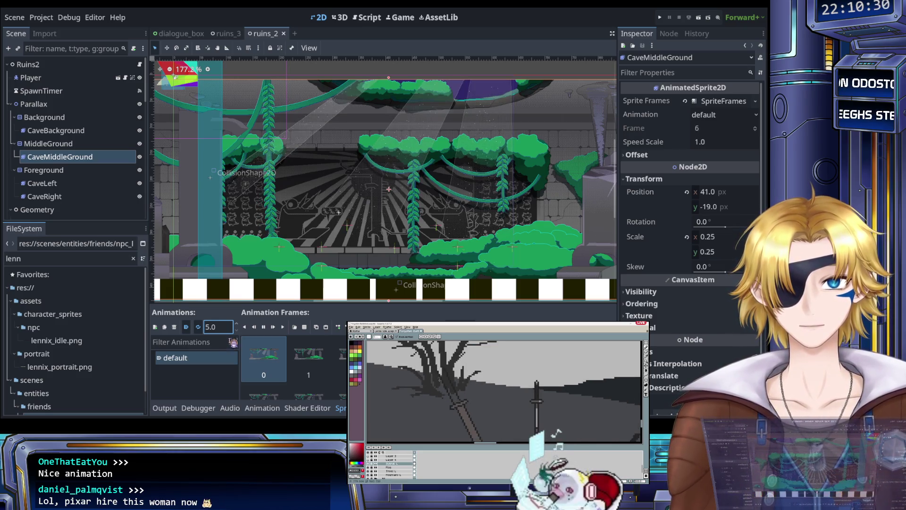
key("BackSpace")
type("2")
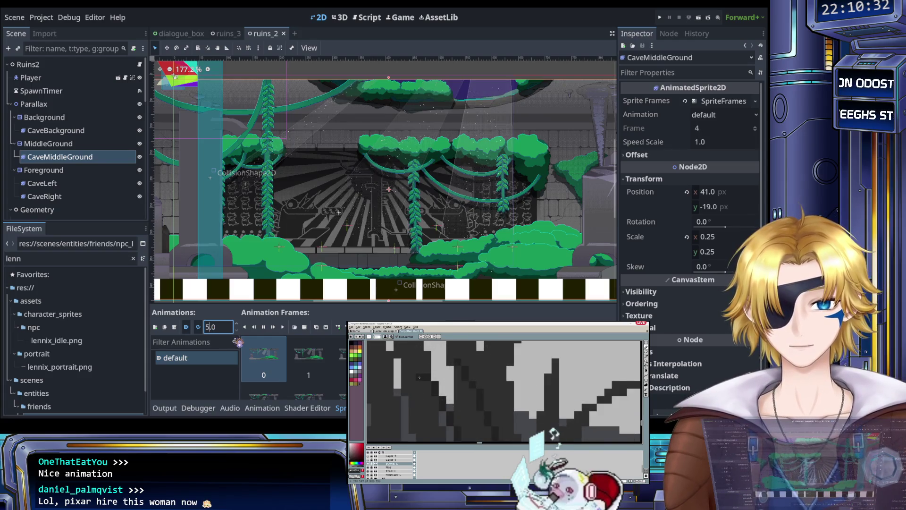
key("Return")
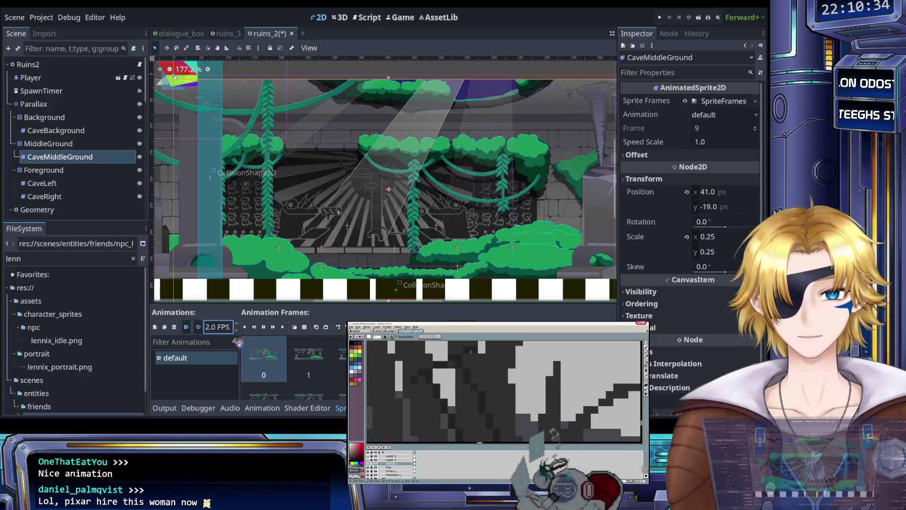
left_click(56, 130)
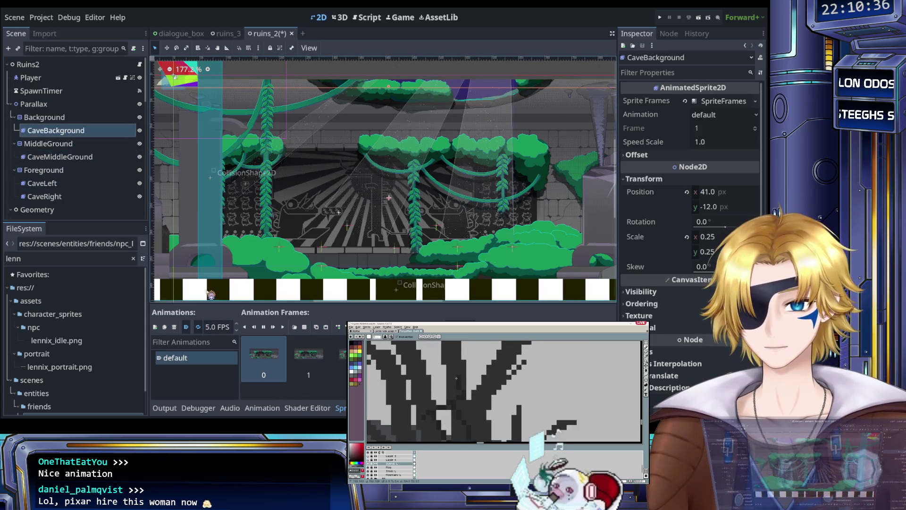
left_click(220, 329)
key("BackSpace")
type("2")
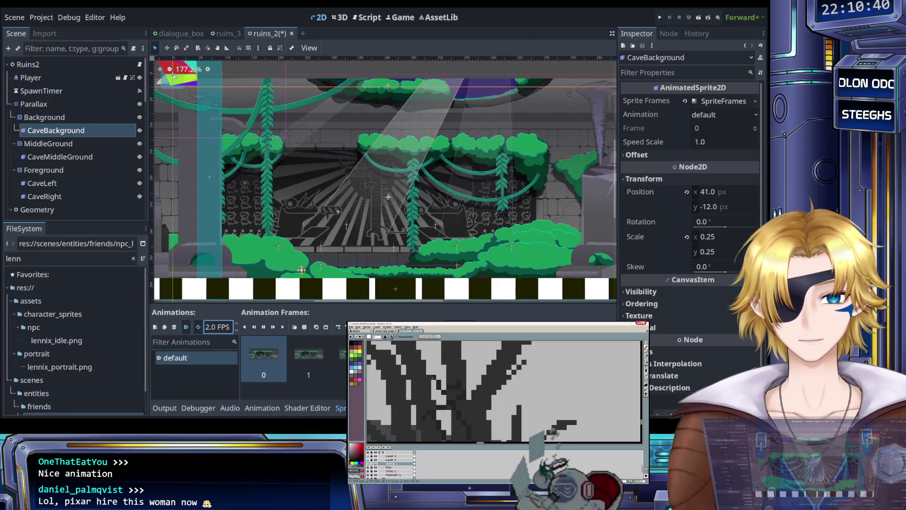
Step: Pan across the cave scene and save ruins_2
left_click_drag(306, 276, 274, 256)
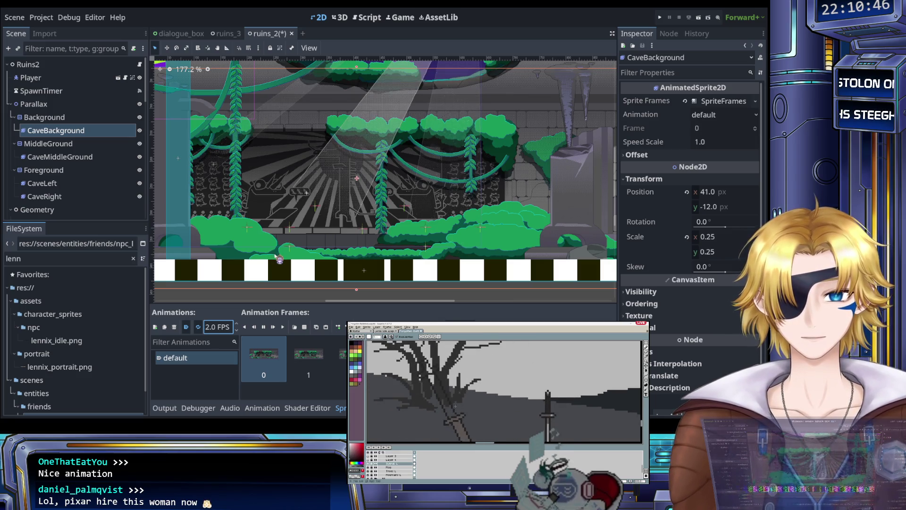
mouse_move(273, 255)
left_mouse_down()
mouse_move(377, 264)
mouse_move(325, 267)
mouse_move(335, 259)
left_mouse_up()
scroll(331, 260, "down", 2)
key("ctrl+s")
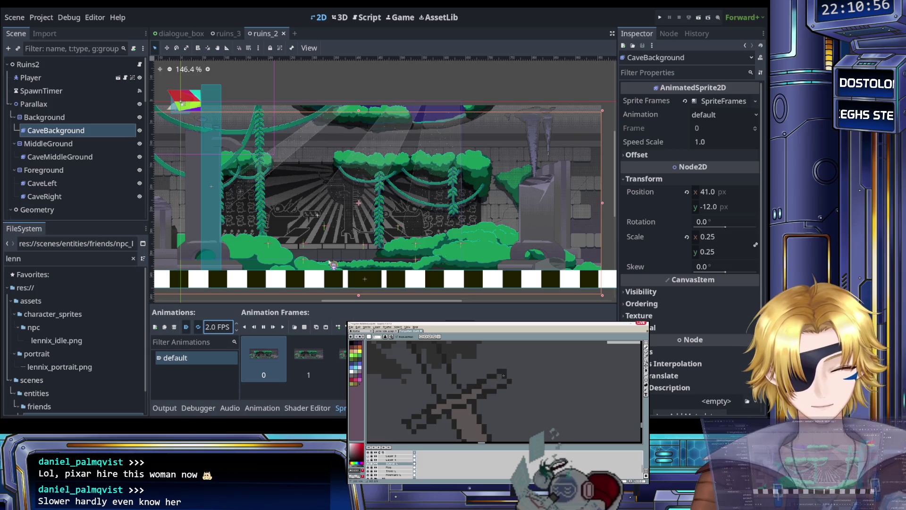
Step: Inspect the CaveMiddleGround and CaveLeft foreground sprites
left_click_drag(351, 260, 319, 241)
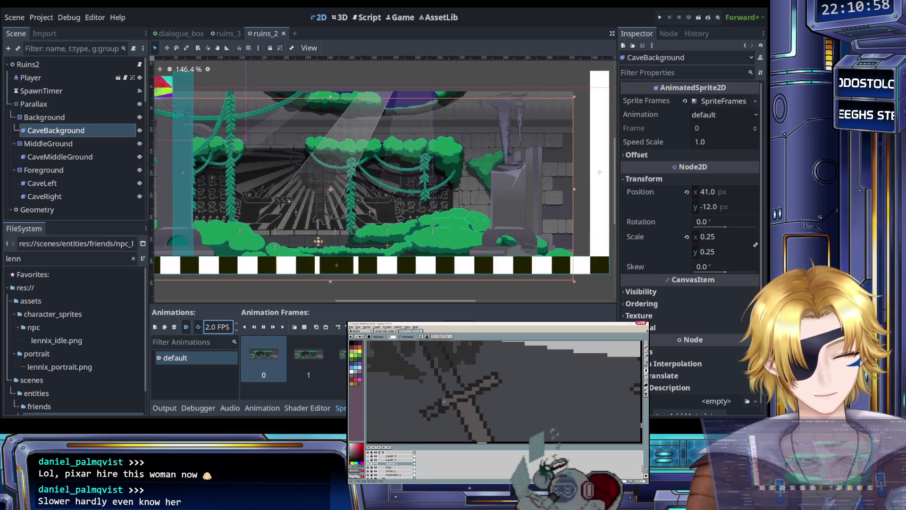
scroll(354, 235, "down", 4)
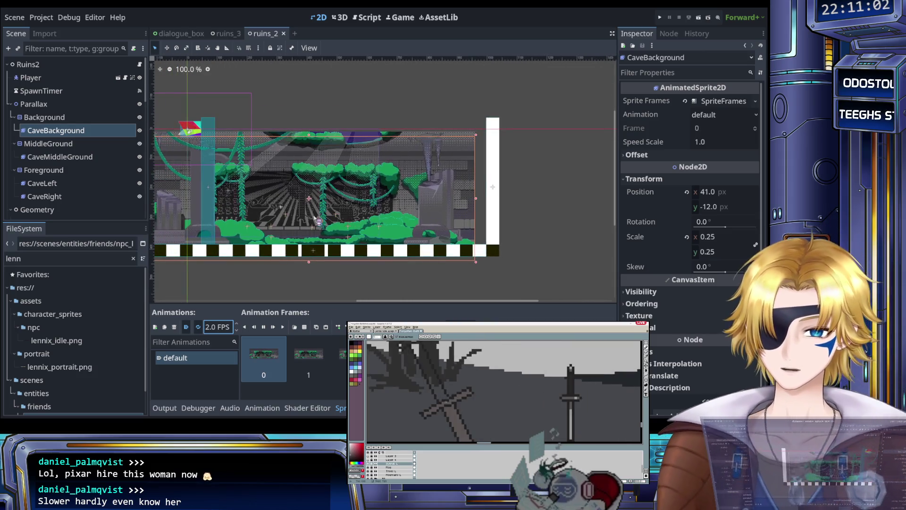
left_click(90, 159)
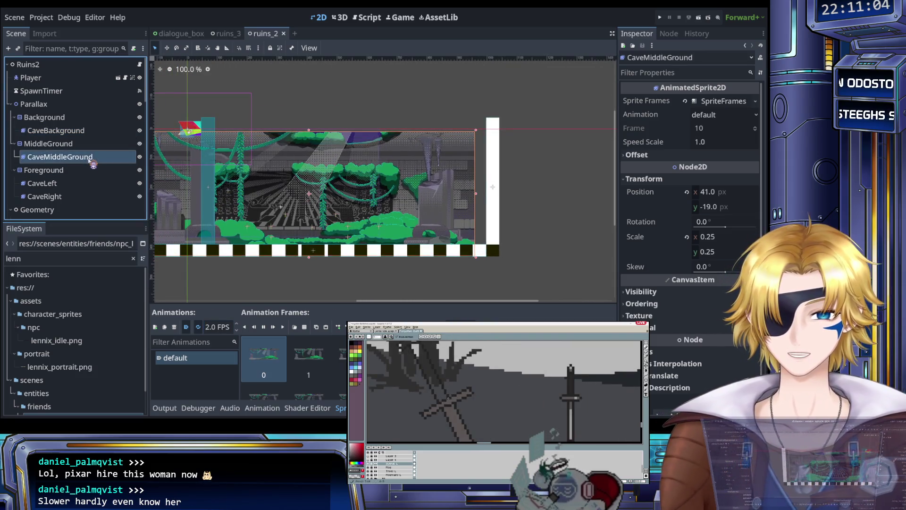
left_click(74, 183)
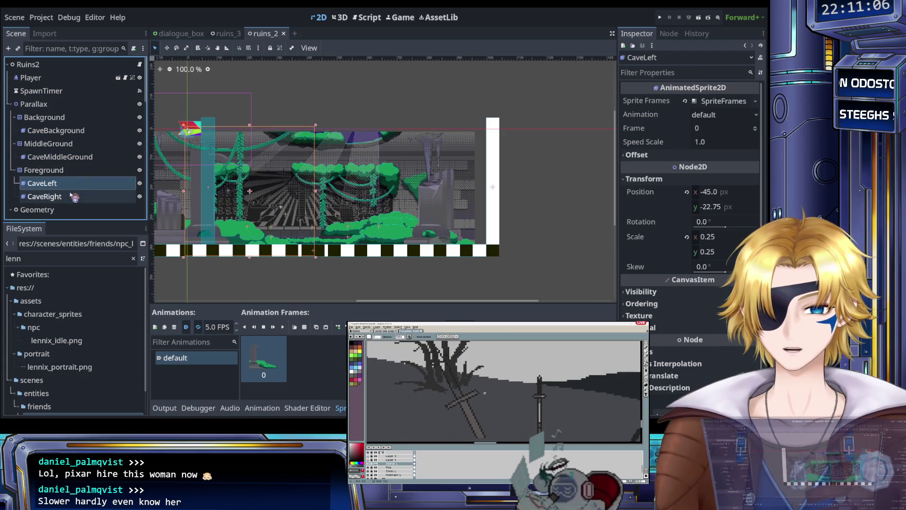
scroll(70, 189, "down", 3)
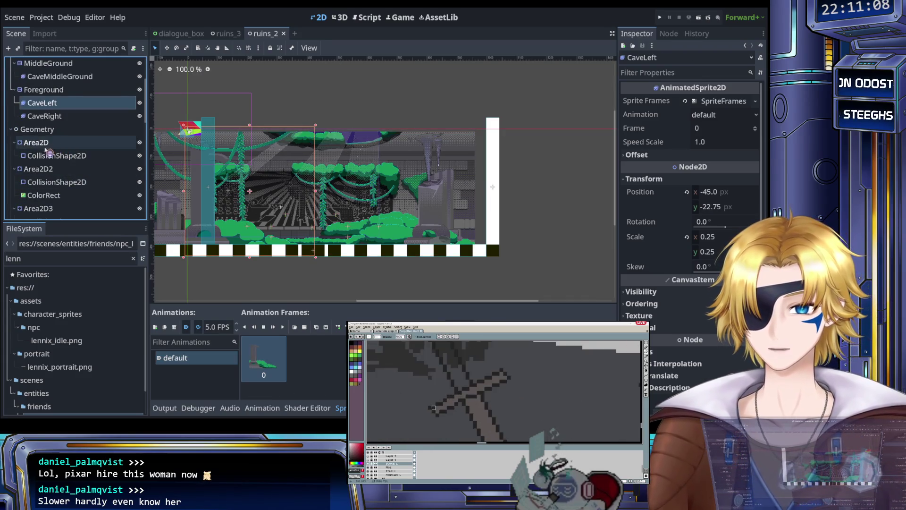
Step: Rename the first Area2D body to LeftBoundary
left_click(69, 156)
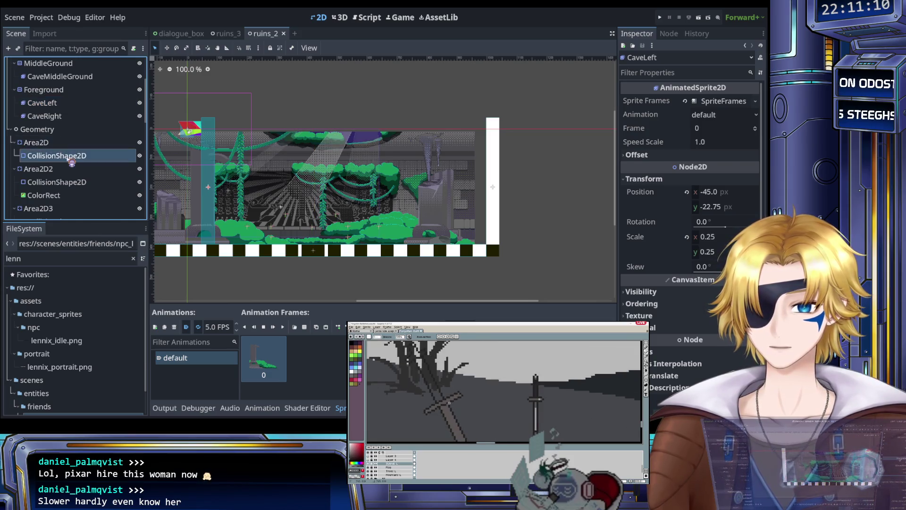
key("Up")
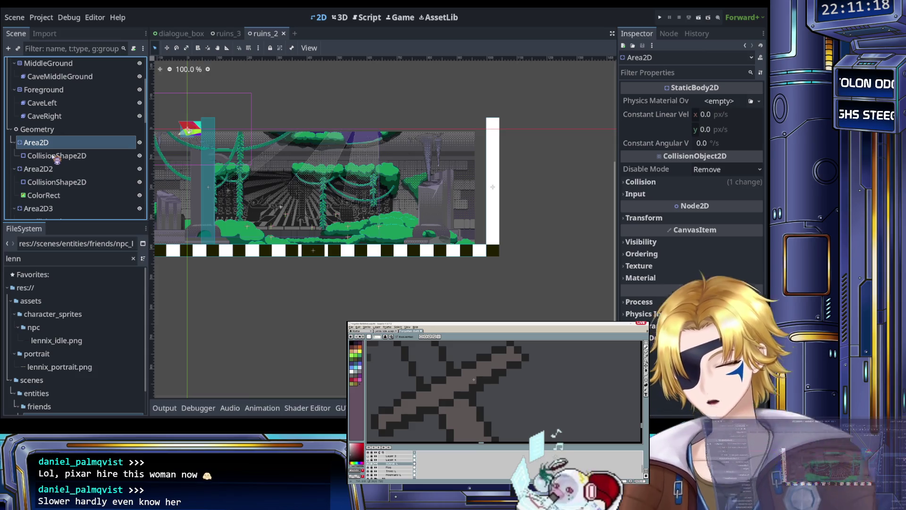
type("LeftBoundary")
key("Return")
Step: Duplicate LeftBoundary's collision shape and fit the copy as a small box on the adjacent ledge
left_click(56, 158)
key("ctrl+d")
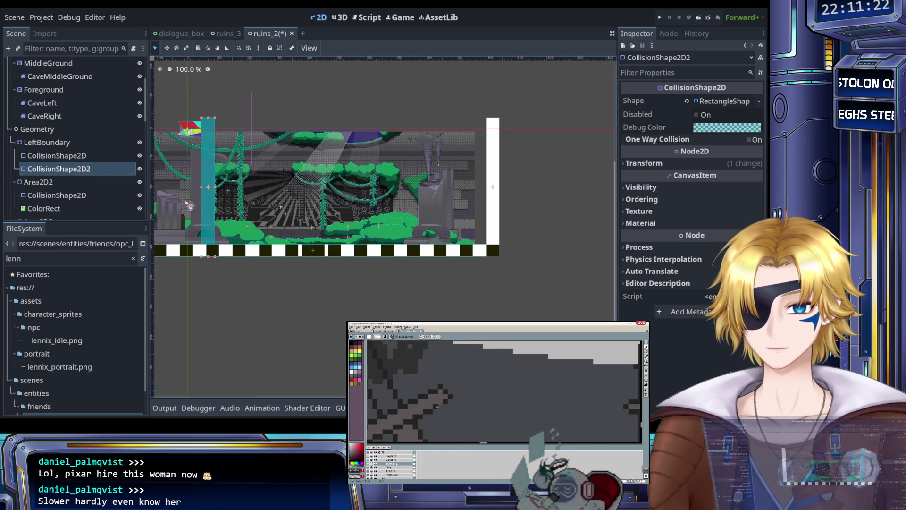
scroll(160, 203, "up", 4)
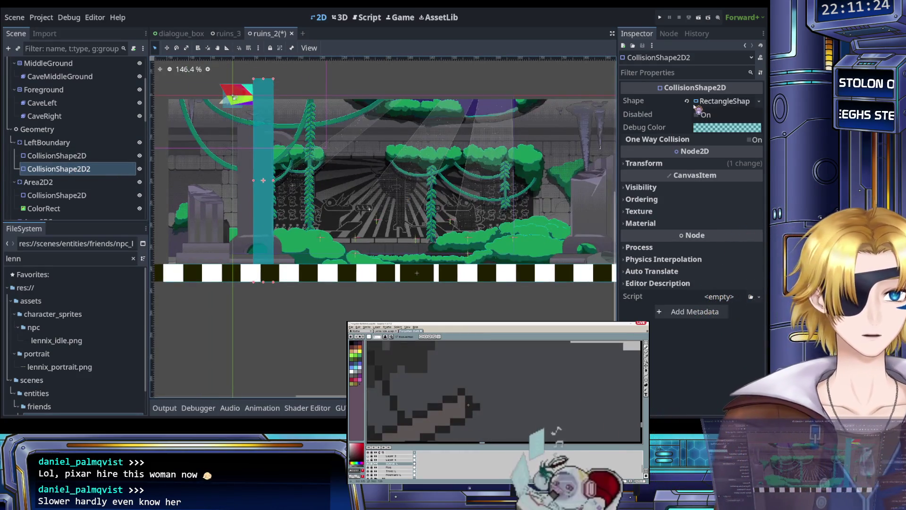
left_click(686, 101)
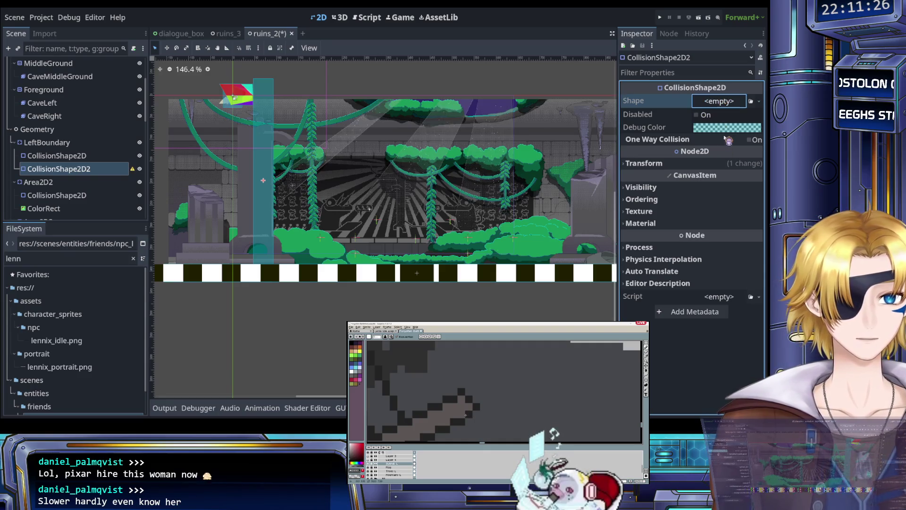
key("ctrl+z")
scroll(291, 205, "up", 5)
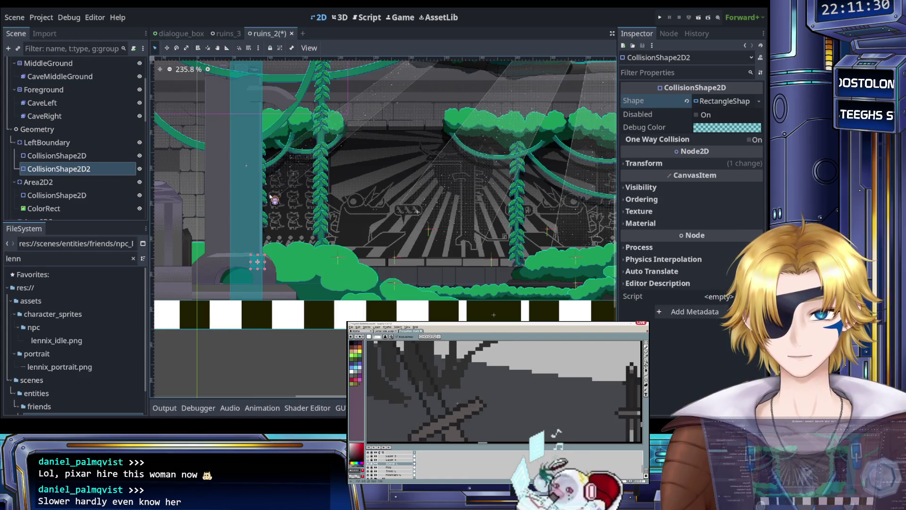
scroll(249, 254, "up", 5)
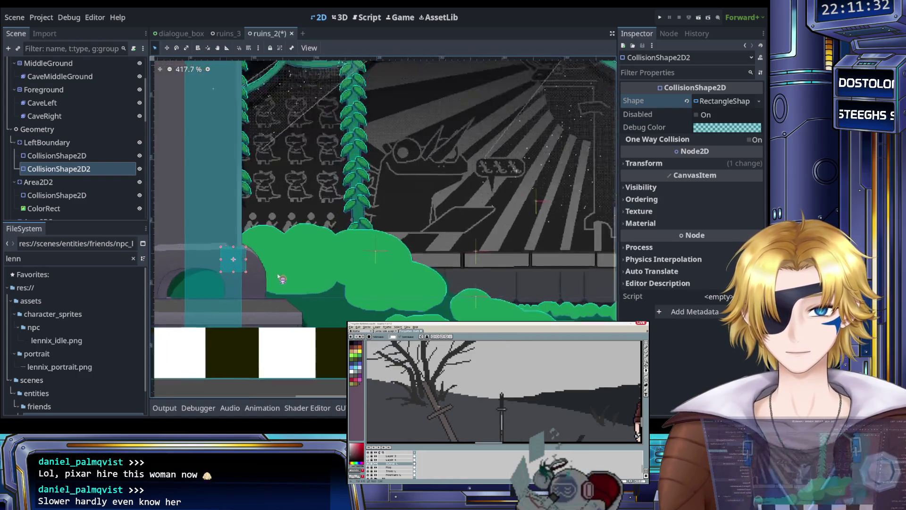
left_click_drag(243, 250, 247, 249)
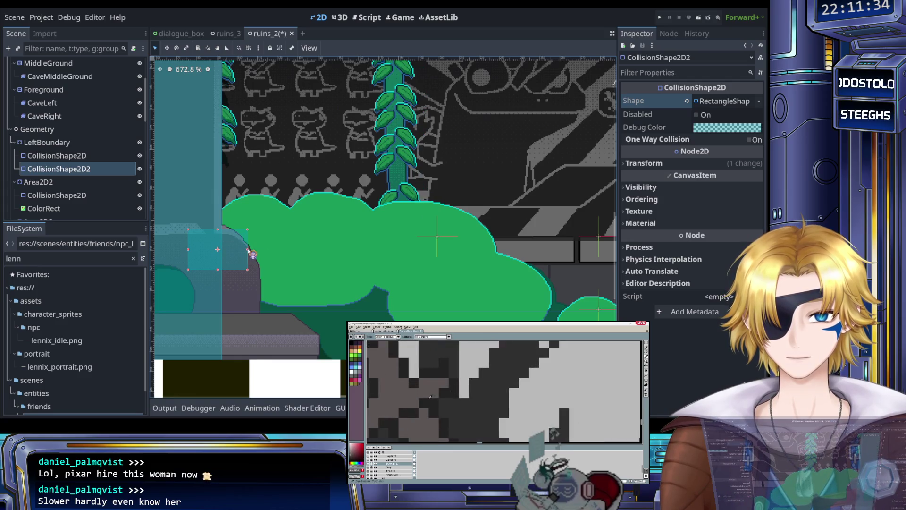
key("Up")
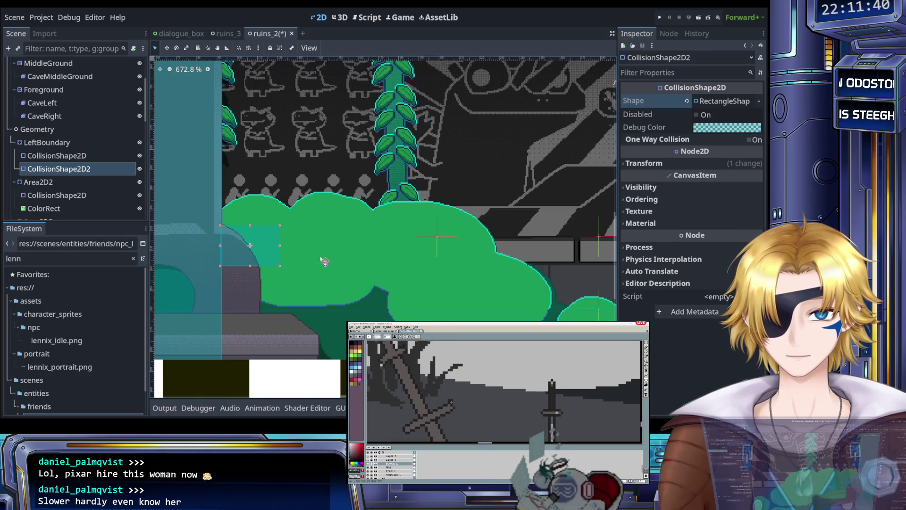
key("Left")
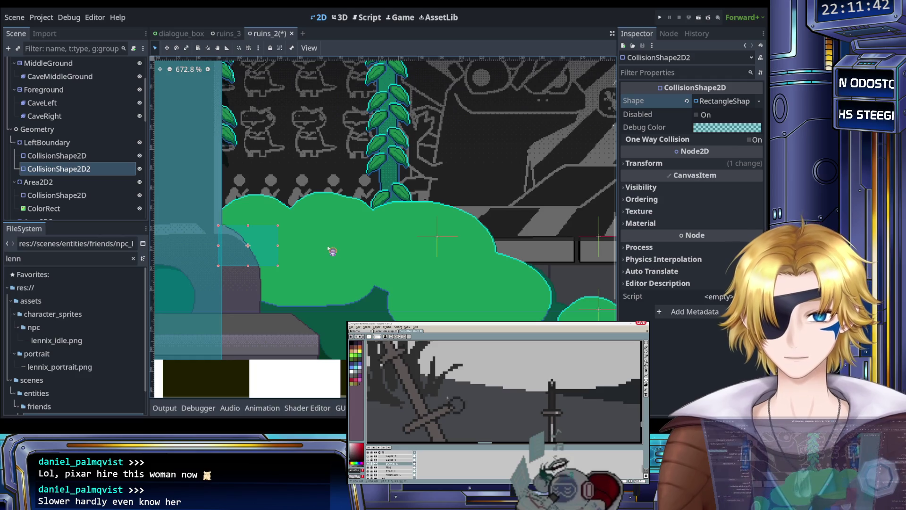
left_click_drag(264, 245, 251, 319)
scroll(250, 318, "down", 3)
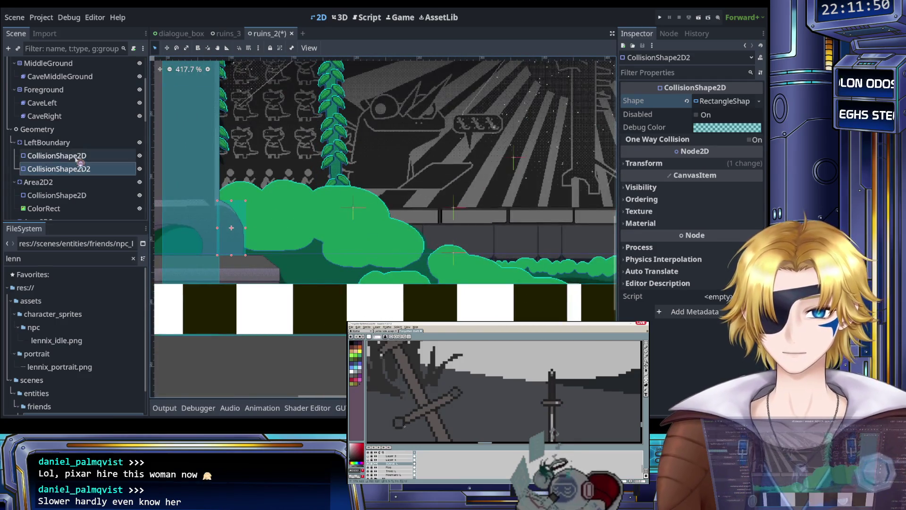
Step: Paste a third collision shape, CollisionShape2D3, under LeftBoundary
left_click(87, 170)
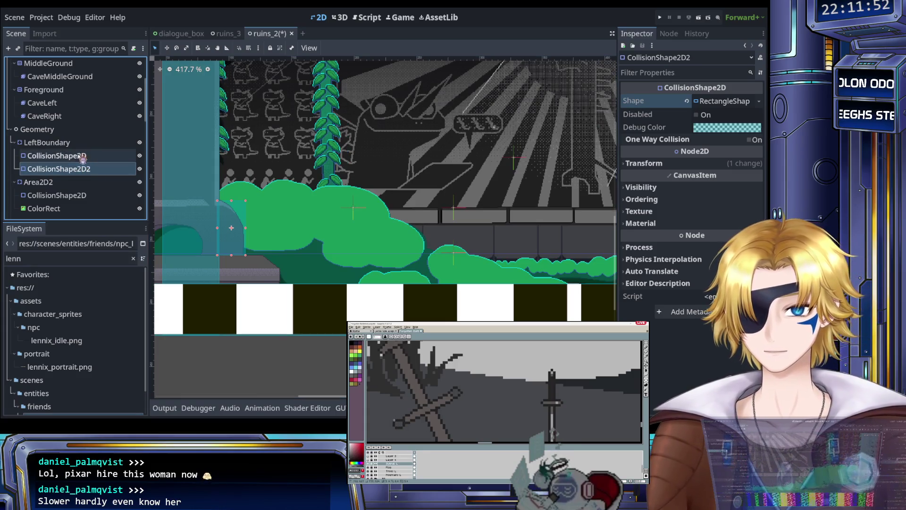
left_click(83, 156)
left_click(79, 147)
key("ctrl+v")
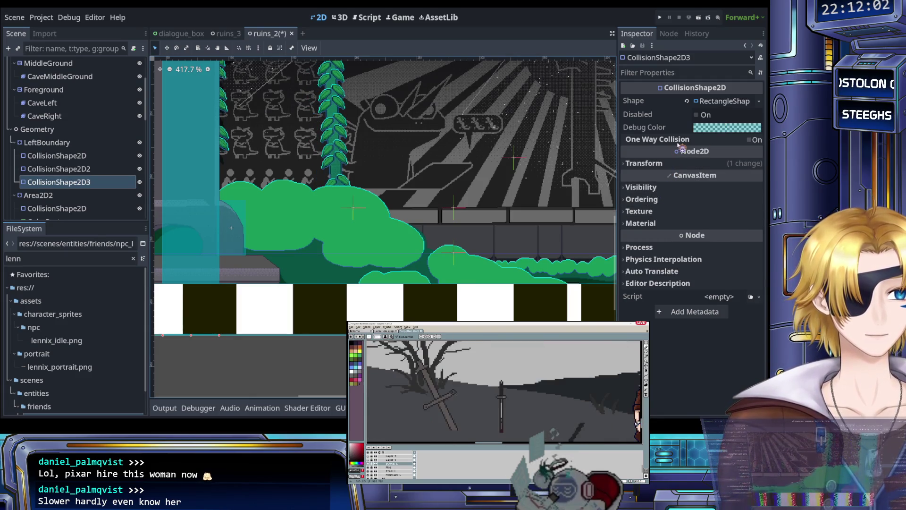
Step: Move CollisionShape2D3 down onto the stone ledge and widen it across the ledge
left_click(686, 101)
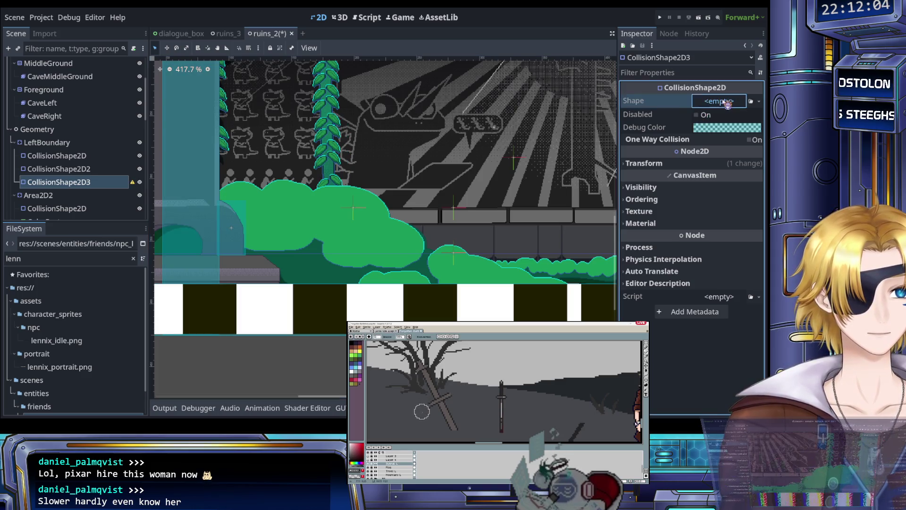
key("ctrl+z")
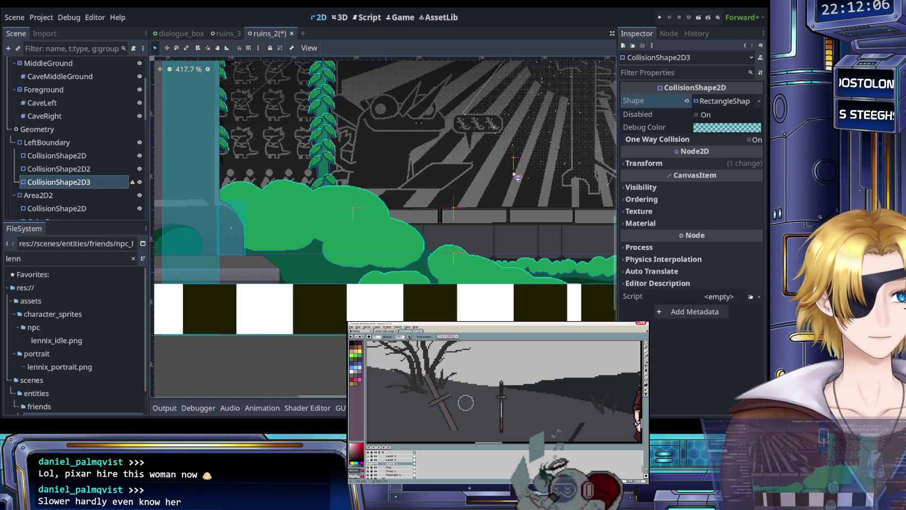
scroll(369, 147, "down", 6)
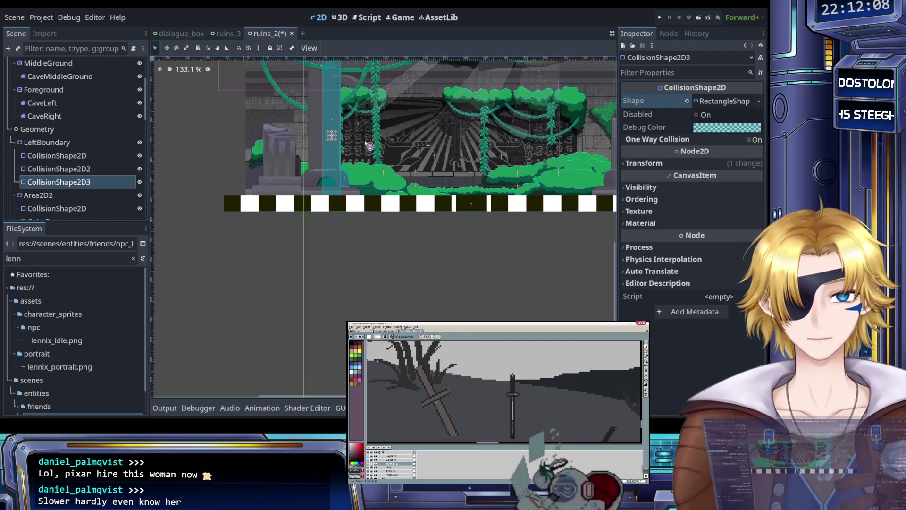
scroll(411, 137, "up", 8)
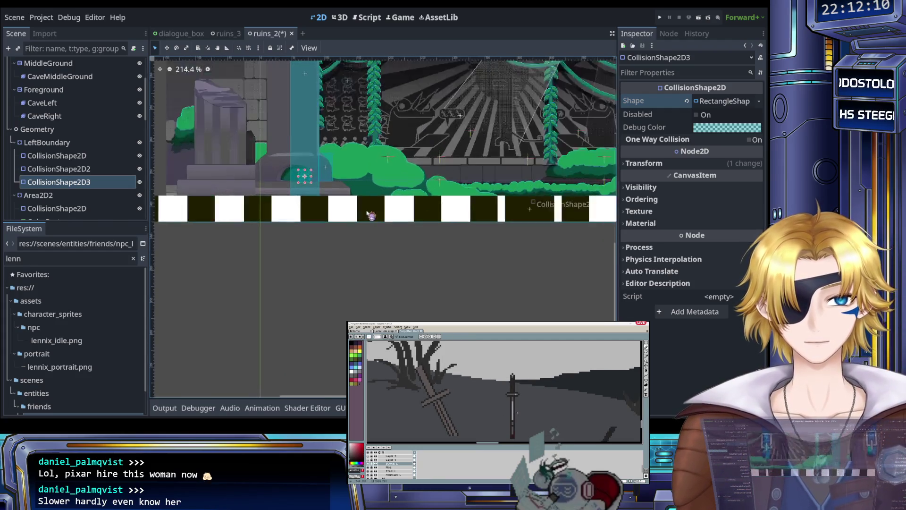
scroll(354, 186, "down", 6)
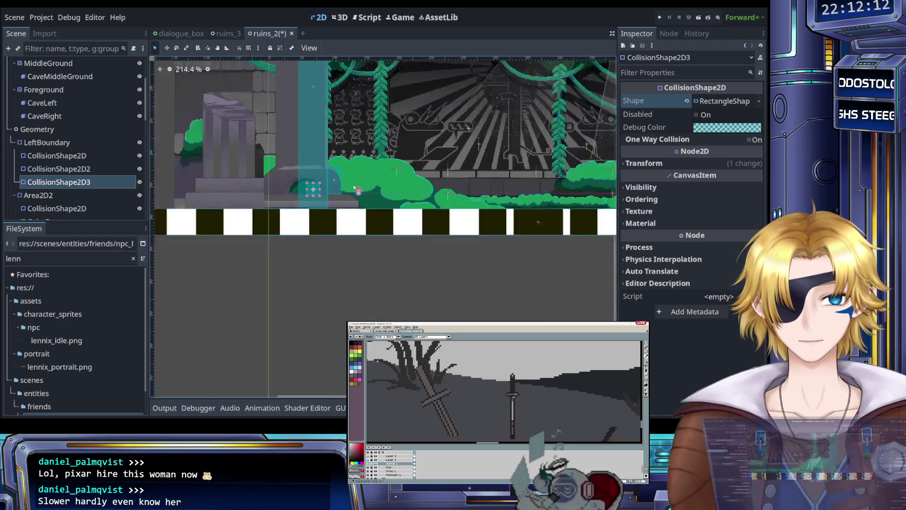
scroll(356, 188, "up", 4)
key("Down")
key("Down")
key("Down")
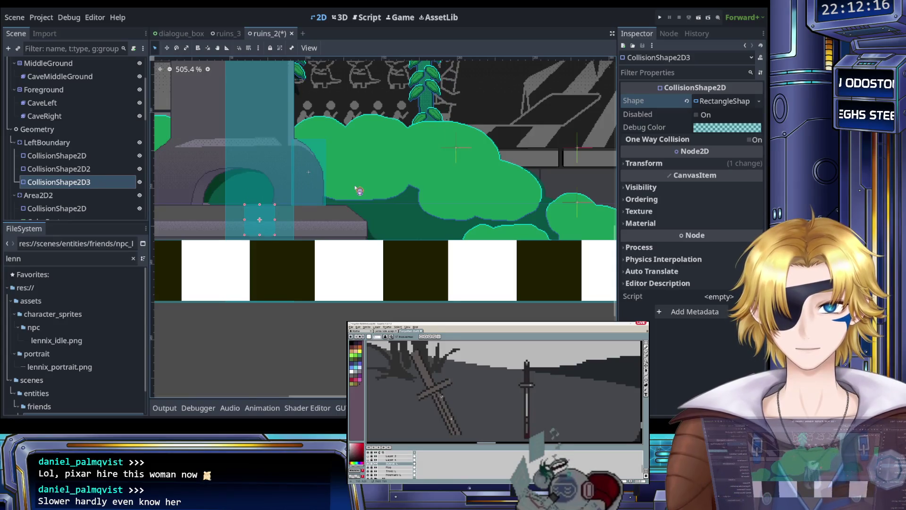
key("Down")
key("Right")
key("Right")
key("Right")
key("Right")
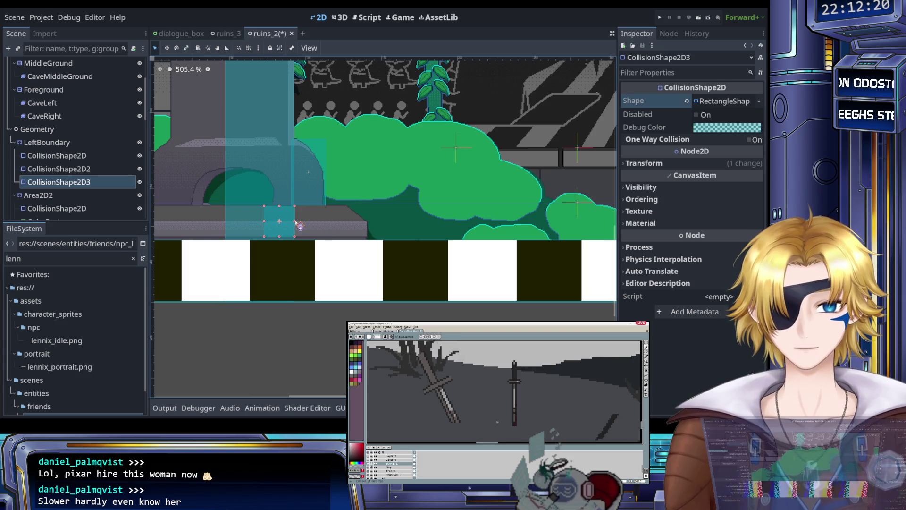
mouse_move(301, 222)
left_mouse_down()
mouse_move(373, 223)
mouse_move(357, 222)
left_mouse_up()
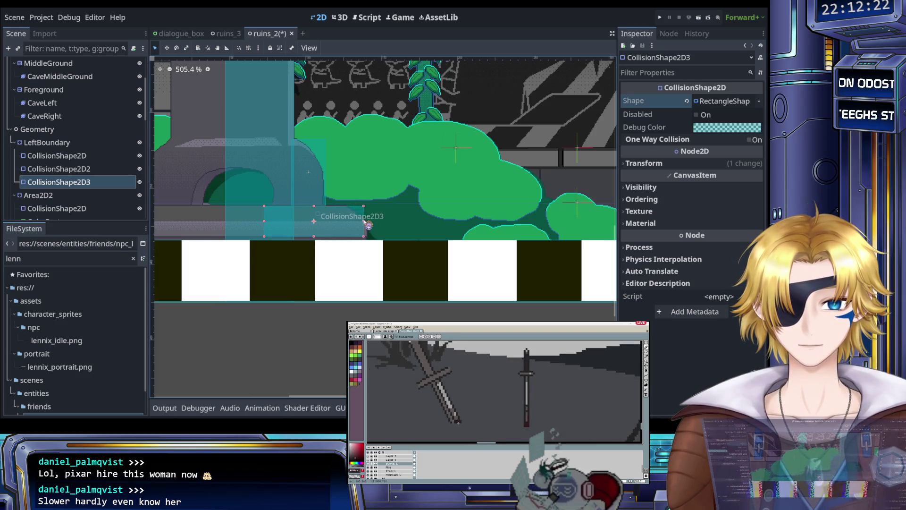
scroll(344, 224, "up", 3)
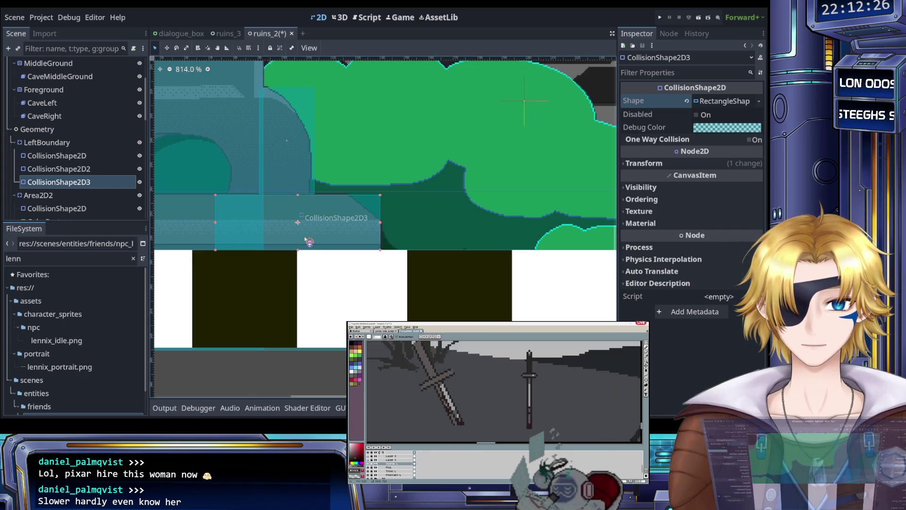
scroll(299, 251, "down", 8)
Step: Pull the collision shape's edge onto the ledge and save ruins_2
key("ctrl+s")
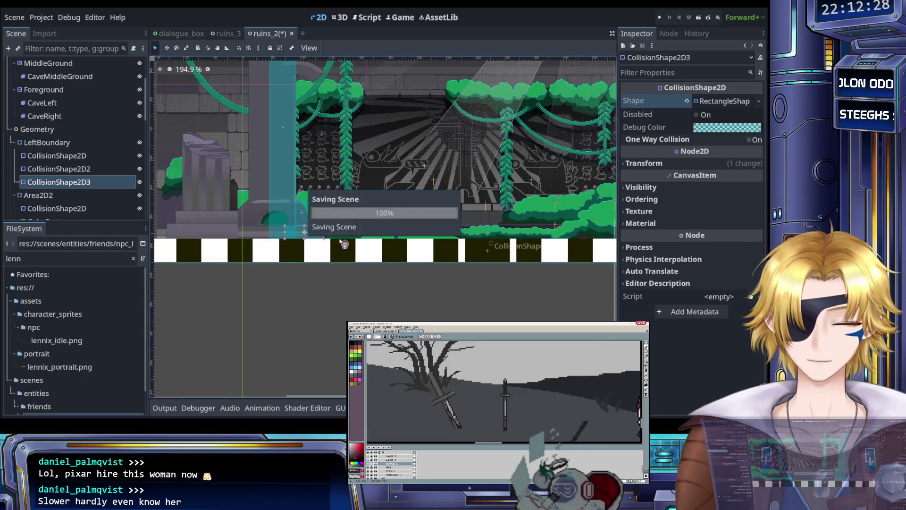
scroll(262, 240, "up", 3)
scroll(262, 241, "up", 4)
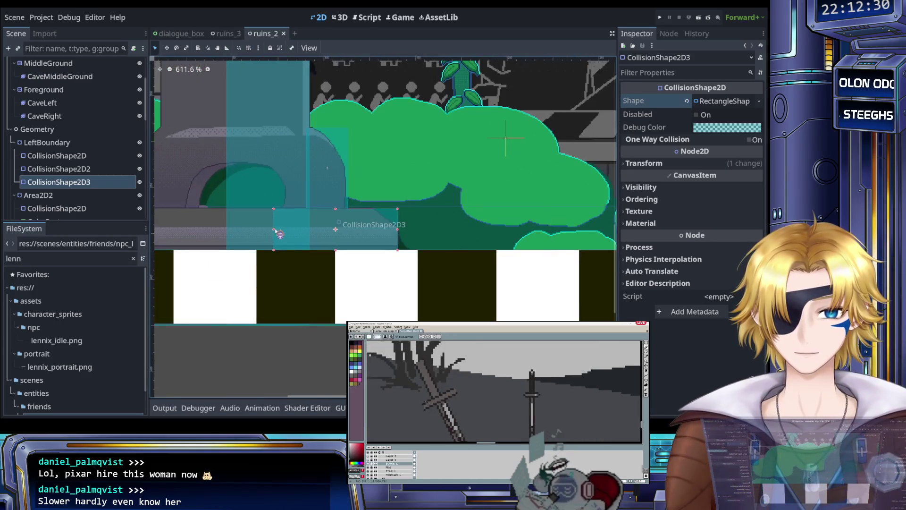
left_click(307, 231)
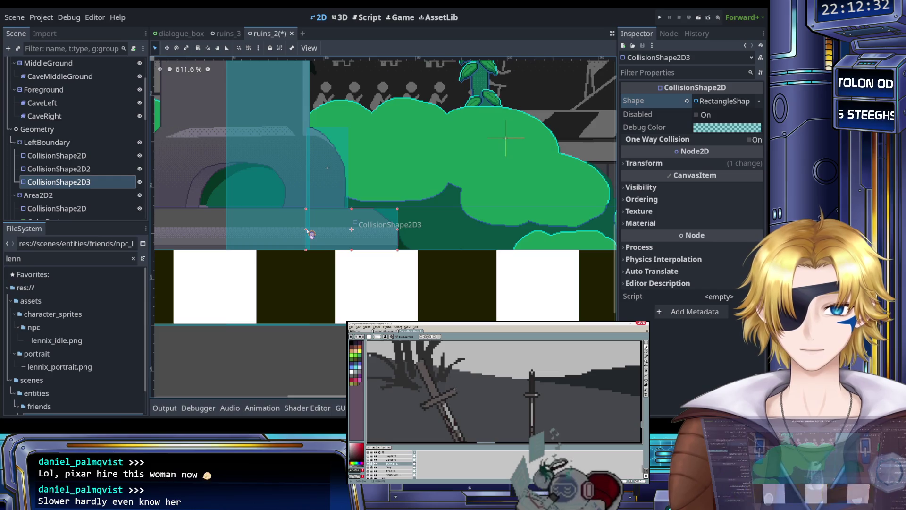
scroll(298, 243, "up", 9)
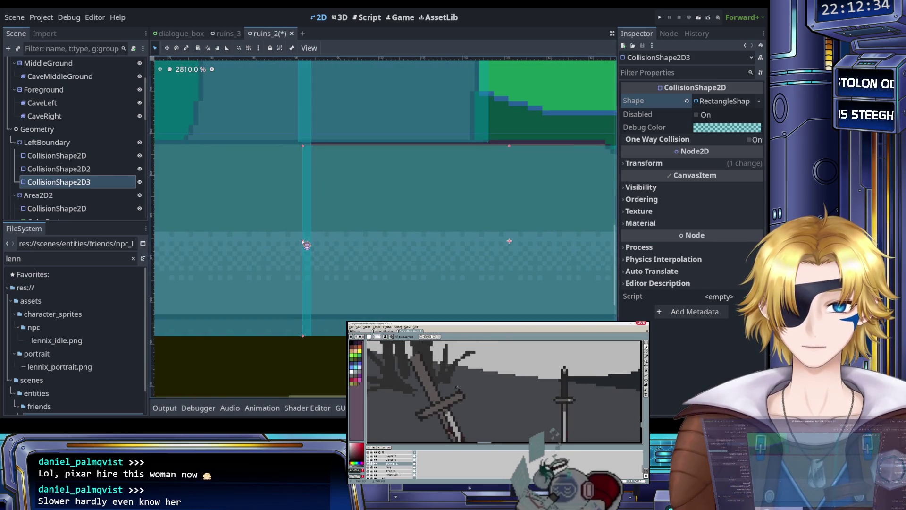
key("ctrl+s")
scroll(303, 236, "down", 1)
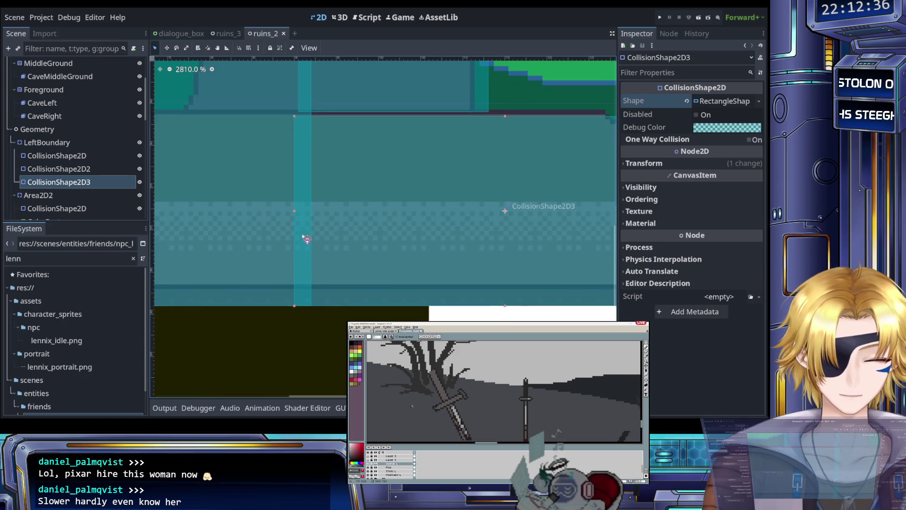
scroll(324, 223, "down", 2)
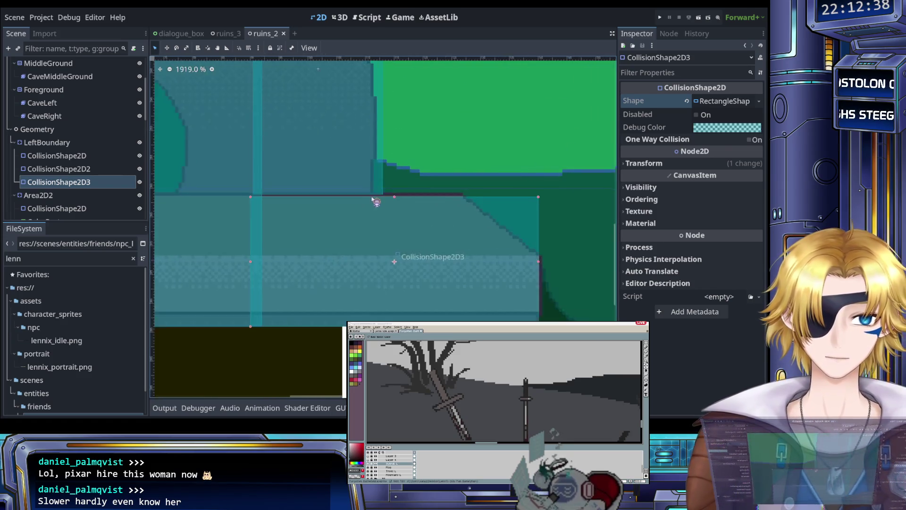
key("ctrl+s")
Step: Pan out past the bushes to the right side of the ruins to check the shape
scroll(388, 217, "down", 15)
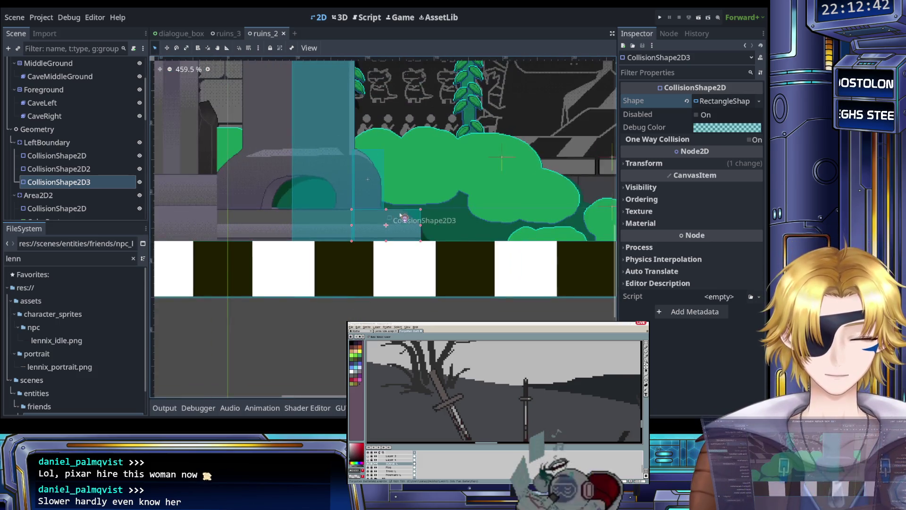
mouse_move(353, 207)
left_mouse_down()
mouse_move(371, 207)
mouse_move(335, 208)
left_mouse_up()
scroll(330, 222, "down", 4)
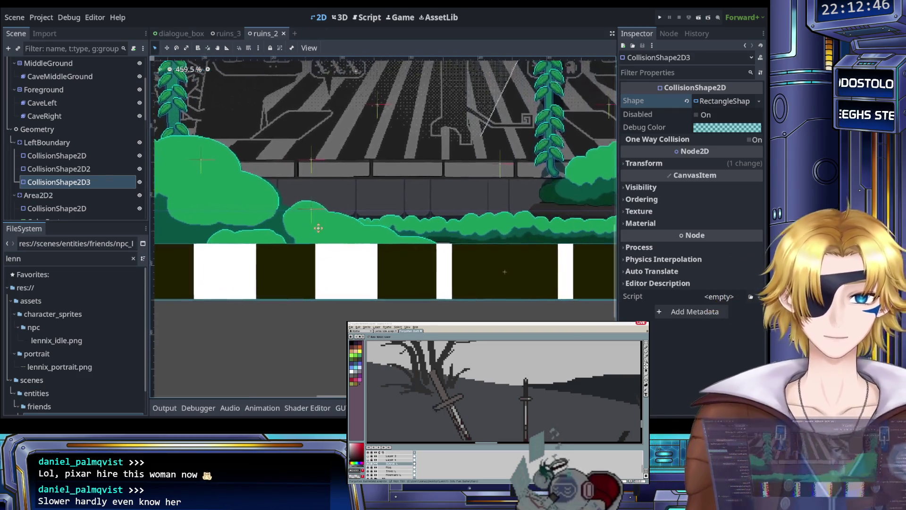
scroll(333, 230, "down", 5)
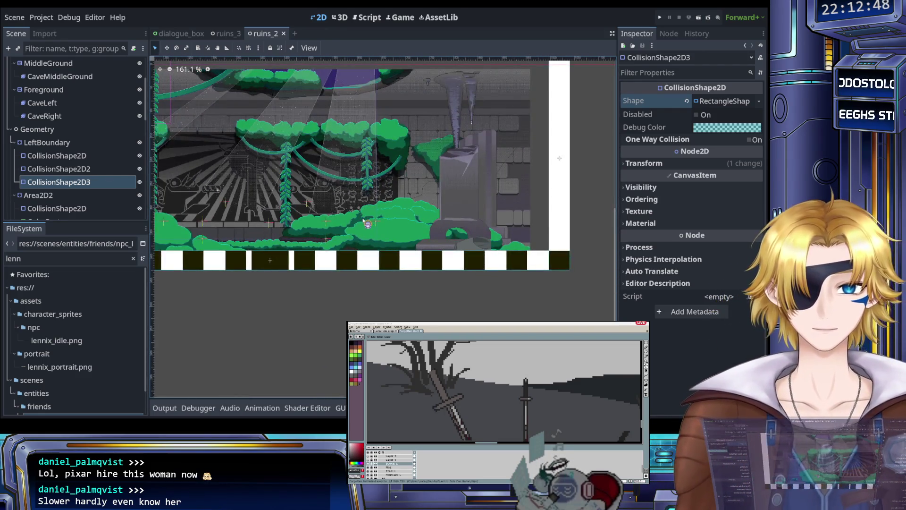
mouse_move(353, 226)
left_mouse_down()
mouse_move(441, 244)
mouse_move(388, 235)
left_mouse_up()
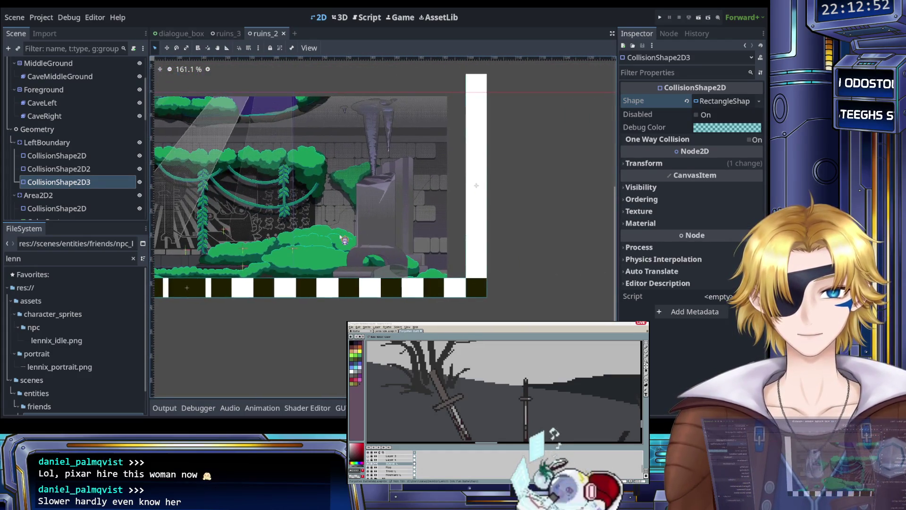
scroll(434, 248, "up", 3)
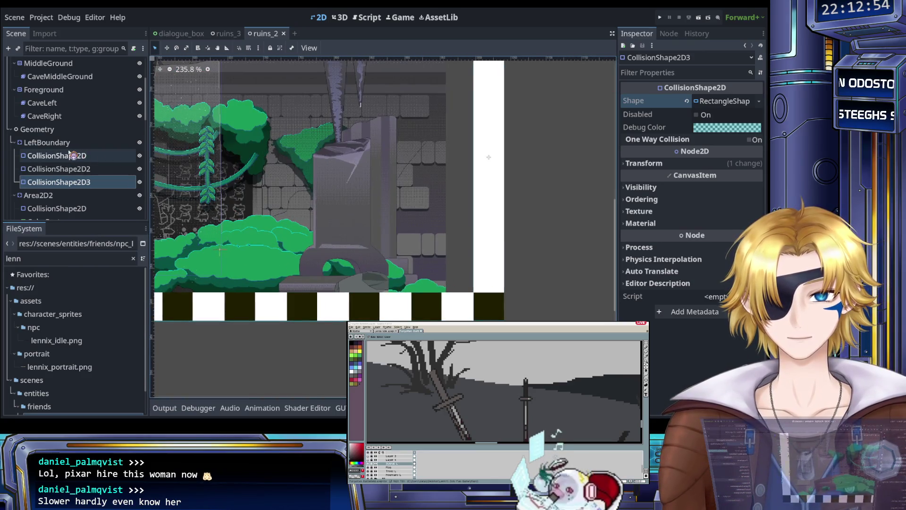
Step: Rename Area2D2 to Floor, then select its collision shape and ColorRect placeholder
scroll(71, 182, "down", 3)
left_click(62, 156)
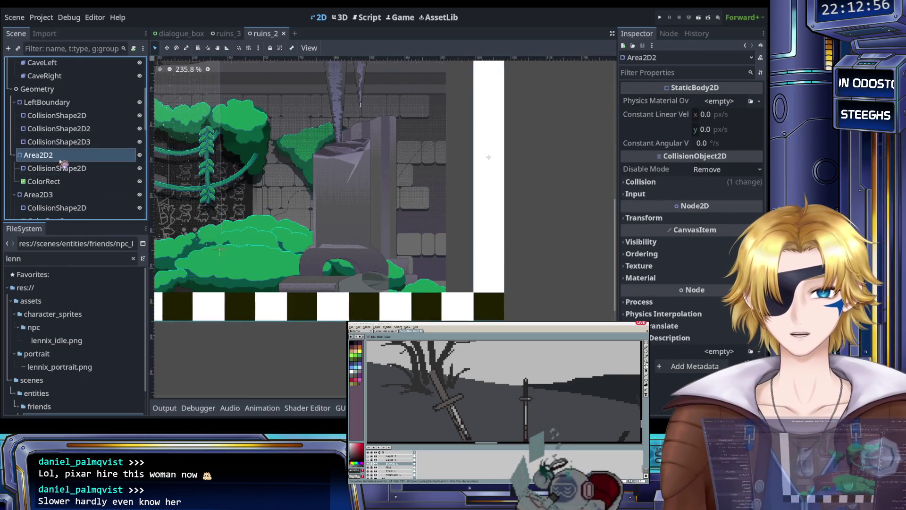
scroll(255, 217, "down", 5)
scroll(255, 217, "down", 5)
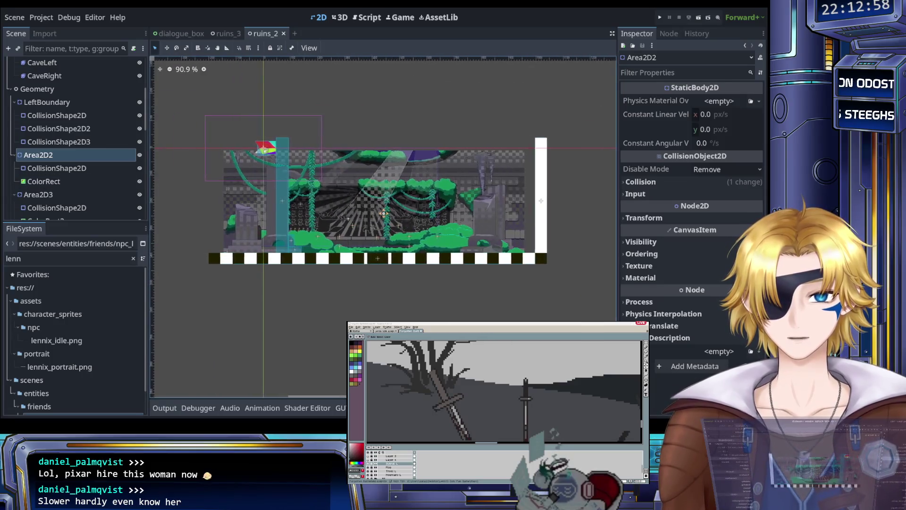
scroll(349, 217, "up", 3)
left_click(86, 169)
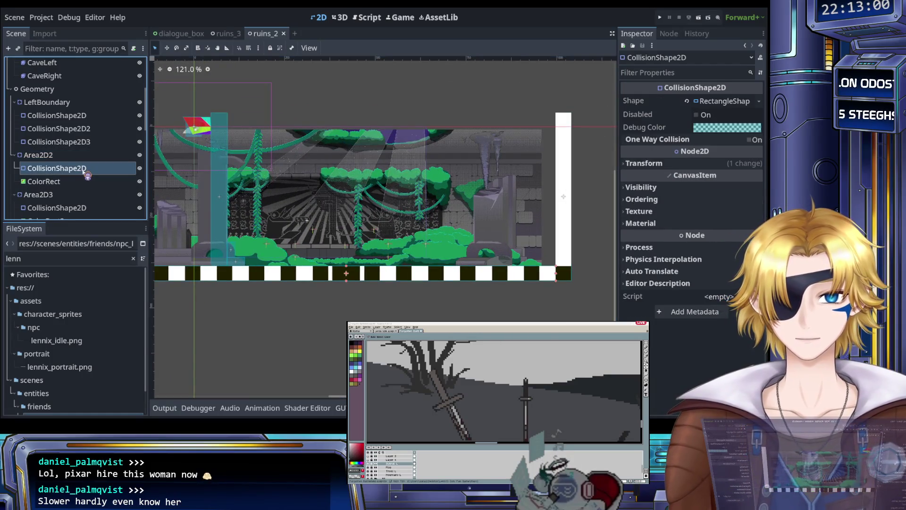
left_click(65, 156)
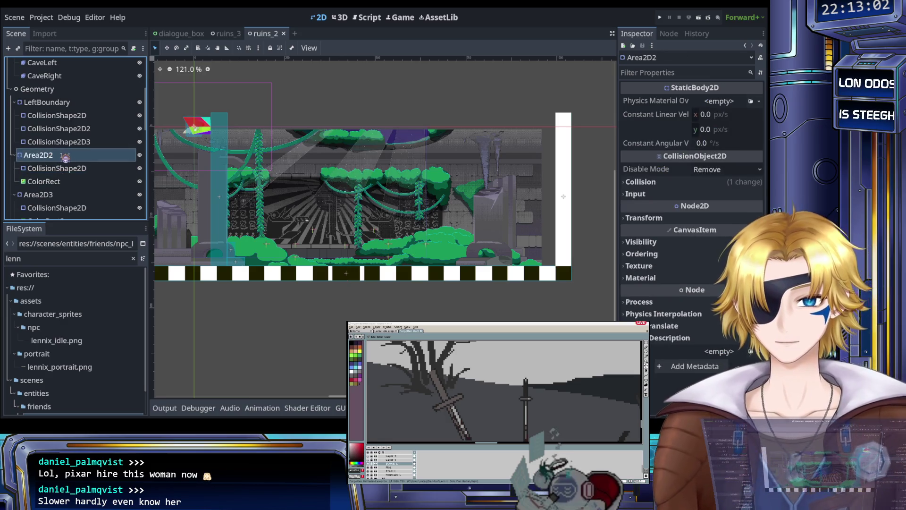
type("Floor")
left_click(60, 168)
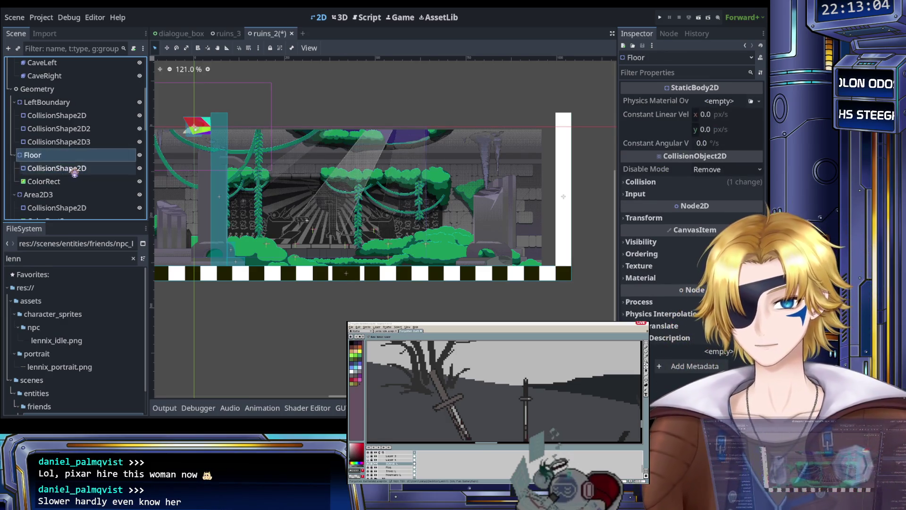
left_click(57, 181)
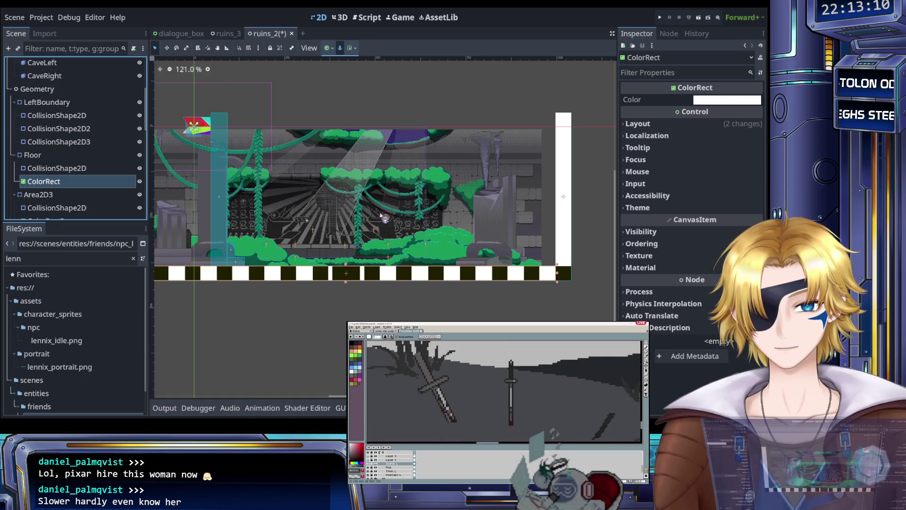
Step: Delete the ColorRect placeholder under Floor
scroll(78, 190, "down", 2)
scroll(78, 190, "down", 5)
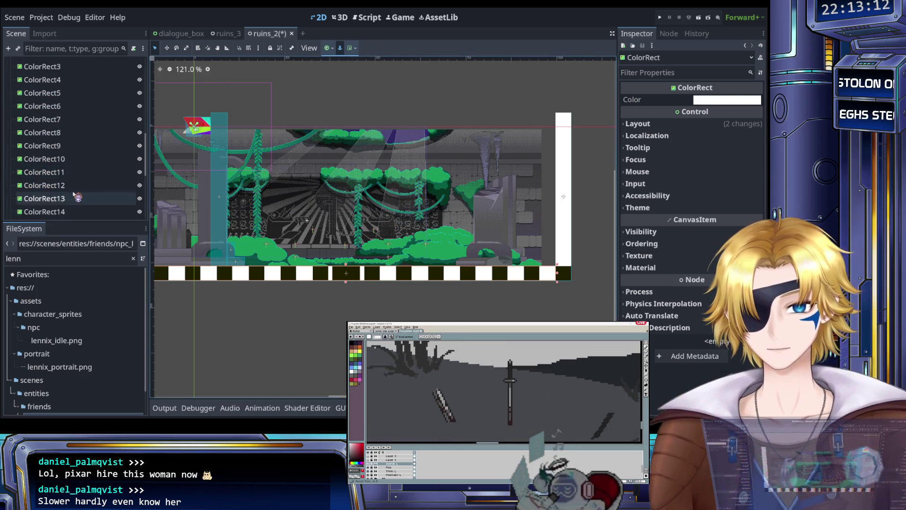
scroll(61, 188, "up", 8)
scroll(61, 188, "down", 3)
left_click(57, 147)
left_click(61, 161)
key("Delete")
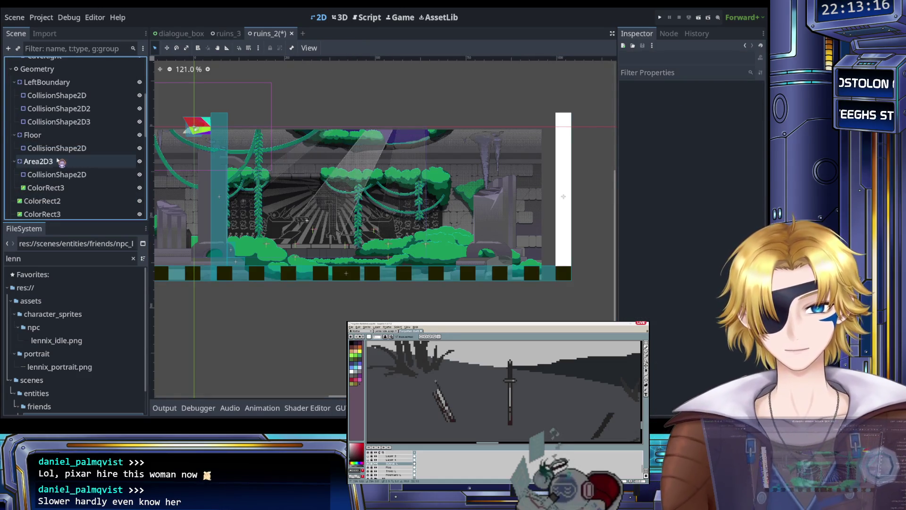
Step: Delete the sixteen placeholder rectangles ColorRect2 through ColorRect17
scroll(66, 180, "down", 8)
scroll(66, 179, "up", 6)
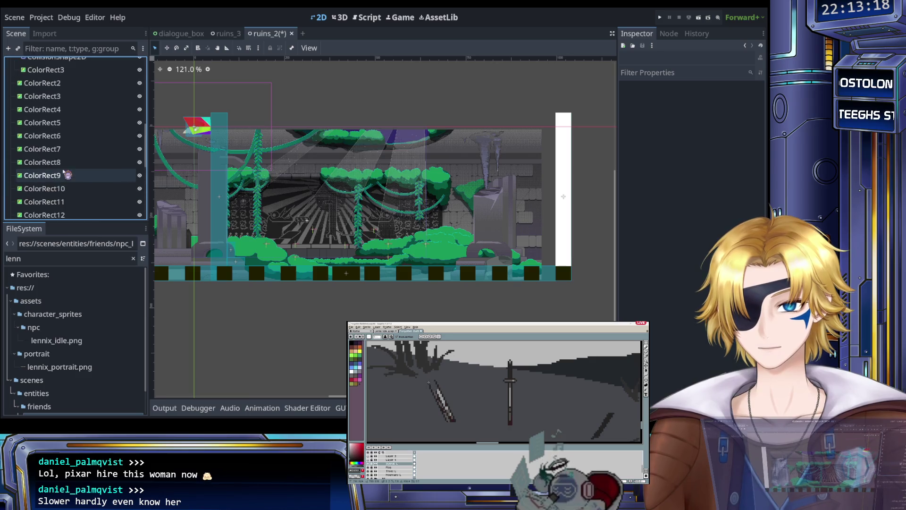
left_click(59, 144)
scroll(58, 154, "down", 2)
scroll(58, 154, "down", 3)
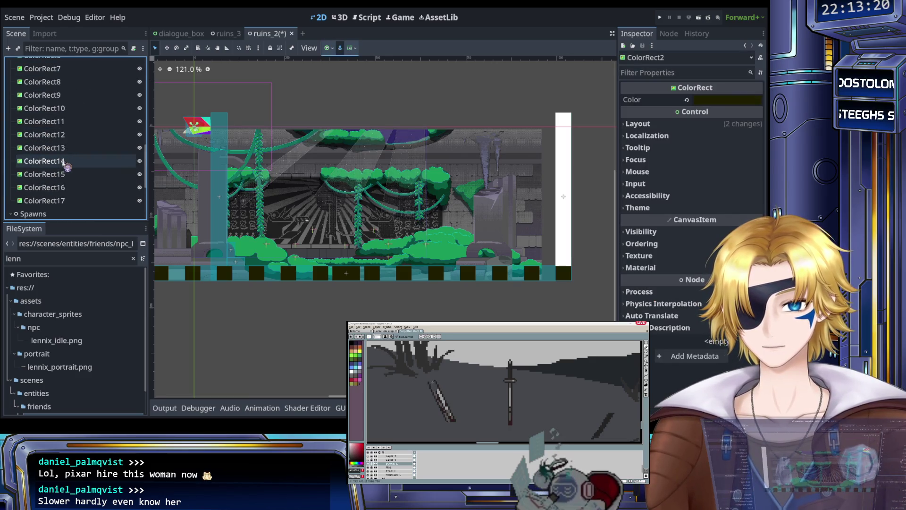
left_click(63, 201, "shift")
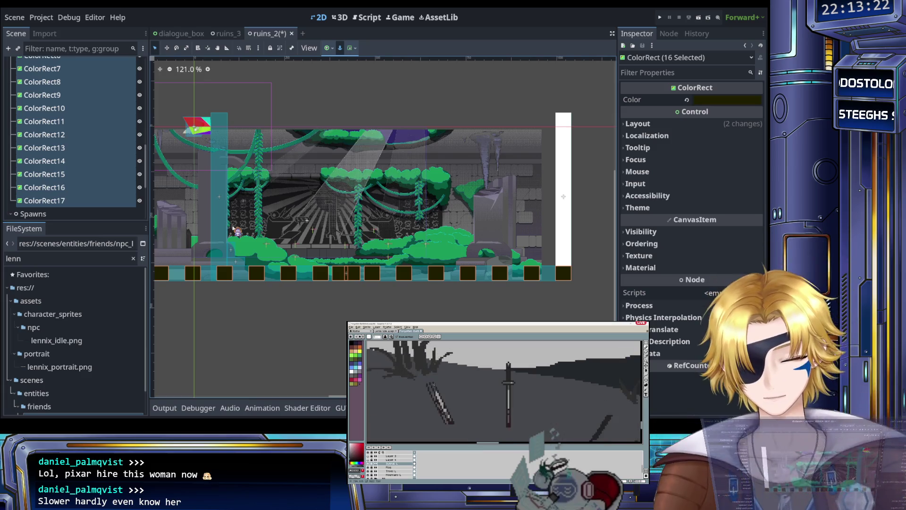
key("Delete")
scroll(325, 247, "up", 5)
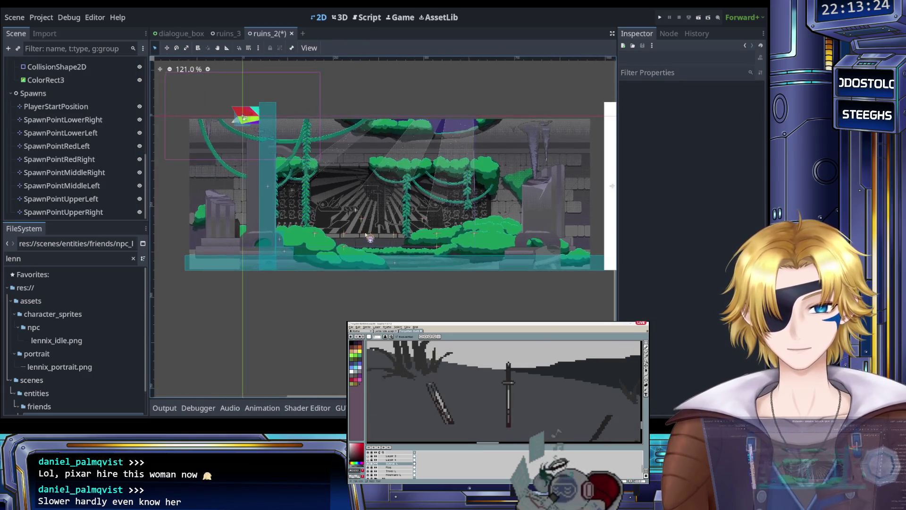
Step: Pan along the floor and select the Floor and third LeftBoundary collision shapes to check them
scroll(308, 237, "down", 4)
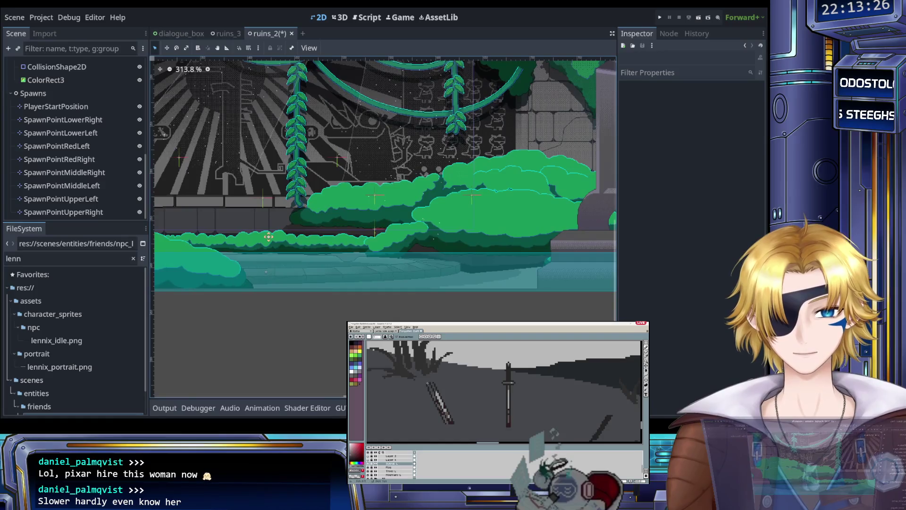
left_click_drag(327, 241, 491, 250)
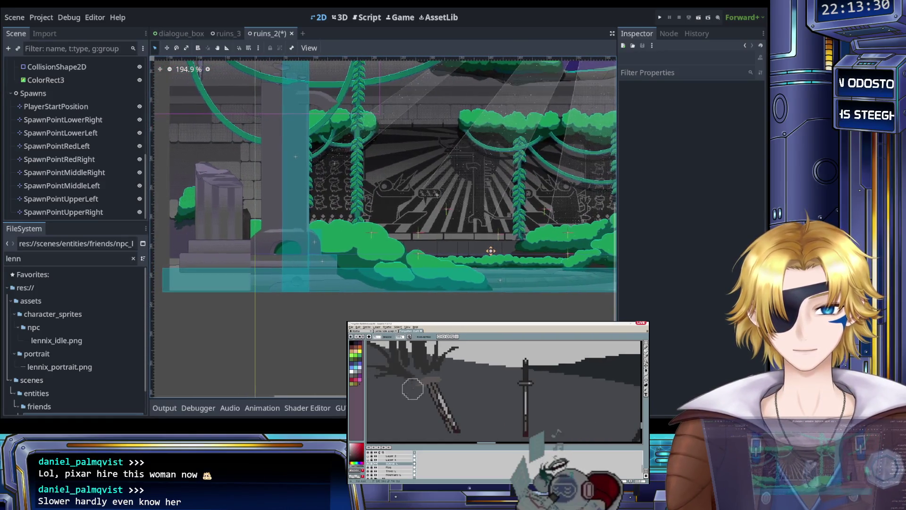
scroll(425, 245, "down", 3)
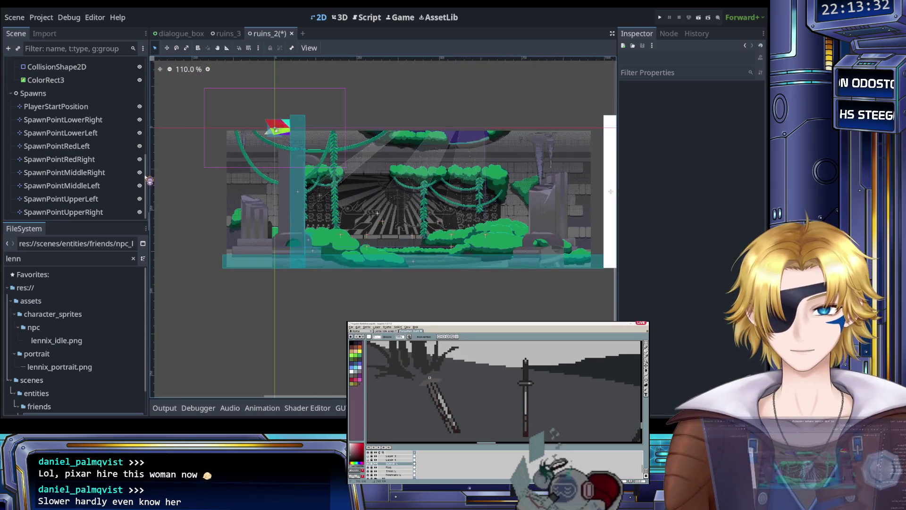
scroll(80, 145, "up", 4)
left_click(68, 122)
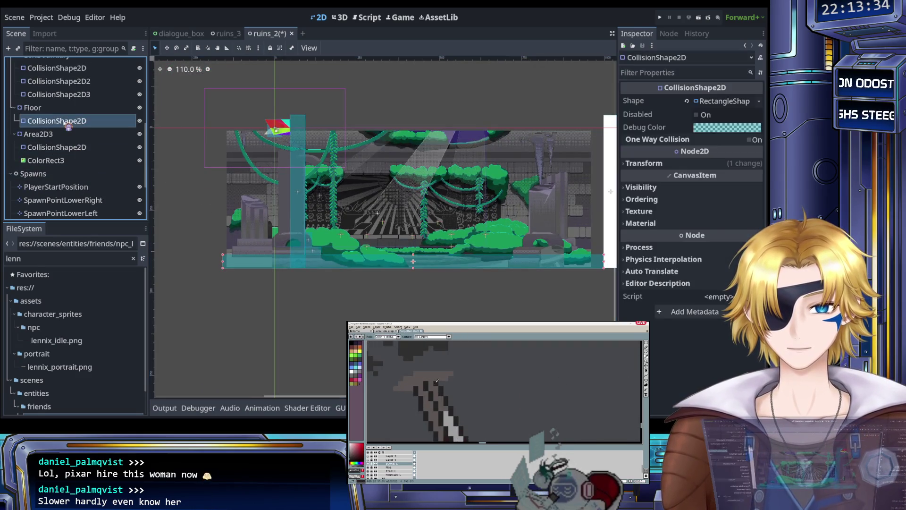
left_click(76, 98)
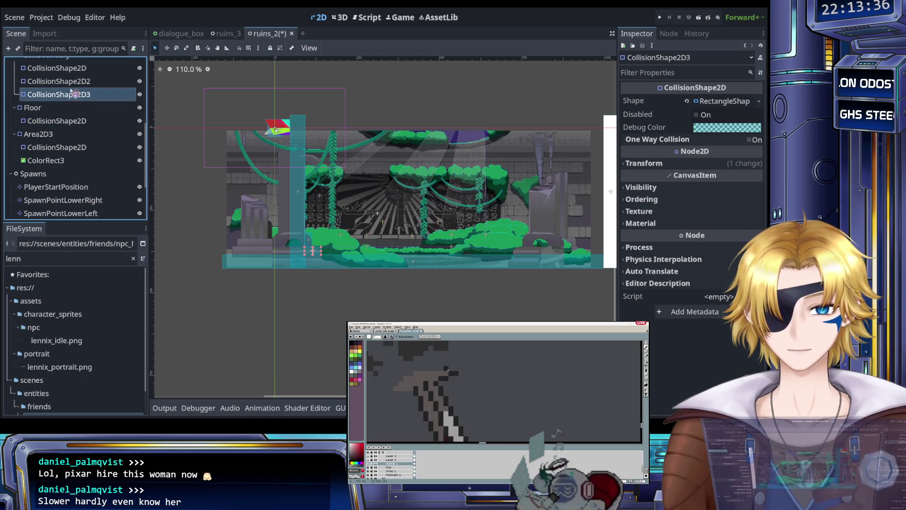
Step: Save the ruins_2 scene and look over the level
scroll(331, 243, "up", 5)
scroll(378, 263, "up", 1)
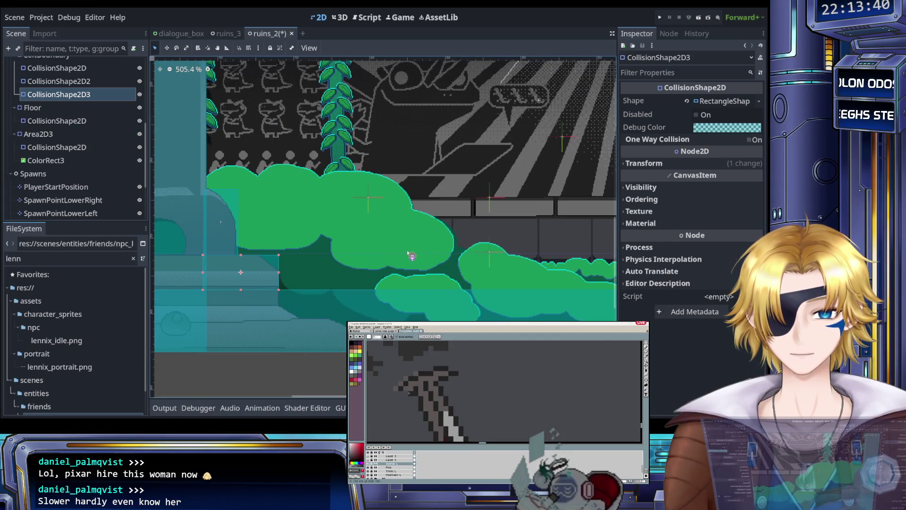
scroll(410, 253, "down", 3)
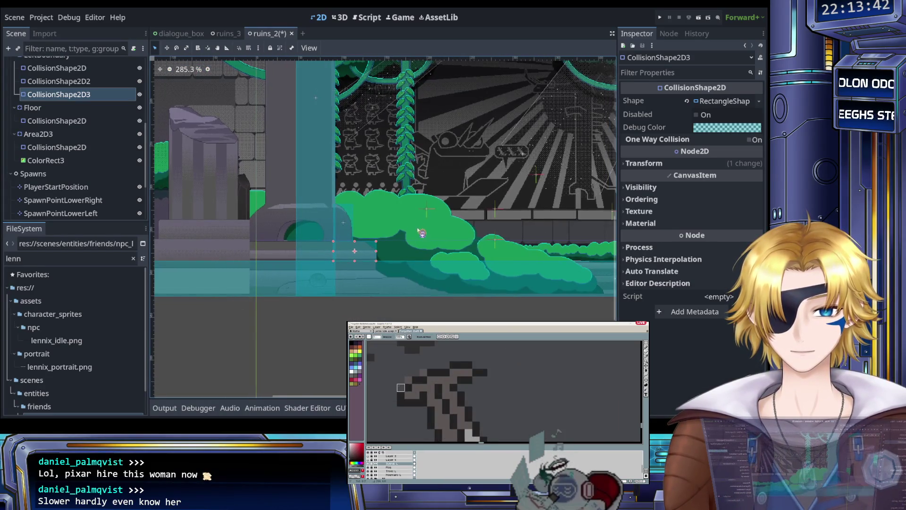
scroll(417, 231, "down", 6)
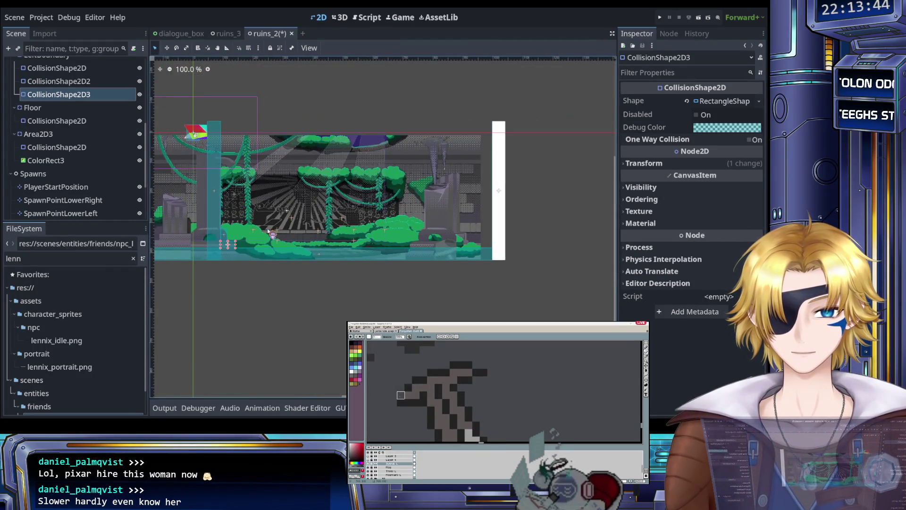
scroll(465, 231, "up", 6)
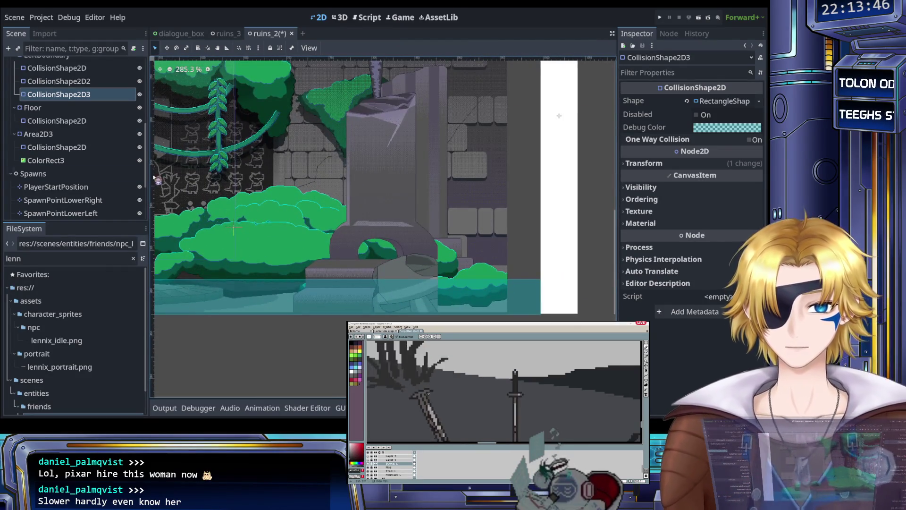
scroll(79, 144, "up", 1)
scroll(78, 144, "up", 1)
key("ctrl+s")
scroll(391, 262, "down", 2)
scroll(391, 262, "right", 5)
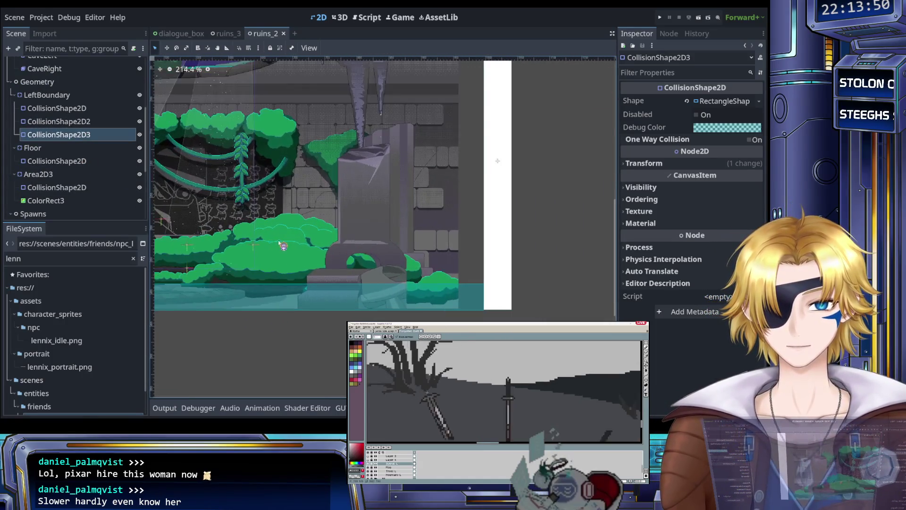
Step: Delete the extra collision shape under Area2D3
left_click(38, 174)
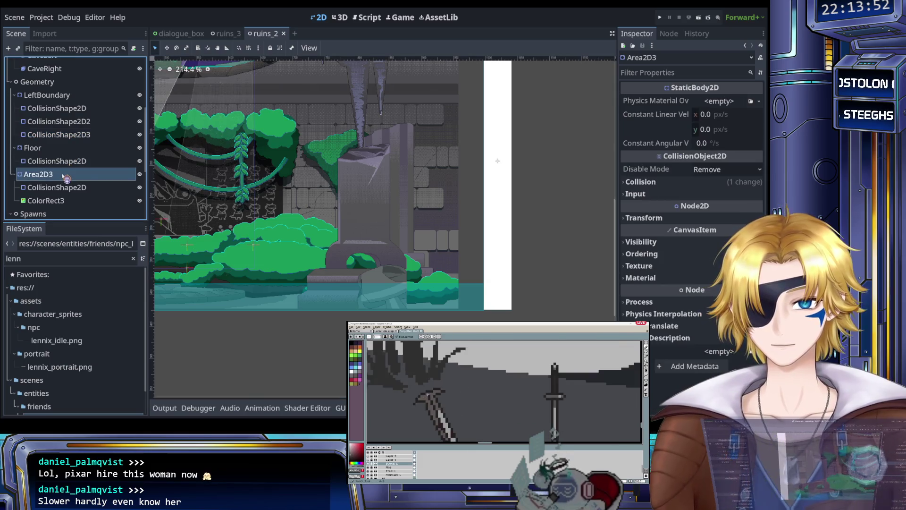
scroll(239, 199, "down", 2)
scroll(240, 200, "down", 1)
scroll(363, 206, "left", 8)
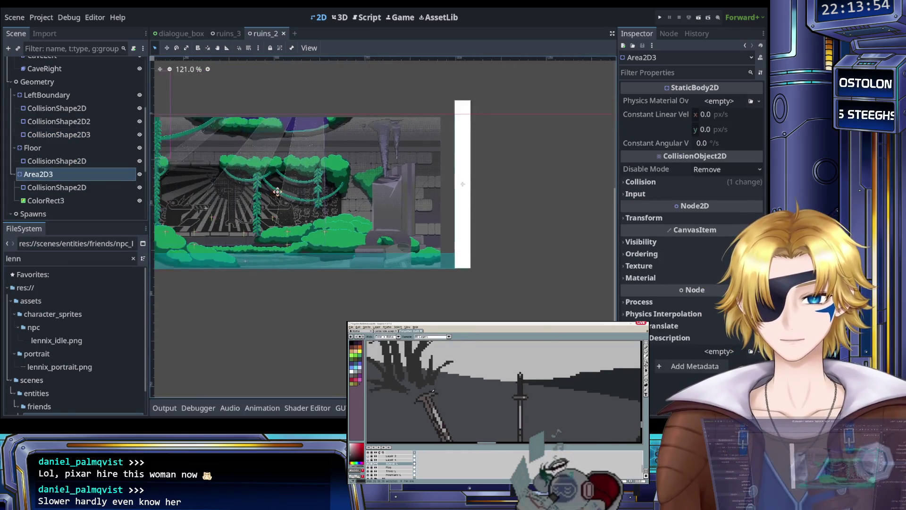
left_click(71, 187)
scroll(383, 227, "right", 8)
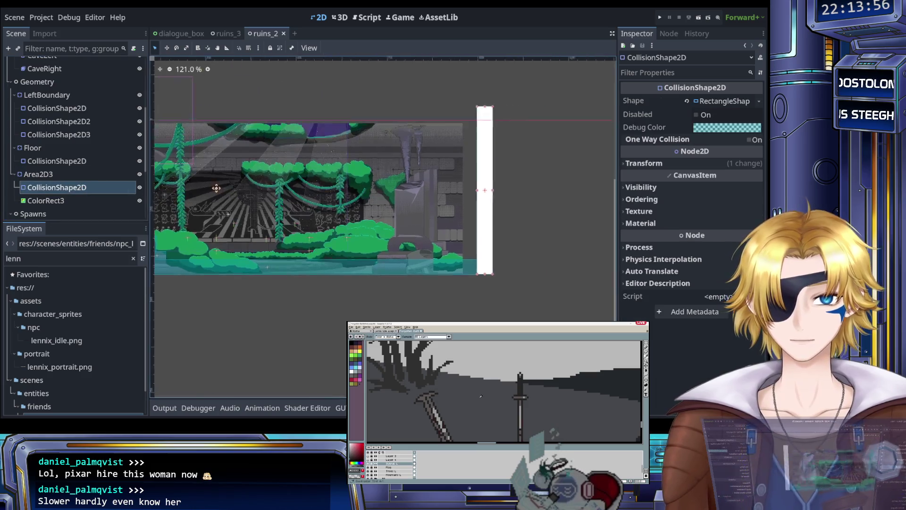
left_click(97, 186)
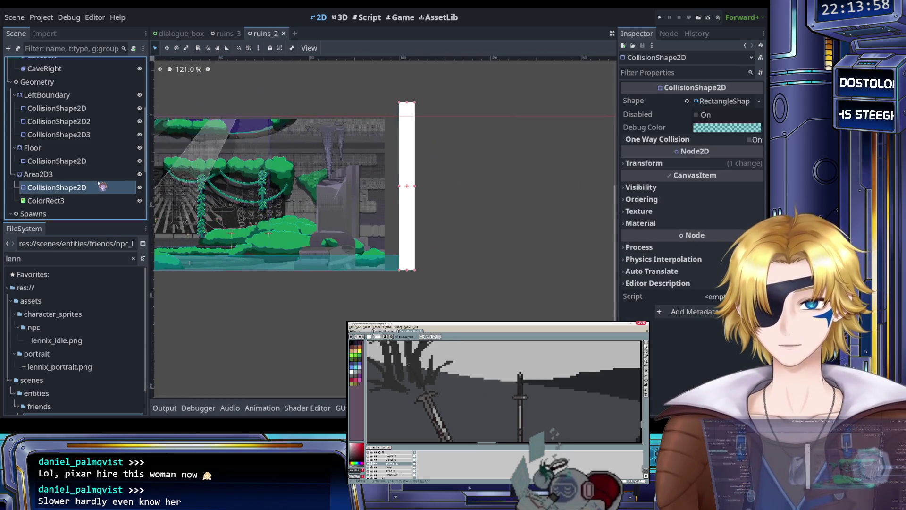
key("Delete")
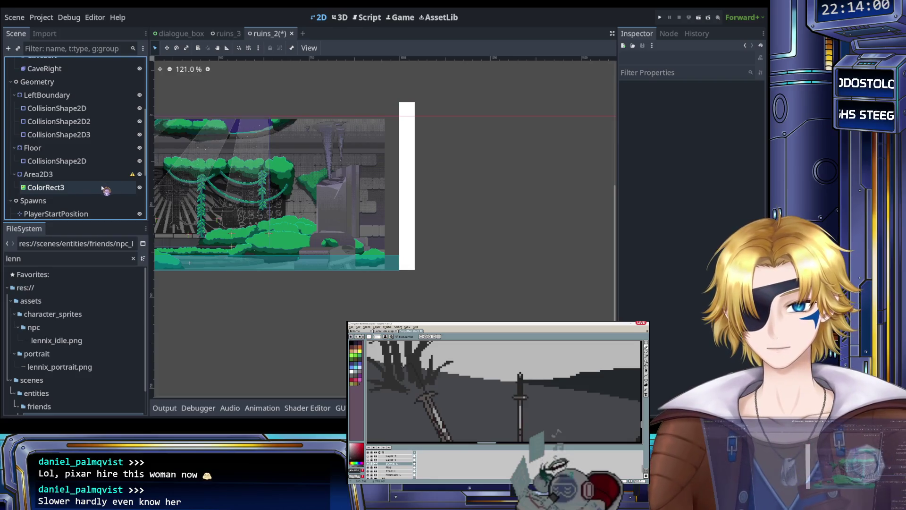
Step: Delete the ColorRect3 placeholder and select the remaining collision shape
left_click(76, 200)
key("Delete")
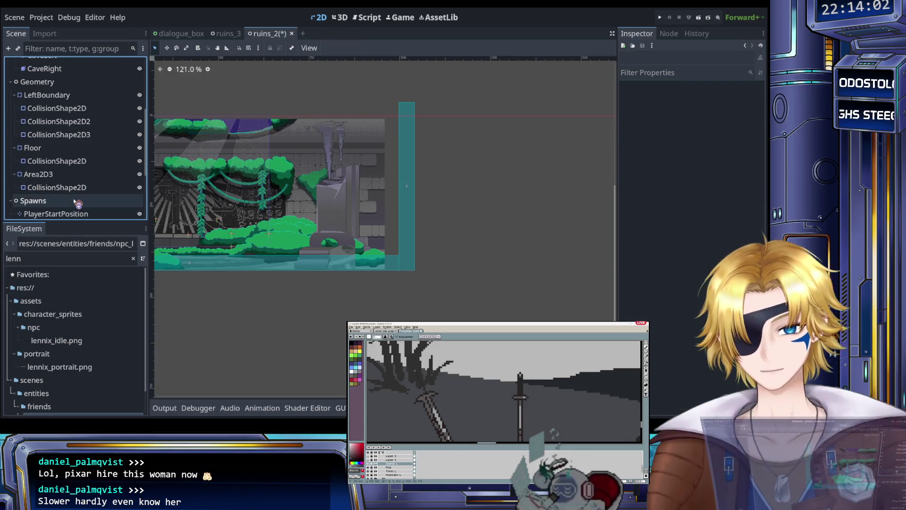
left_click(78, 188)
scroll(372, 198, "up", 4)
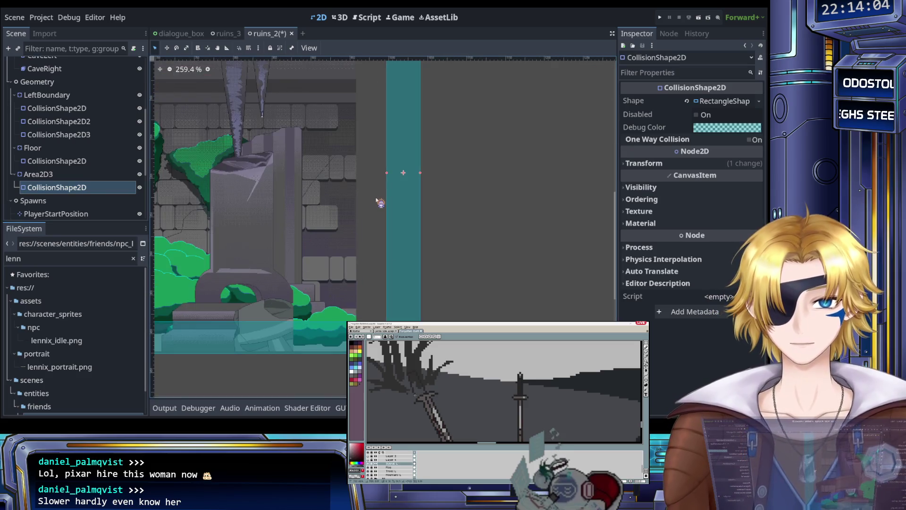
Step: Line up Area2D3's collision strip with the stone pillar and save ruins_2
left_click_drag(244, 185, 451, 208)
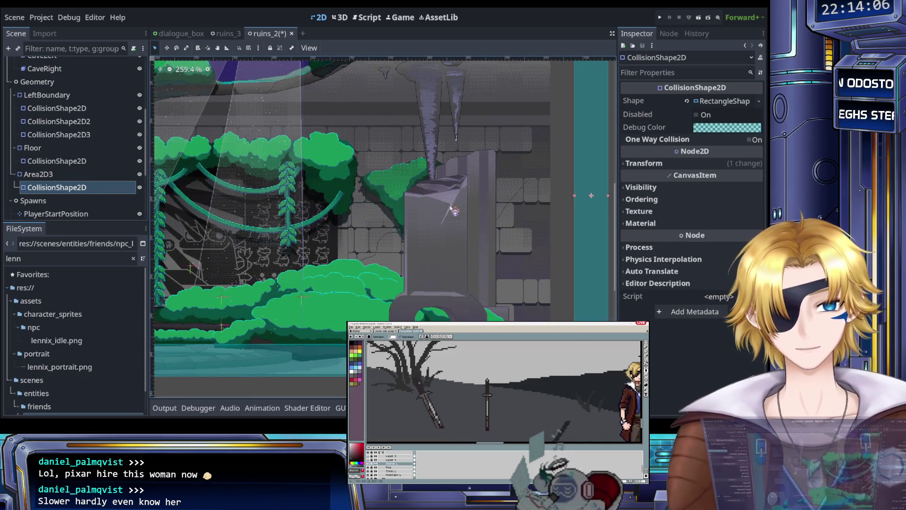
key("Left")
key("Left")
key("Left")
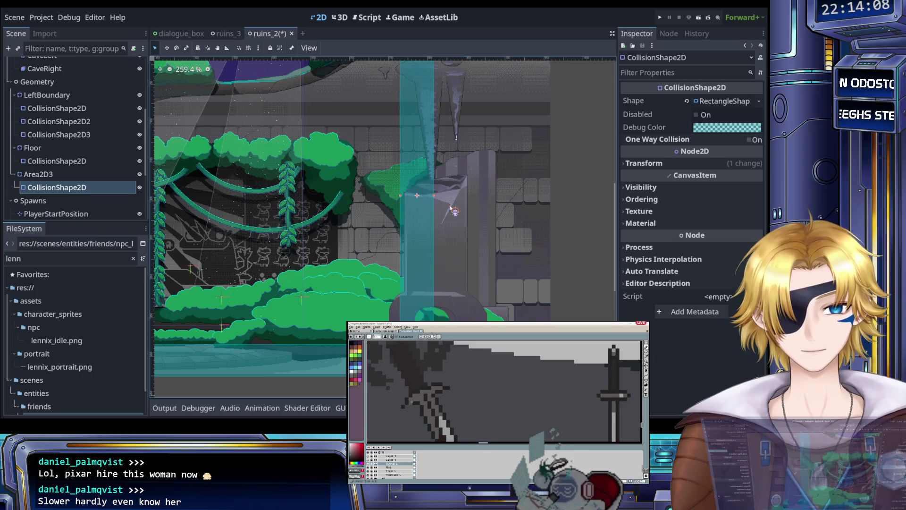
key("Right")
key("Right")
key("Right")
scroll(460, 215, "up", 3)
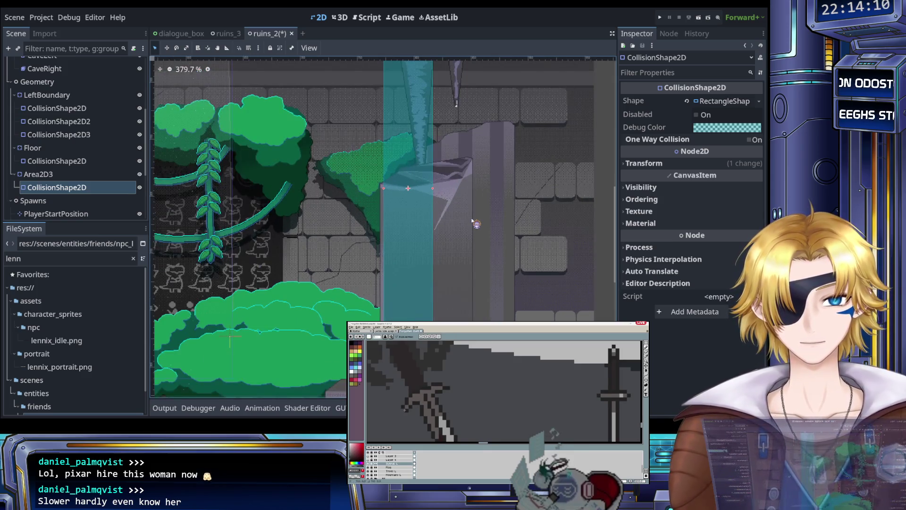
scroll(311, 228, "down", 5)
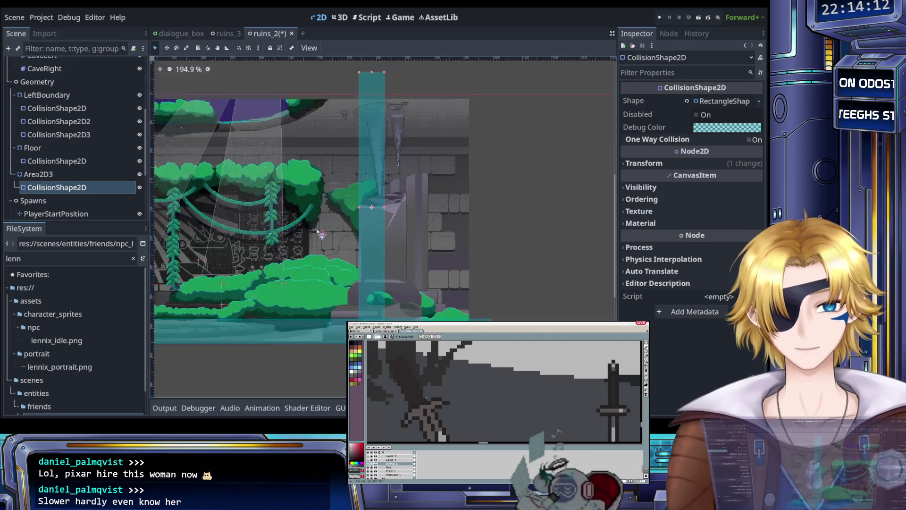
scroll(300, 228, "up", 5)
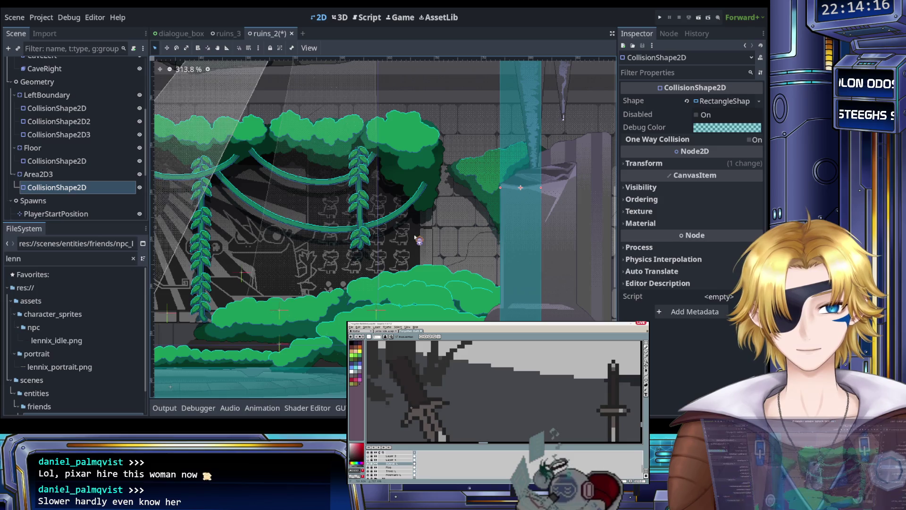
scroll(422, 235, "up", 2)
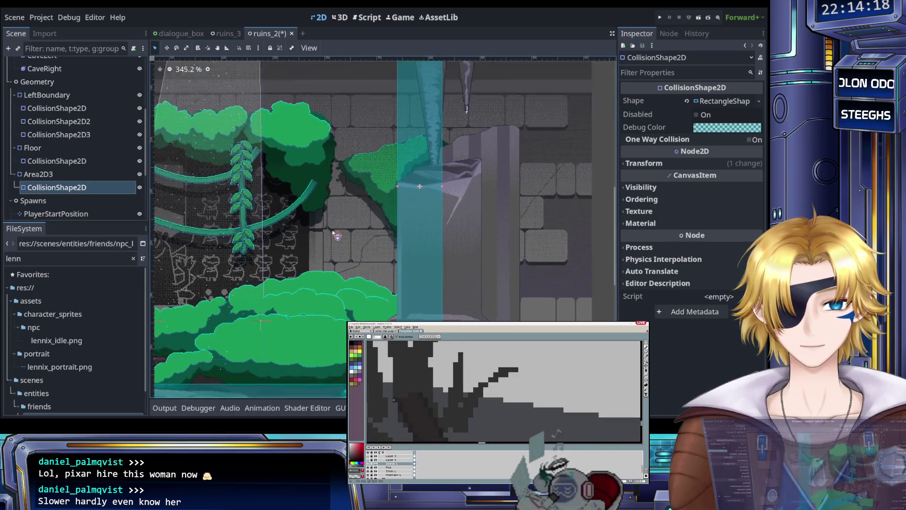
scroll(336, 232, "down", 3)
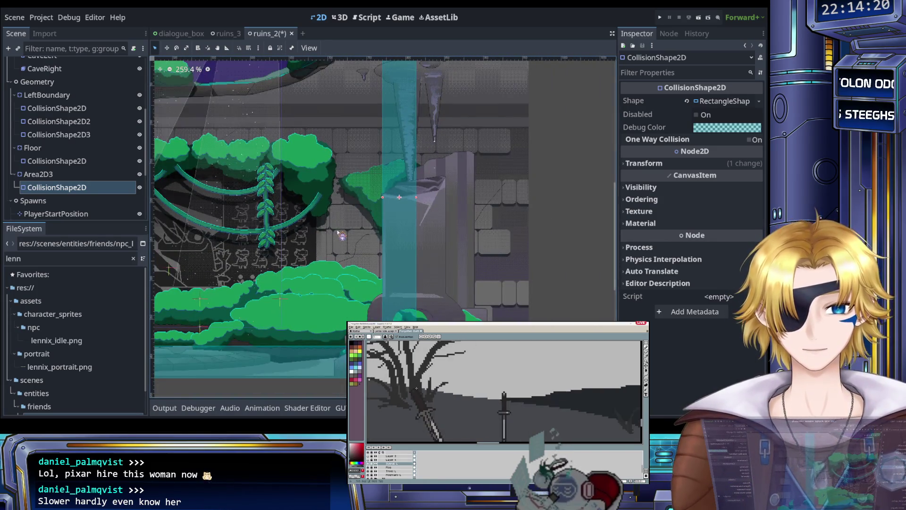
key("ctrl+s")
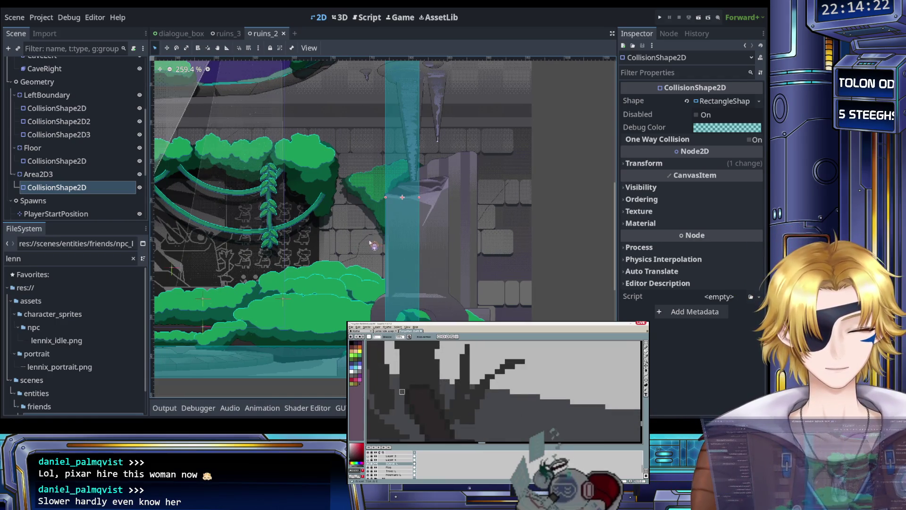
Step: Duplicate the collision shape as CollisionShape2D2
left_click_drag(363, 238, 340, 222)
scroll(366, 276, "up", 2)
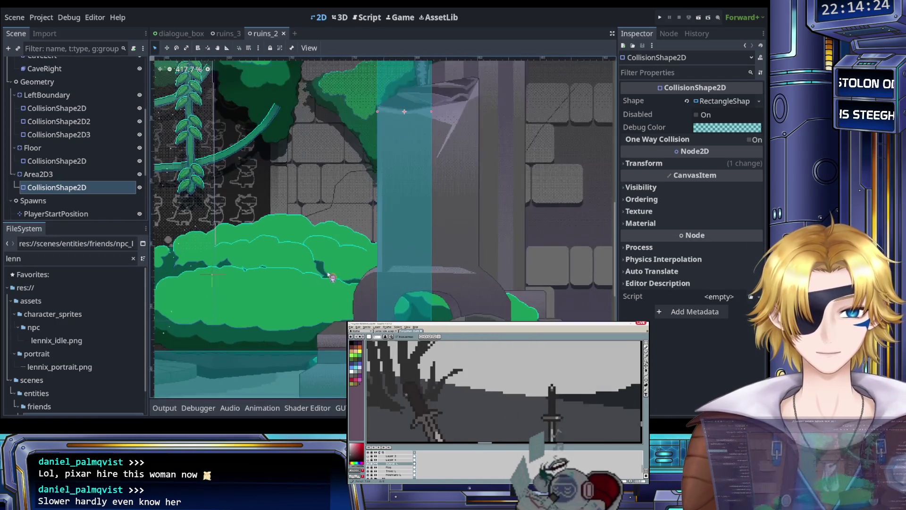
key("ctrl+d")
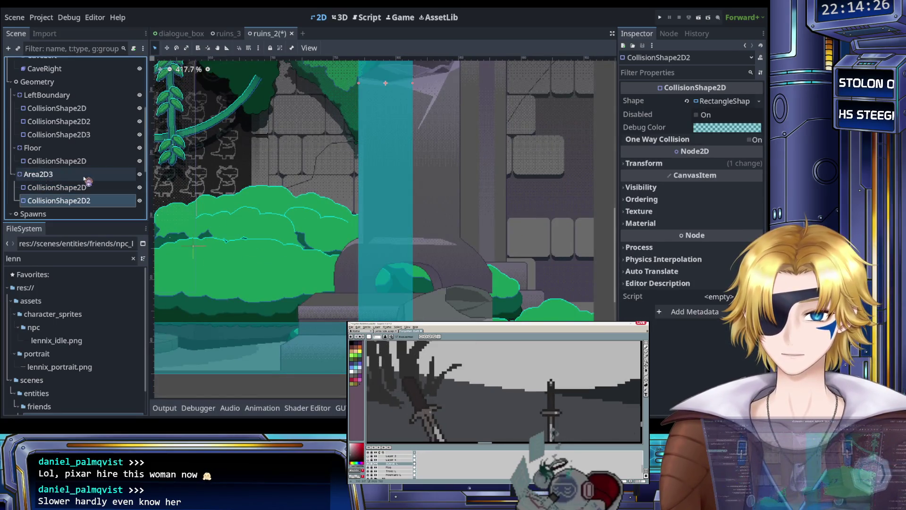
Step: Clear CollisionShape2D2's shared Shape property, undo the clear, and zoom in on the box
left_click(686, 101)
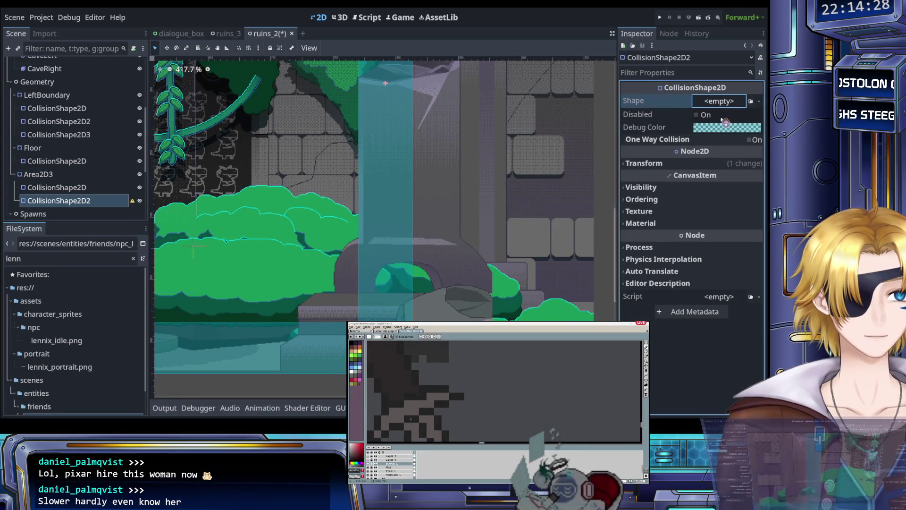
key("ctrl+z")
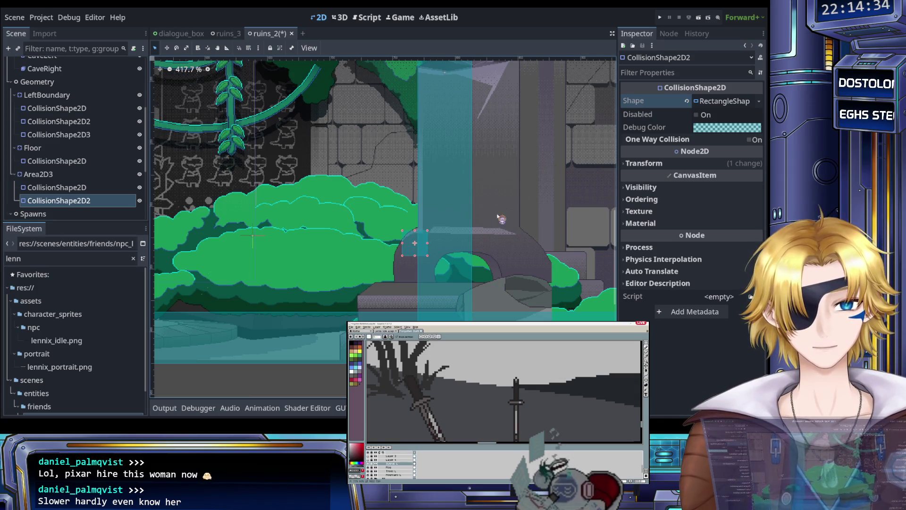
scroll(502, 211, "up", 3)
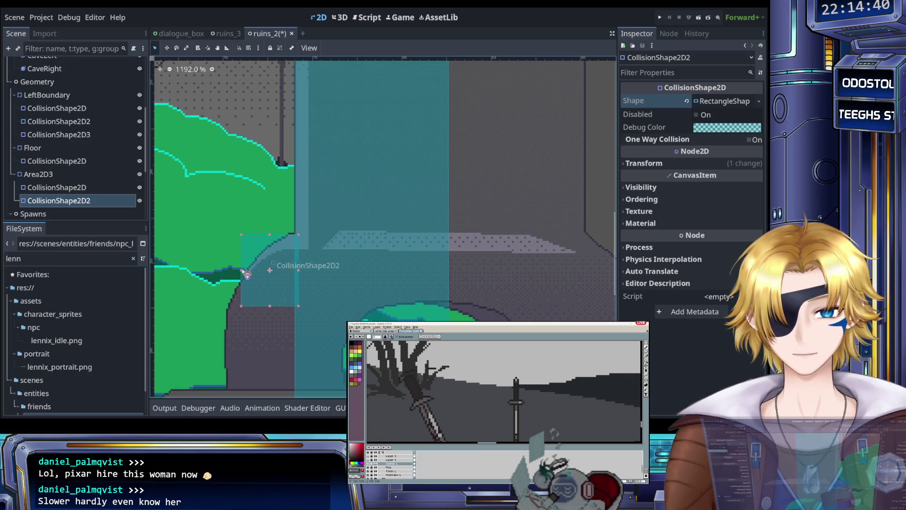
Step: Stretch CollisionShape2D2's bottom edge down over the stone arch and save ruins_2
left_click_drag(263, 307, 268, 368)
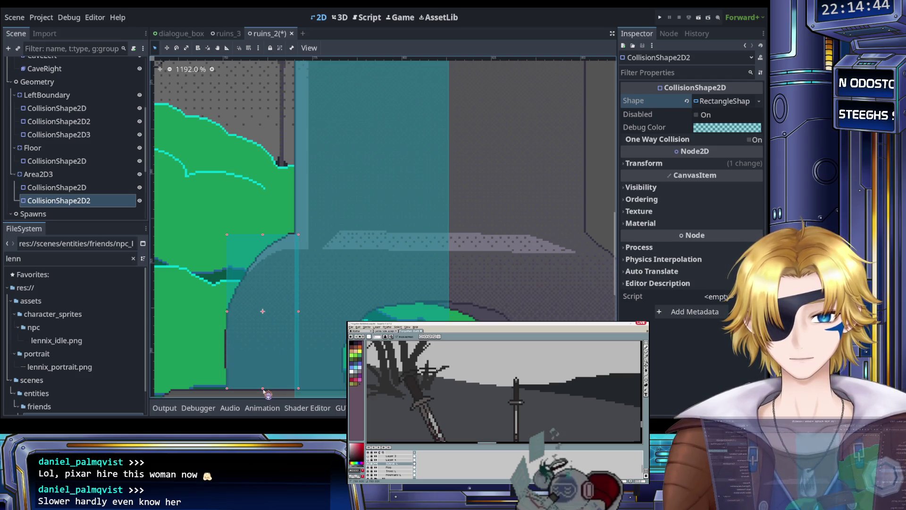
scroll(303, 291, "down", 6)
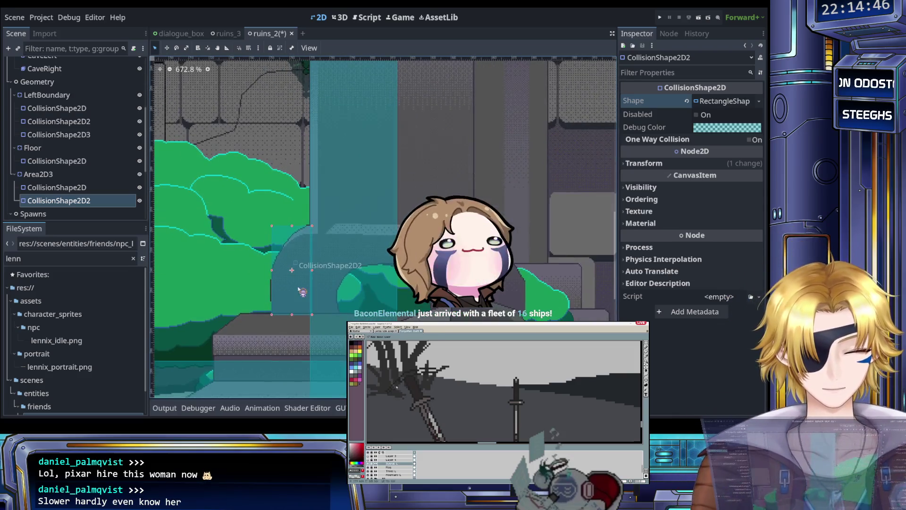
key("ctrl+s")
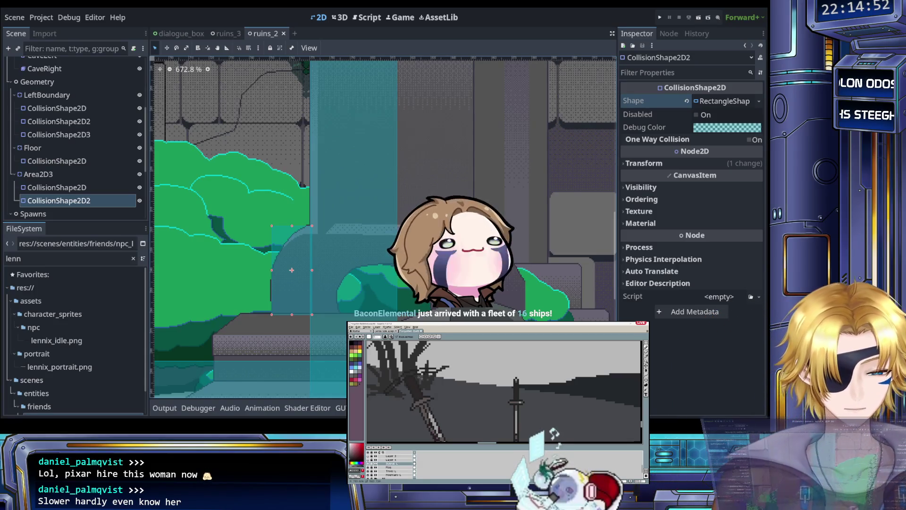
Step: Check the shape along the stone arch and duplicate it as CollisionShape2D3
left_click_drag(264, 313, 329, 242)
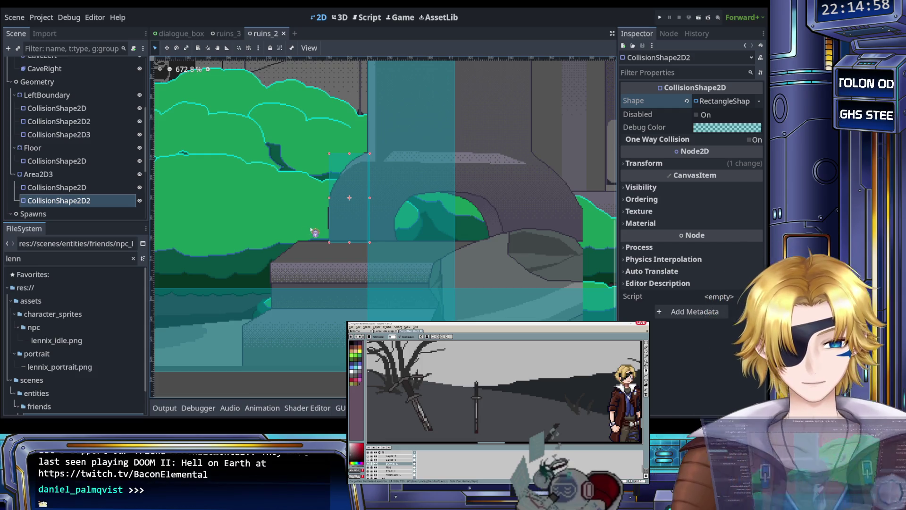
left_click_drag(313, 232, 364, 232)
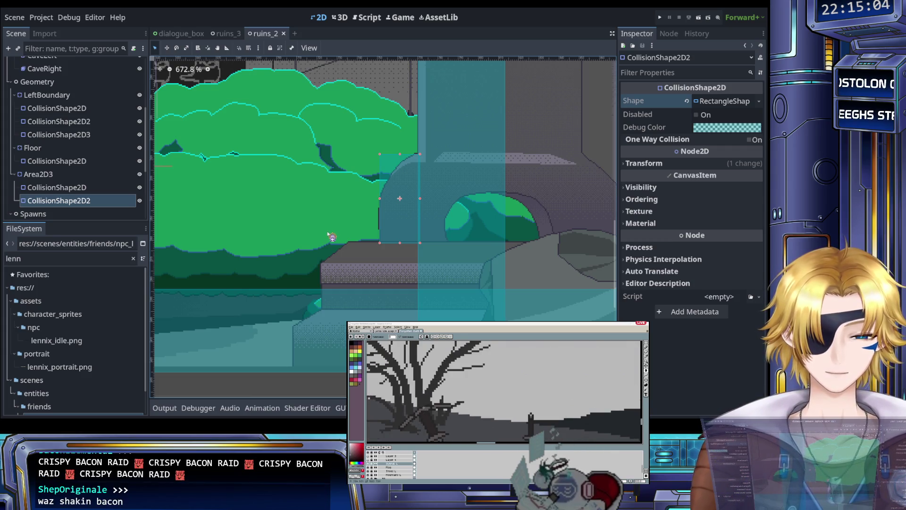
mouse_move(340, 237)
left_mouse_down()
mouse_move(255, 204)
mouse_move(267, 210)
left_mouse_up()
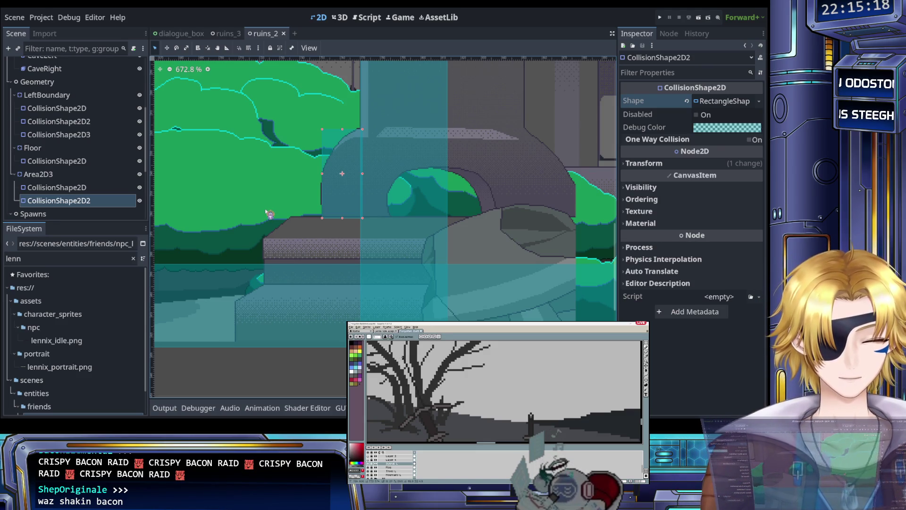
scroll(278, 224, "up", 3)
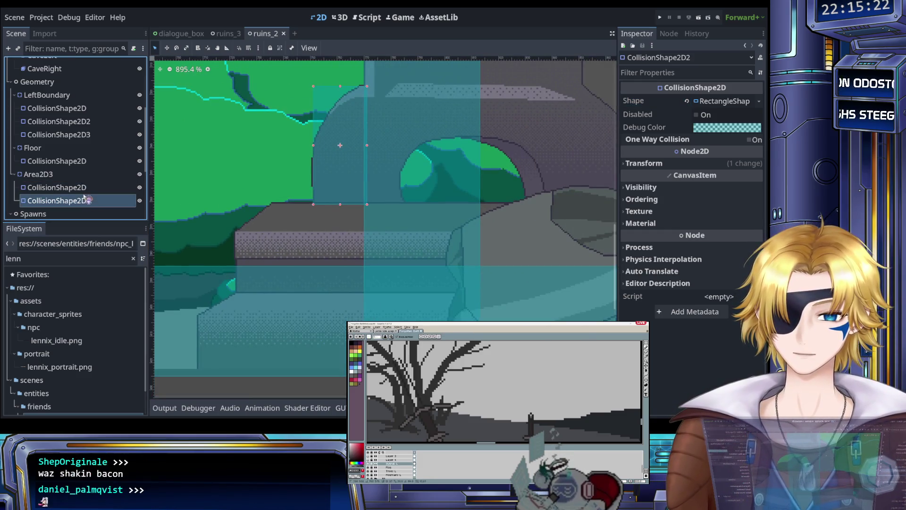
key("ctrl+d")
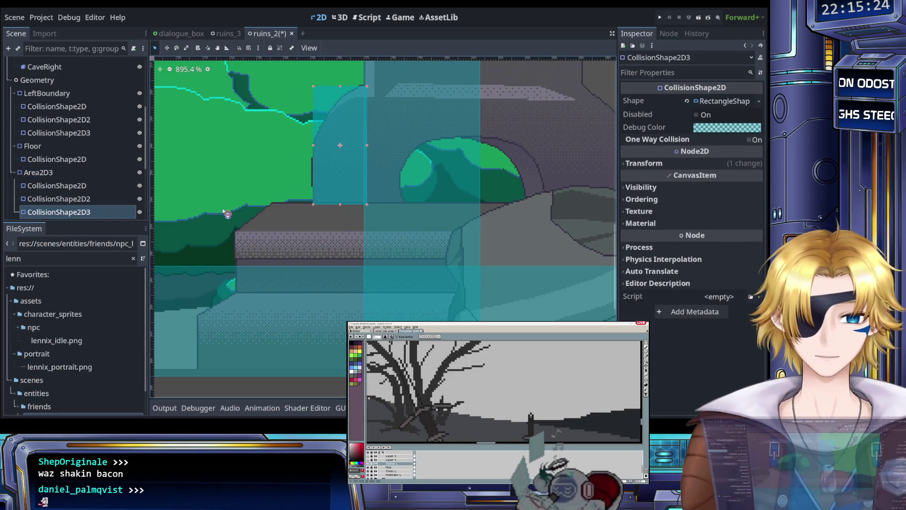
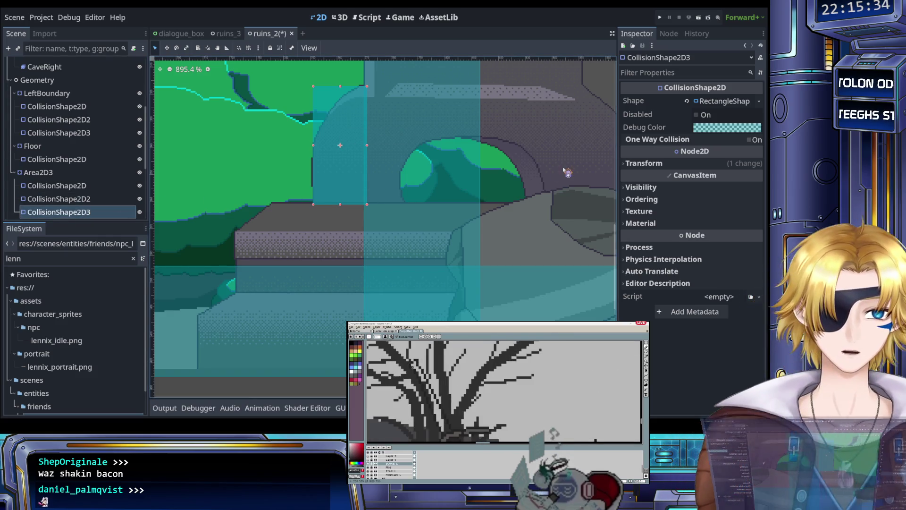
Step: Move Area2D3's third collision rectangle down two nudges onto the stone ledge
left_click(686, 100)
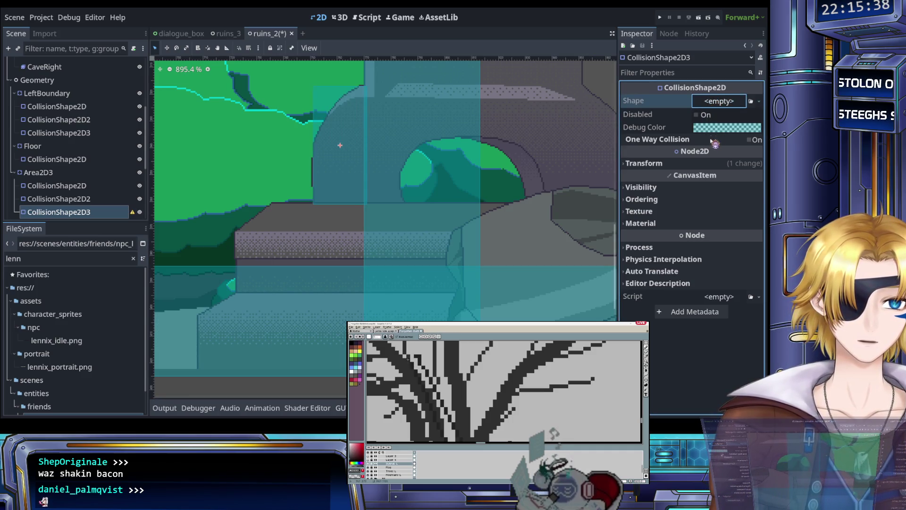
key("ctrl+z")
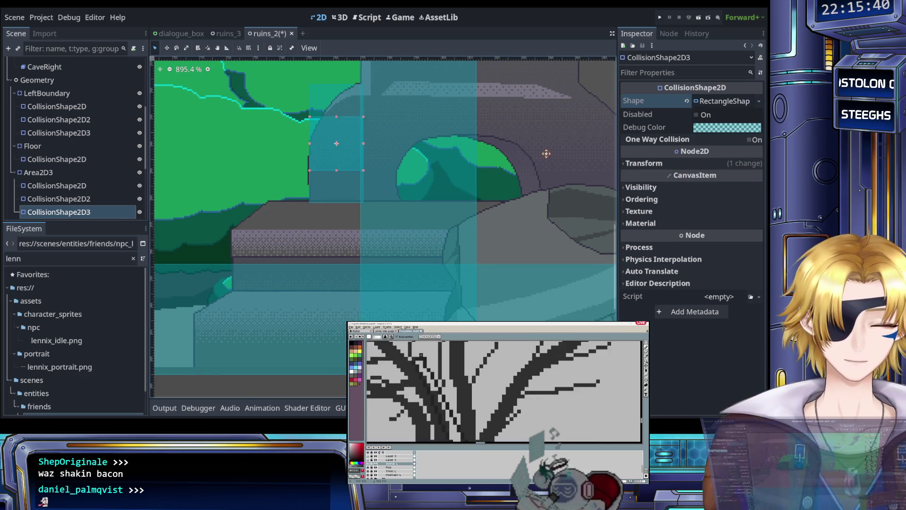
left_click_drag(550, 157, 545, 116)
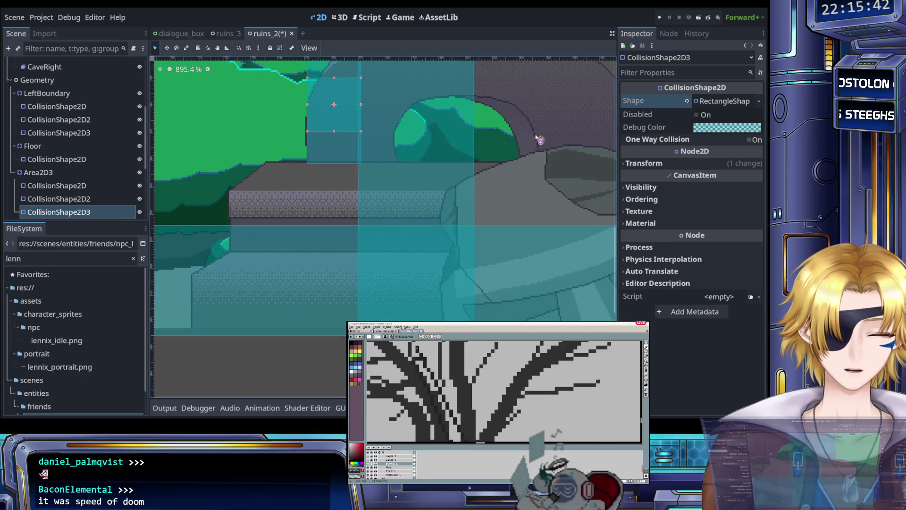
scroll(529, 140, "down", 2)
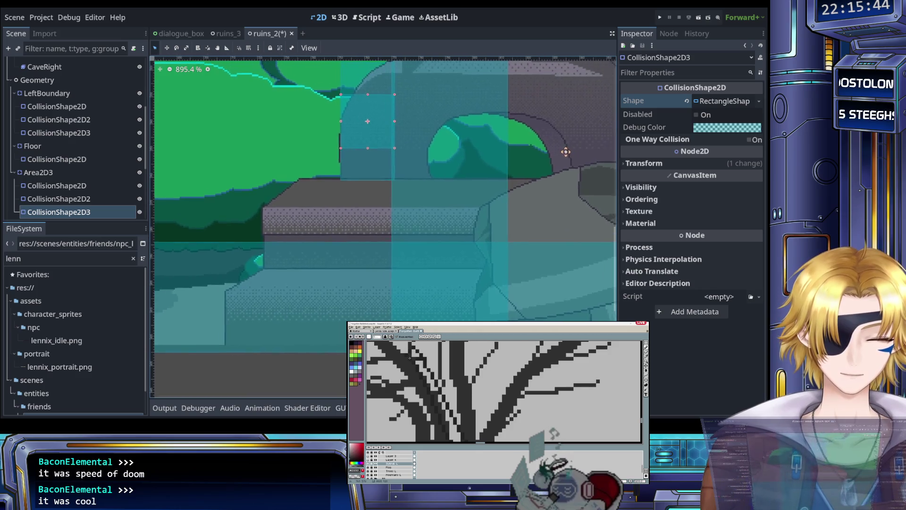
scroll(531, 155, "up", 1)
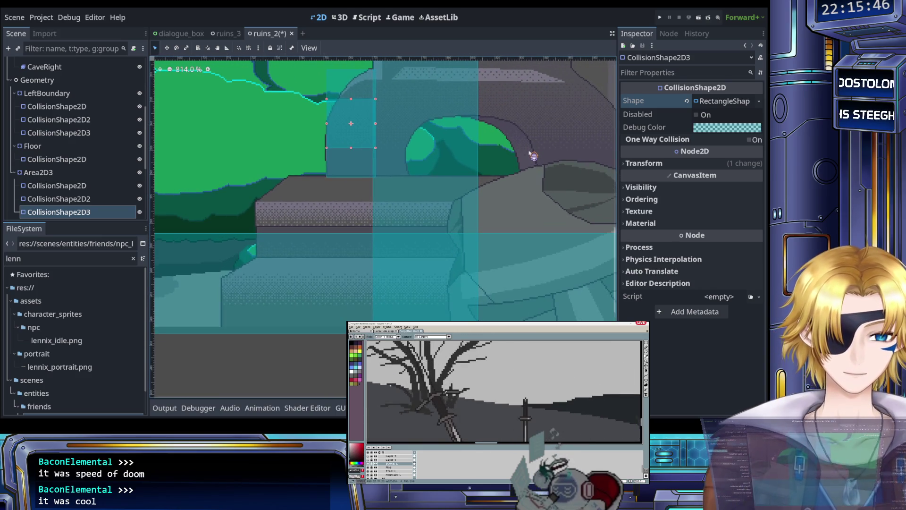
scroll(532, 156, "down", 2)
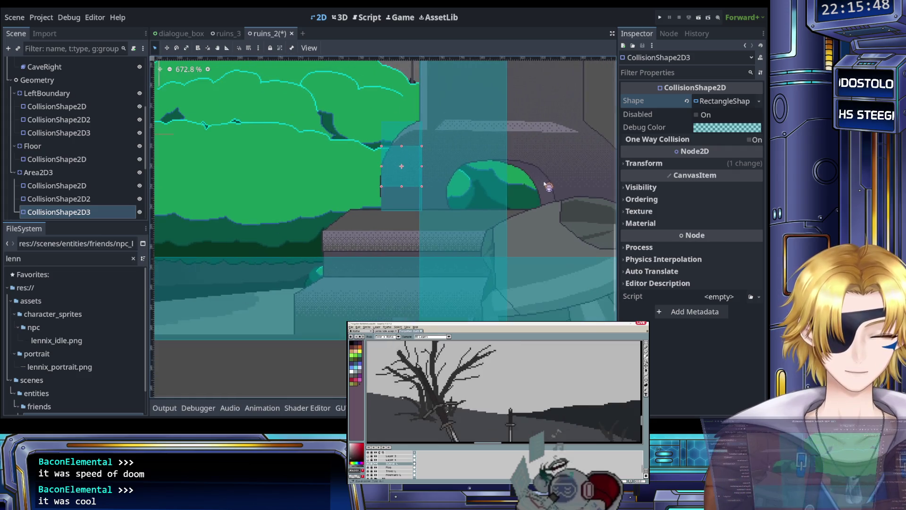
key("Down")
key("Down")
key("Down")
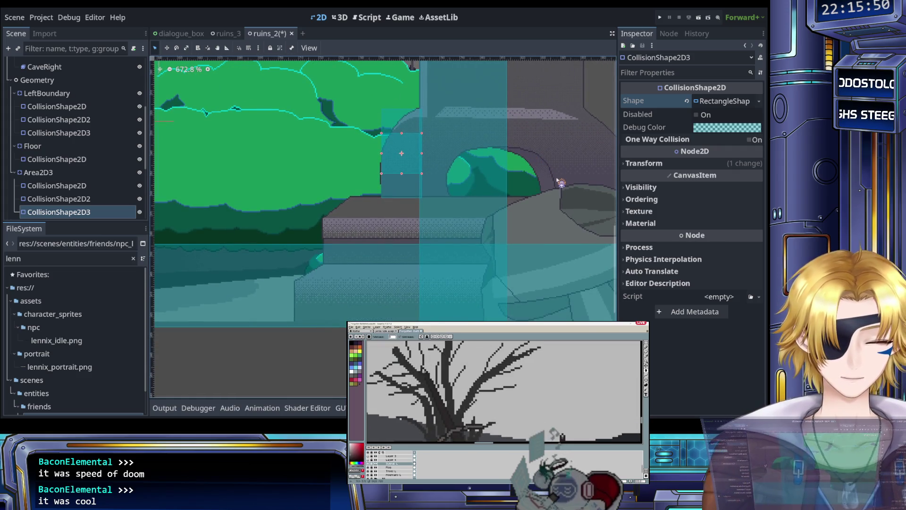
key("Down")
key("Down")
key("Down")
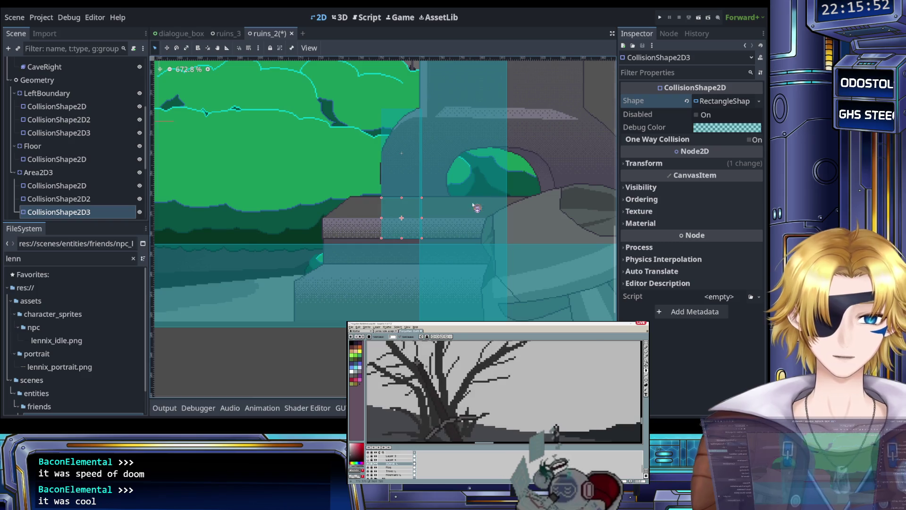
scroll(413, 218, "up", 8)
Step: Widen the rectangle leftward along the ledge and make it slightly taller
left_click_drag(348, 223, 229, 223)
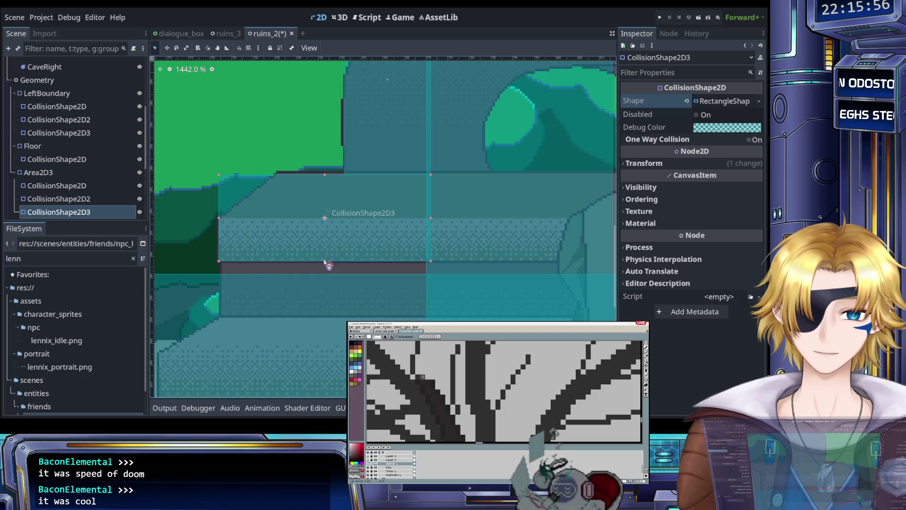
left_click_drag(324, 261, 326, 272)
scroll(325, 273, "down", 15)
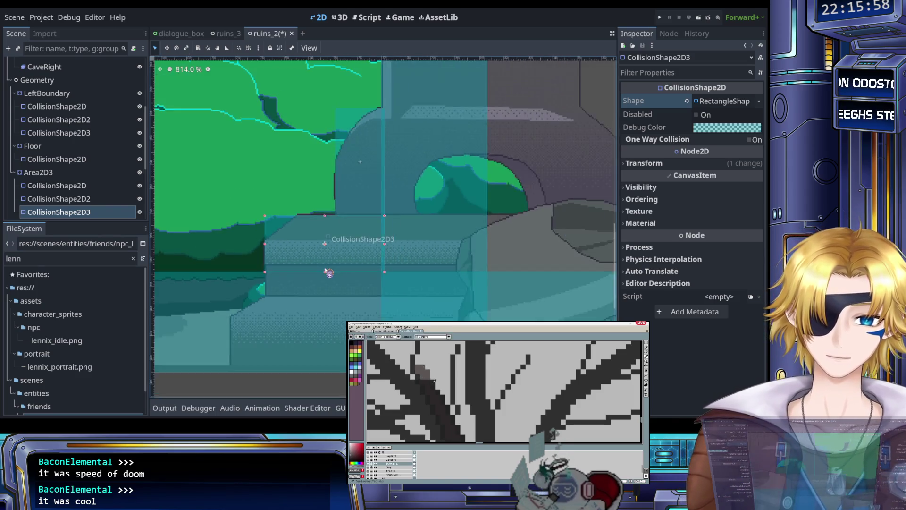
Step: Save the ruins_2 scene and run the project to playtest
key("ctrl+s")
scroll(309, 261, "down", 6)
scroll(313, 263, "left", 10)
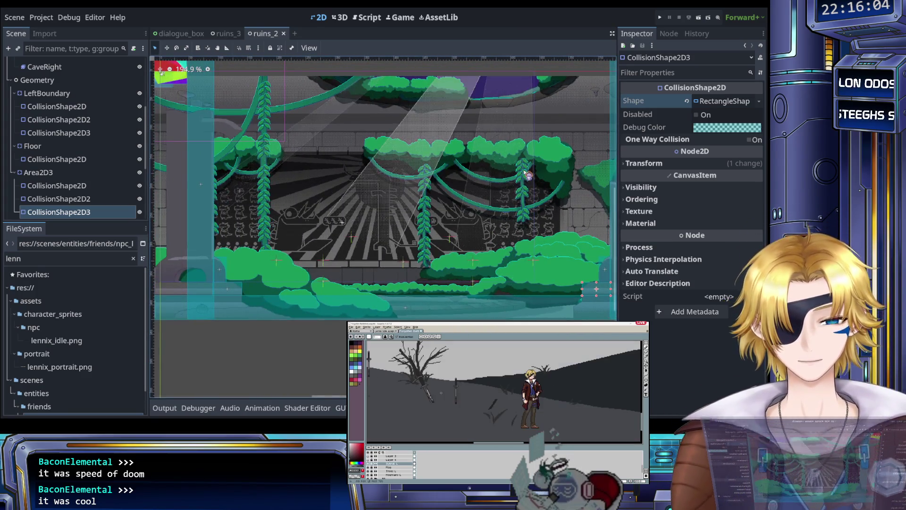
scroll(467, 166, "down", 5)
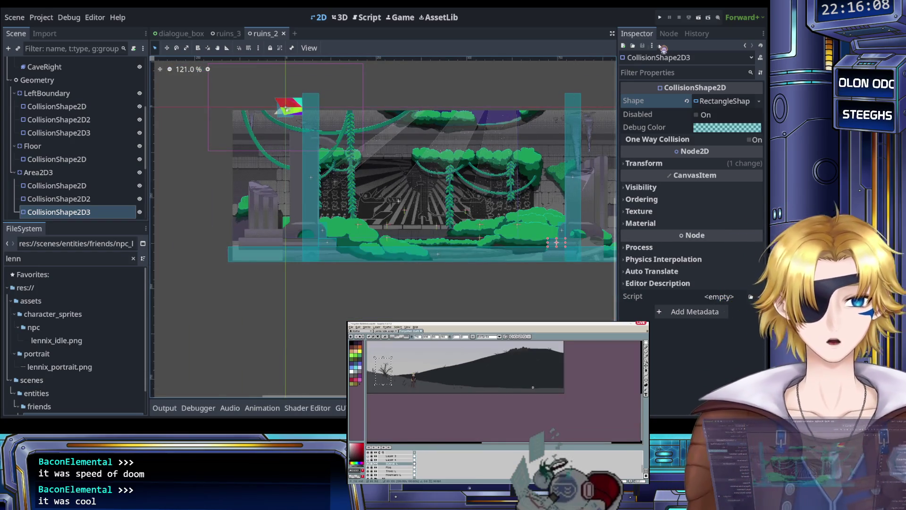
left_click(659, 19)
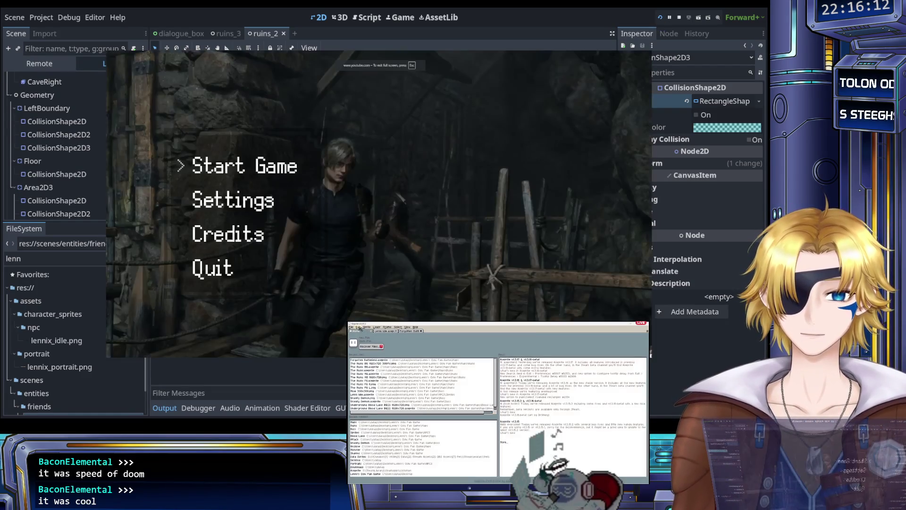
Step: Start the game and have the knight jump, slash and move around near the NPCs
key("Return")
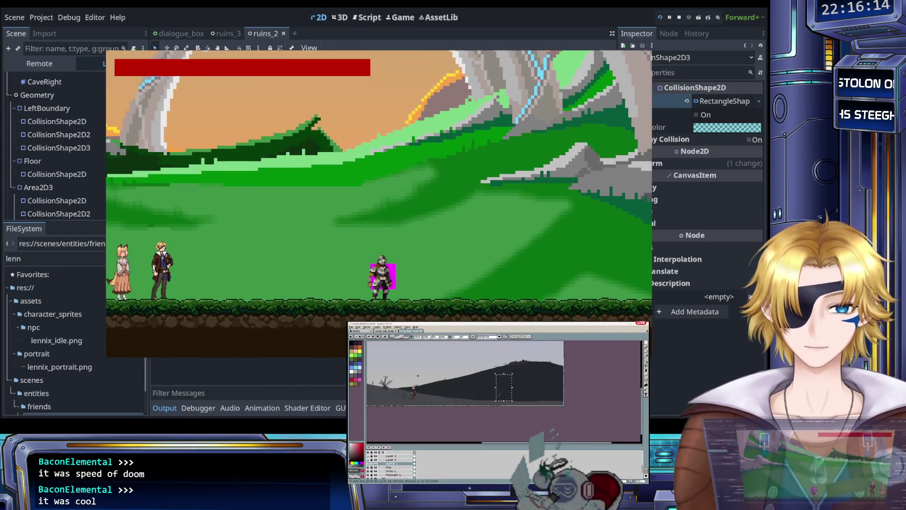
key("space")
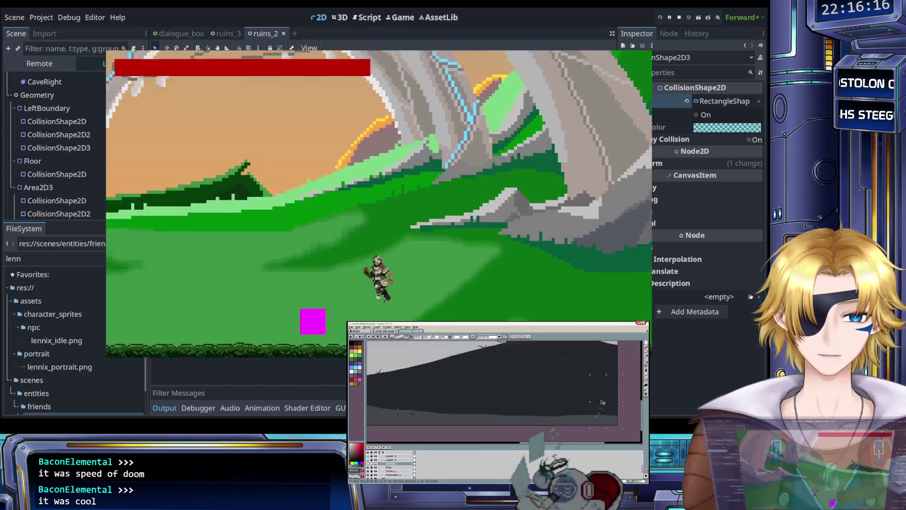
key("x")
key("Right")
key("x")
key("Left")
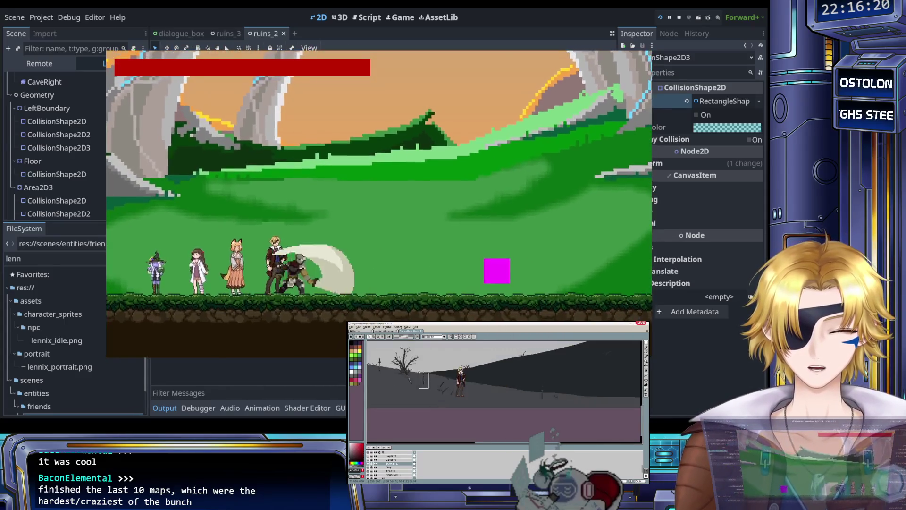
key("x")
key("space")
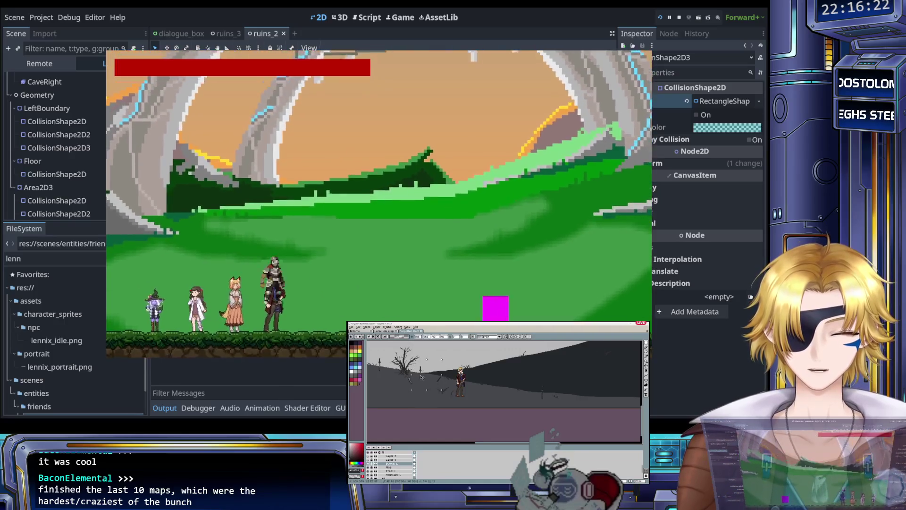
Step: Run the knight back and forth with jumps and sword swings, then bring up the level-select menu
key("Right")
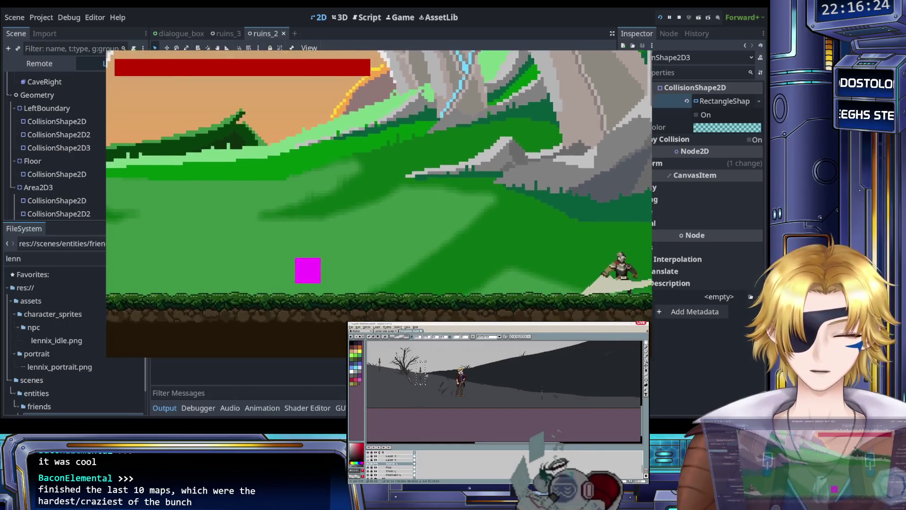
key("Left")
key("x")
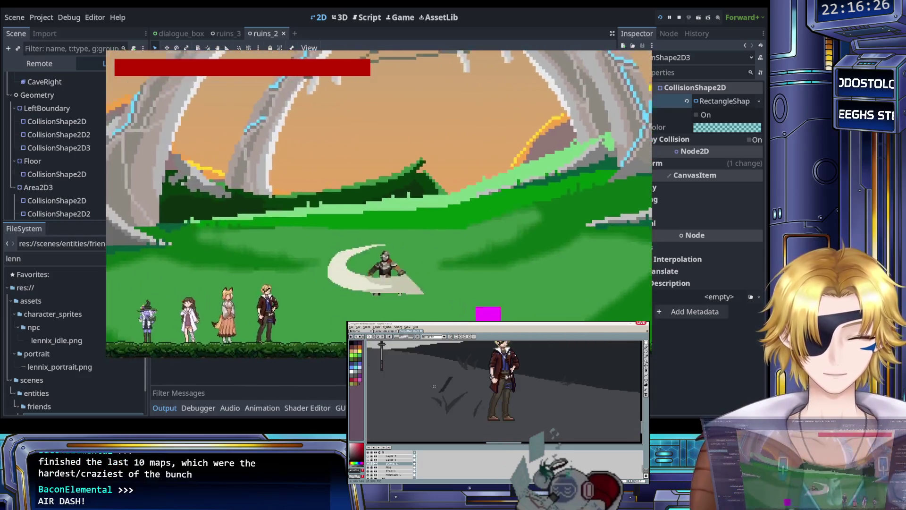
key("x")
key("Right")
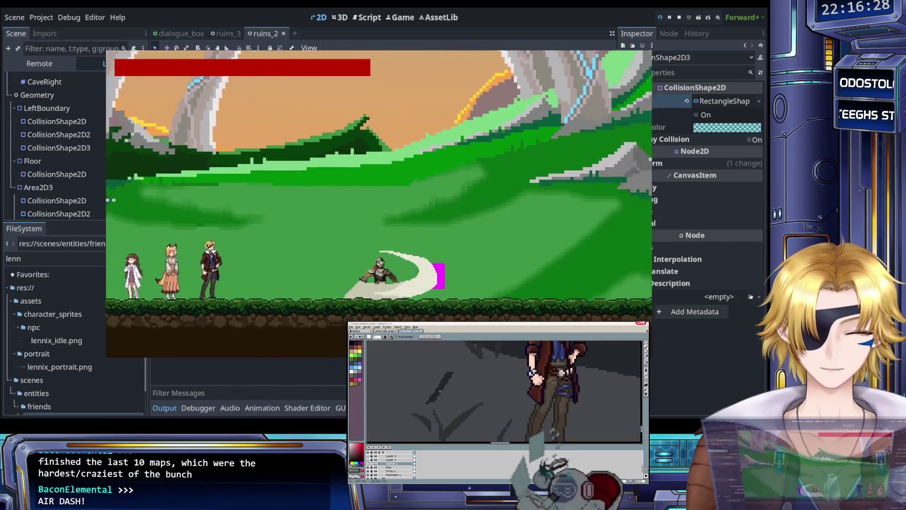
key("Left")
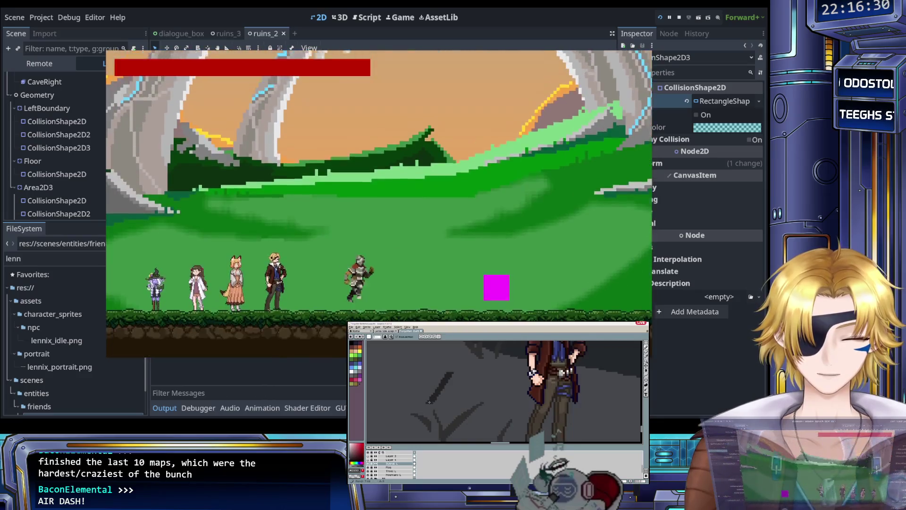
key("Right")
key("space")
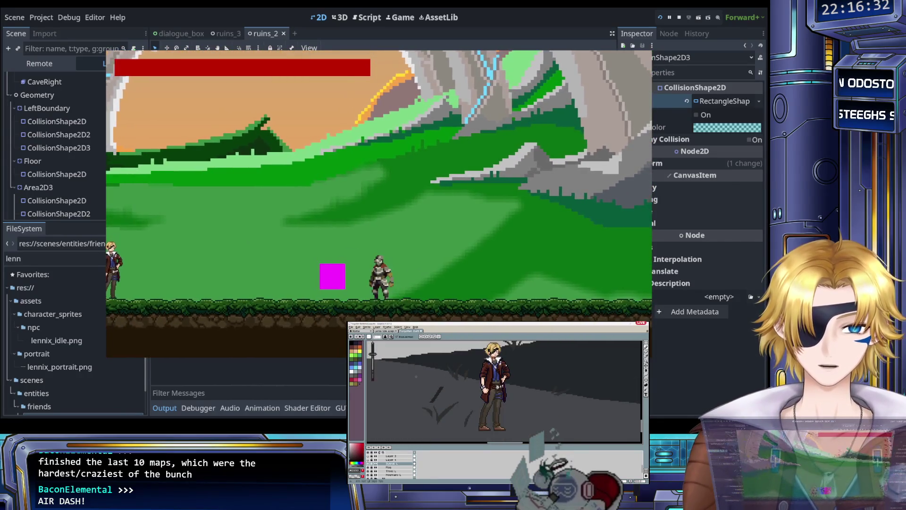
key("space")
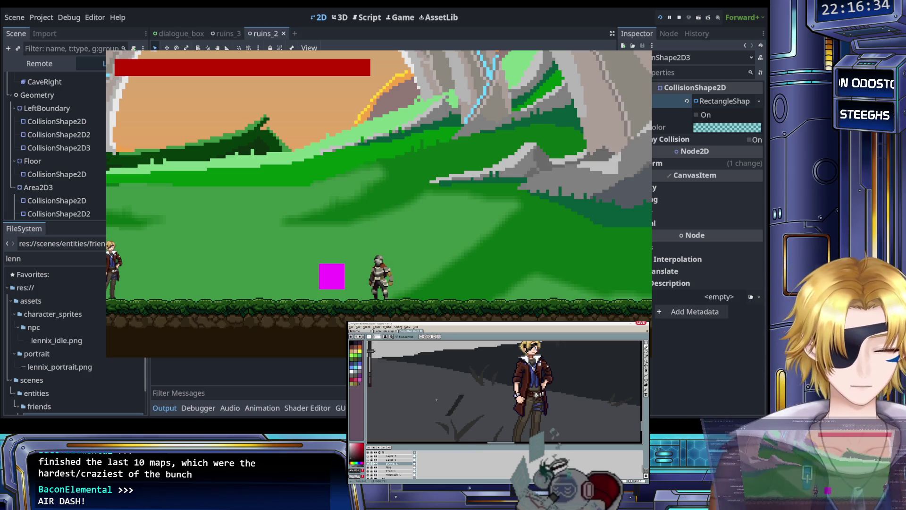
key("Left")
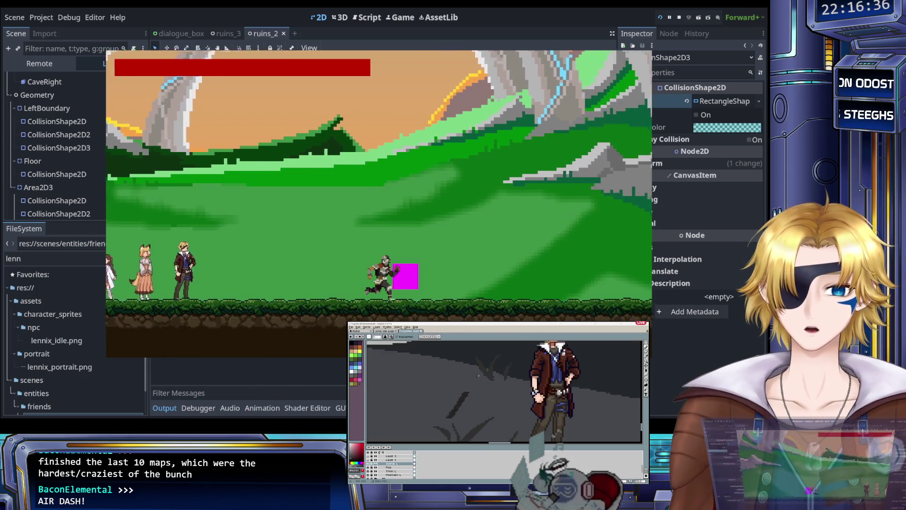
key("Escape")
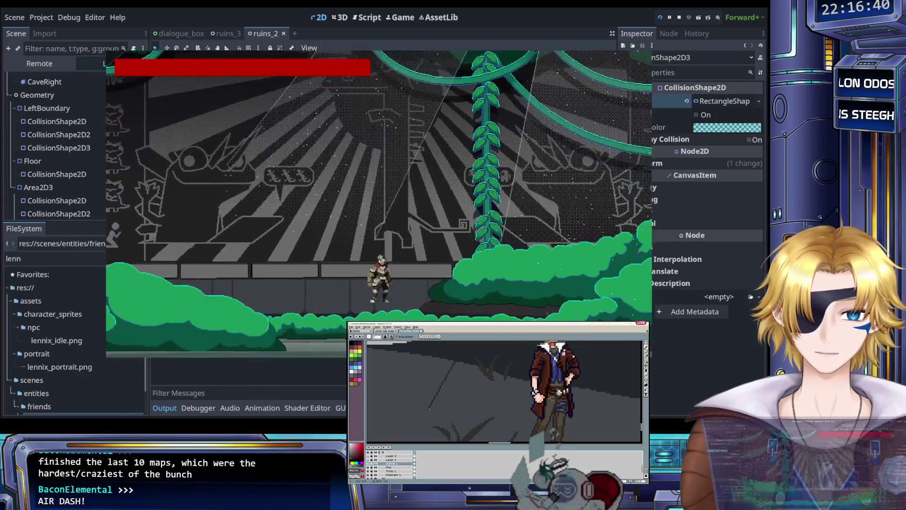
Step: Run the knight left and right through the ruins, fighting enemies by the stone head until Game Over
key("Left")
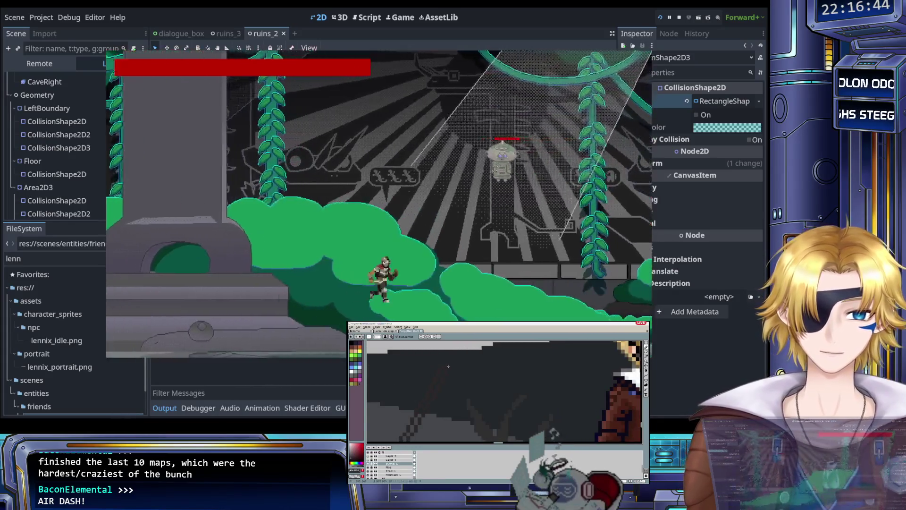
key("Right")
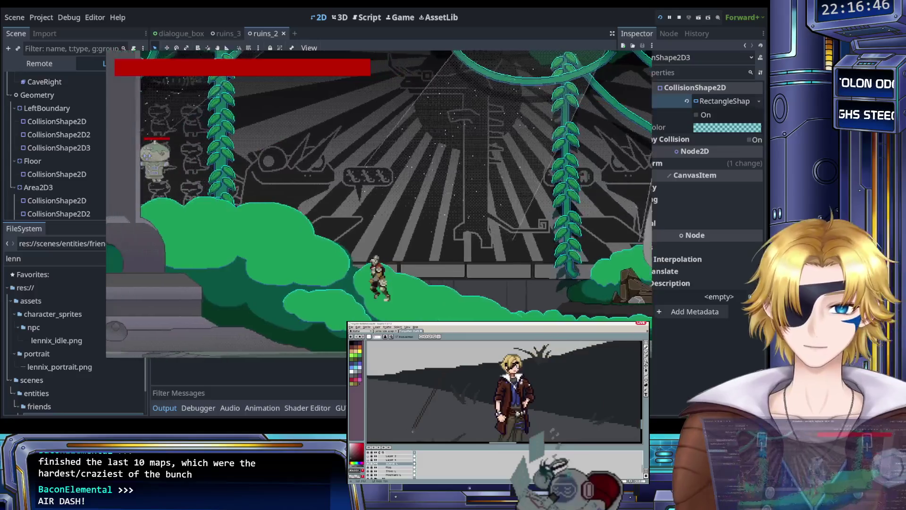
key("Left")
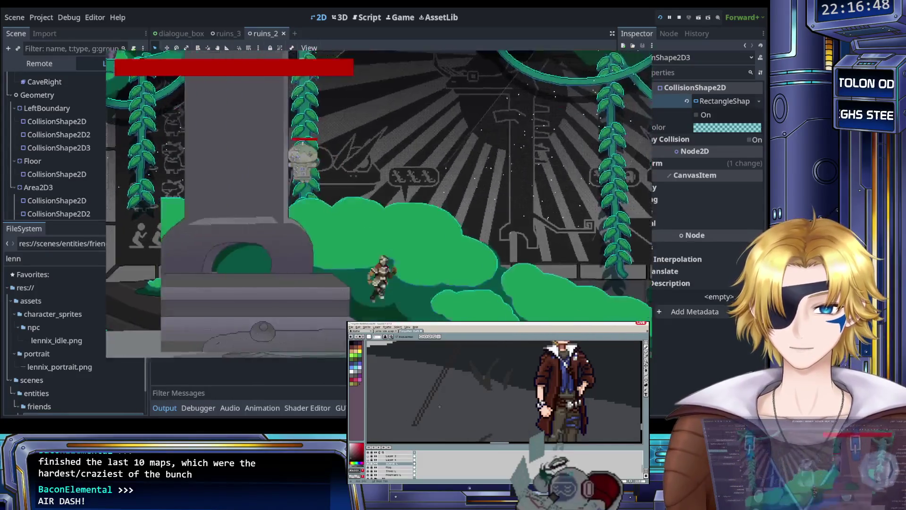
key("Right")
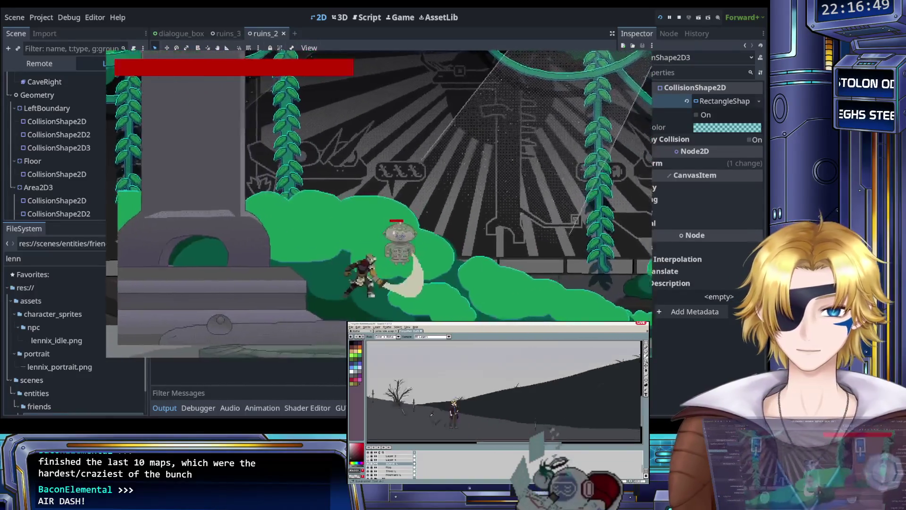
key("Right")
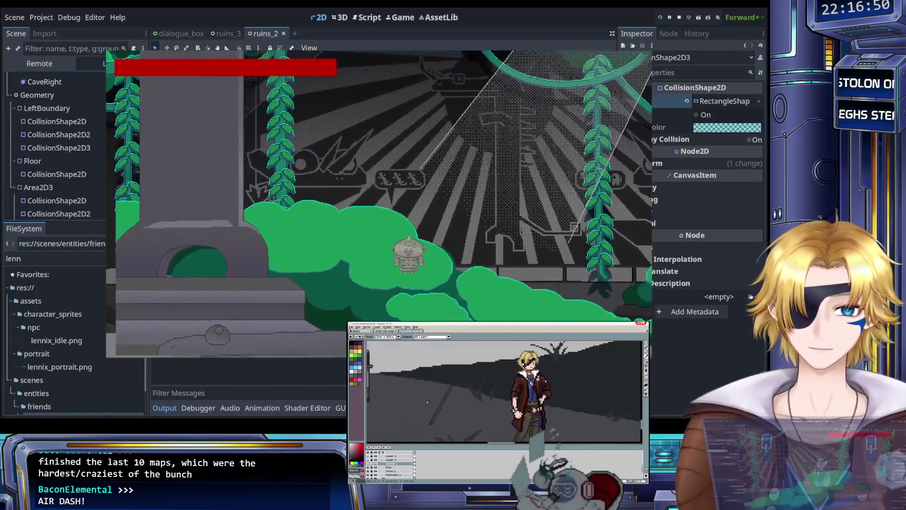
key("Right")
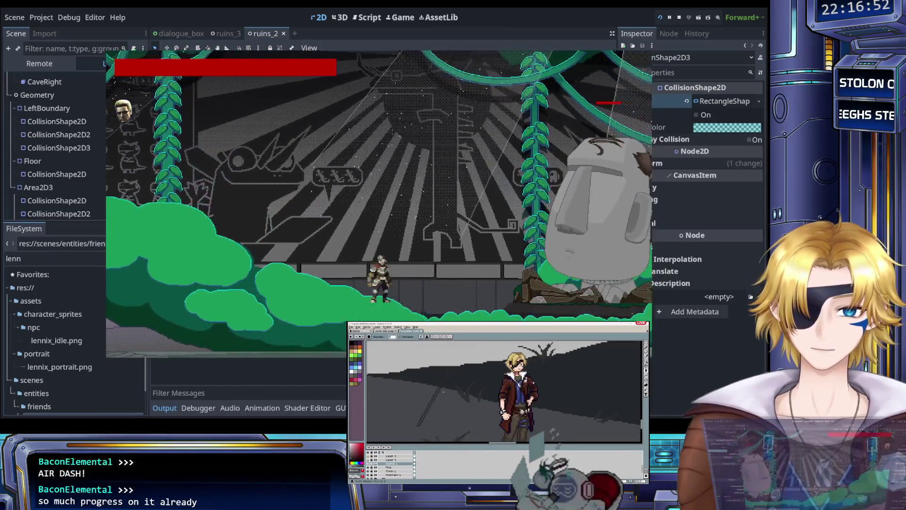
key("Right")
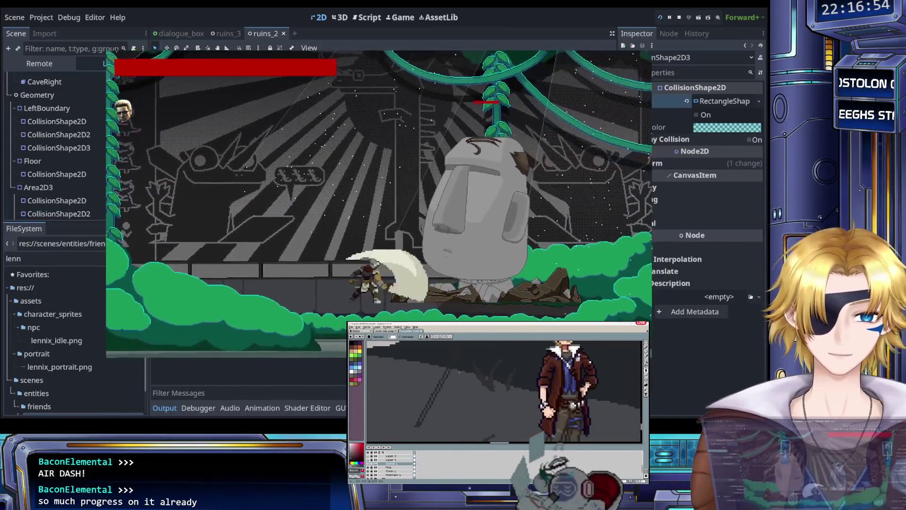
key("Left")
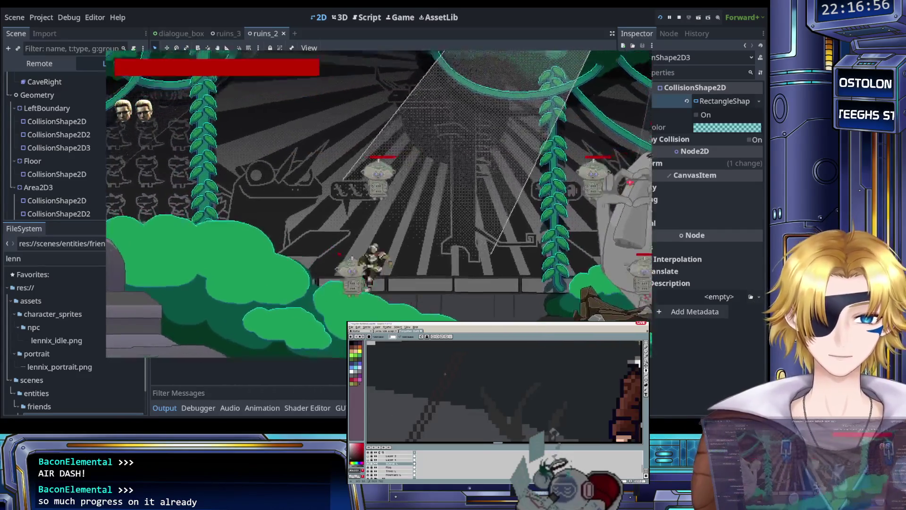
key("Right")
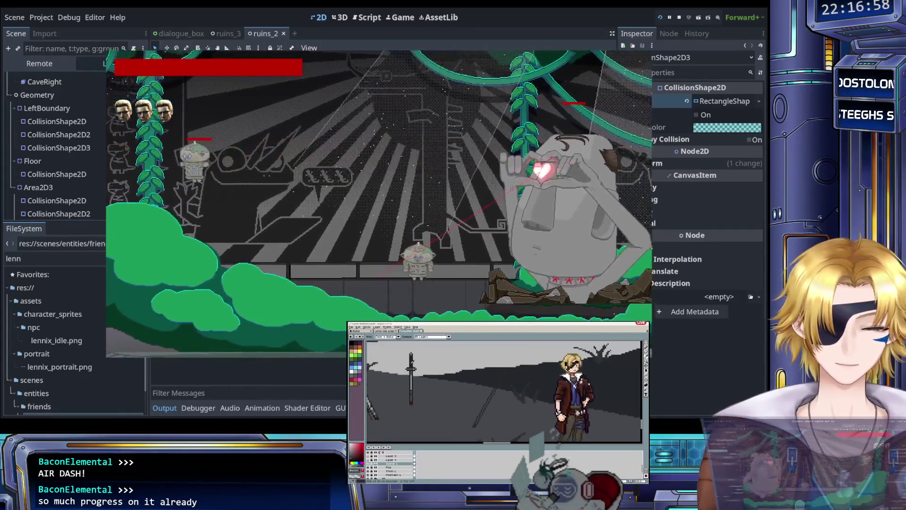
key("Right")
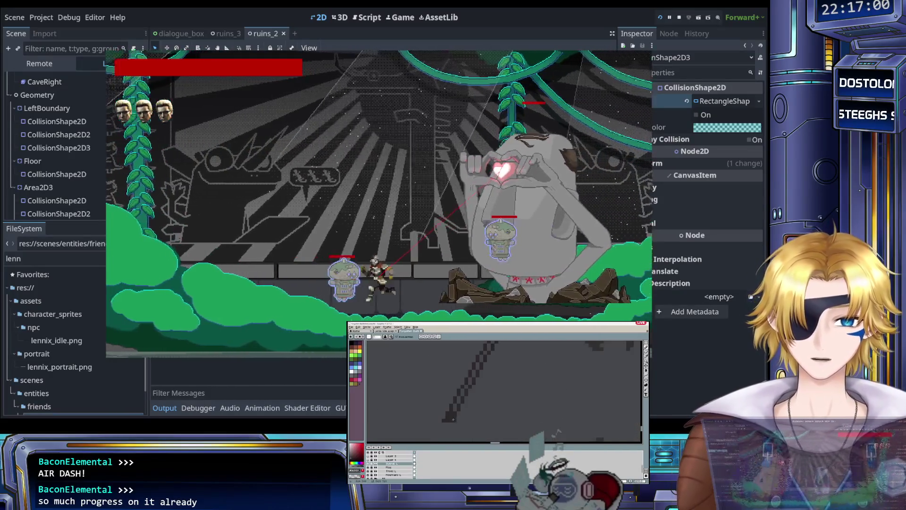
key("Left")
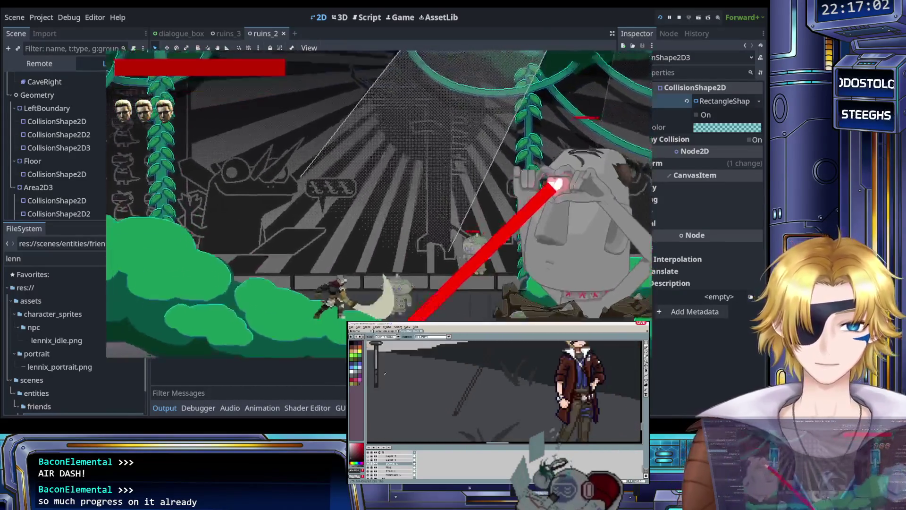
key("Right")
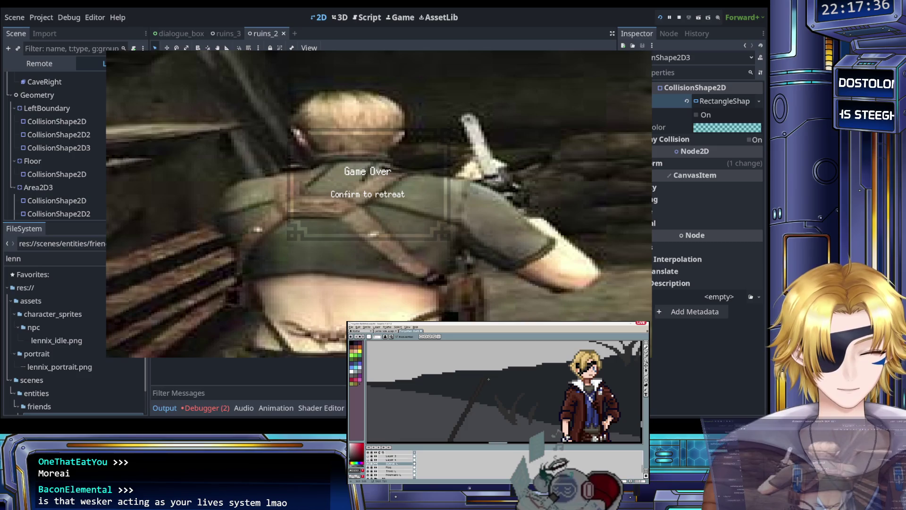
Step: Retreat from Game Over, finish Lila's dialogue, walk right and back, then open Moggy's shop
key("Return")
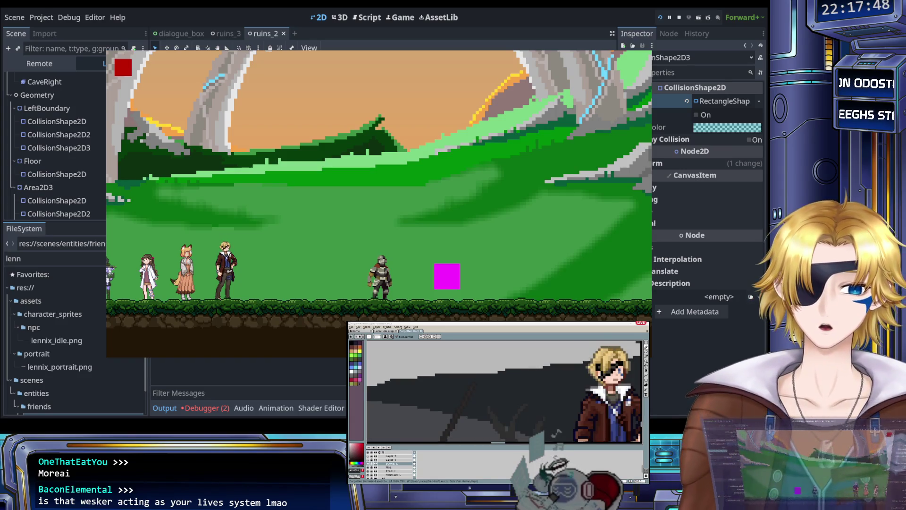
key("space")
key("space")
key("space")
key("Right")
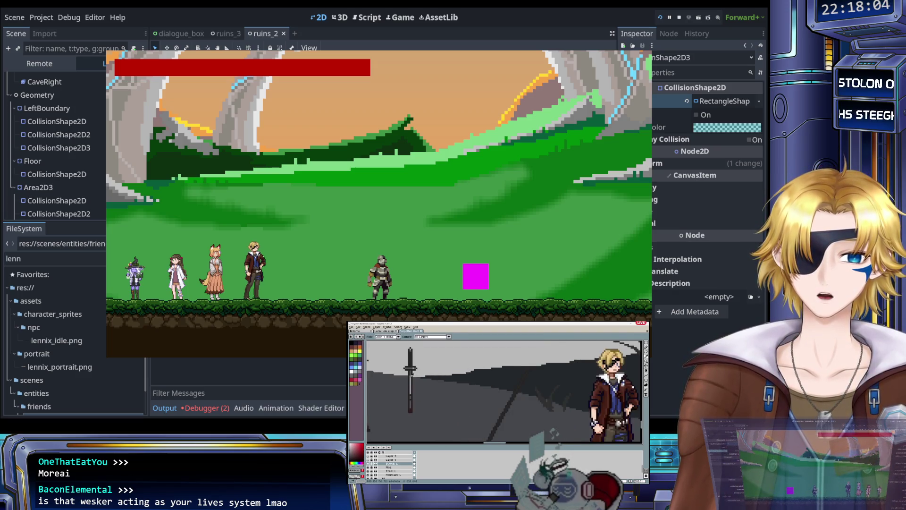
key("Left")
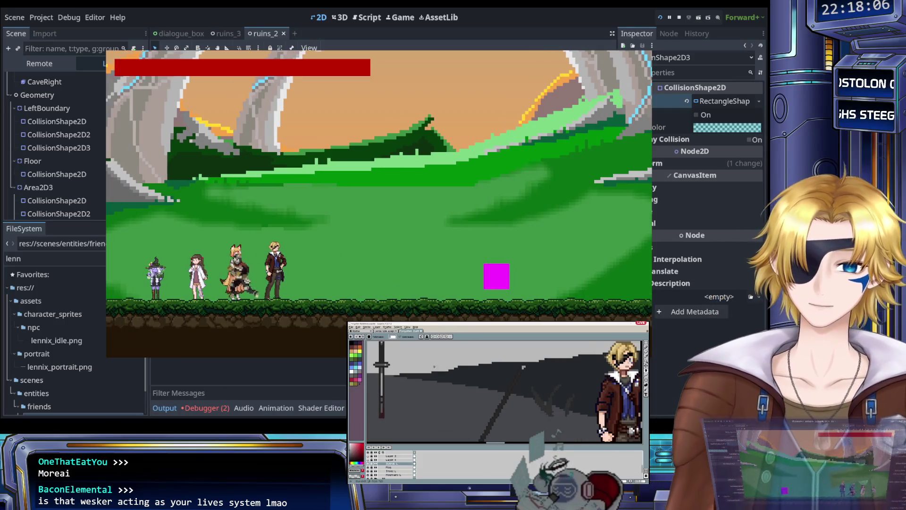
key("Return")
key("Return")
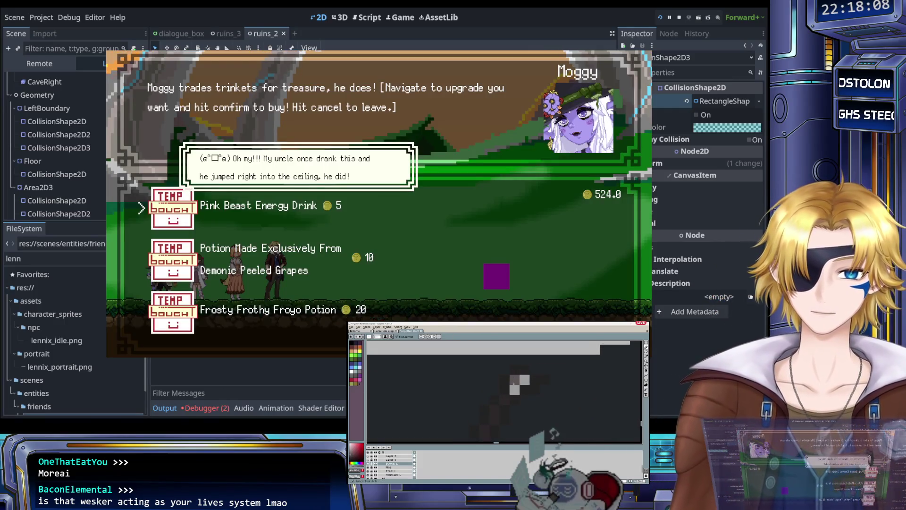
Step: Browse Moggy's items, then Ina's items and descriptions, and close both shops
key("Down")
key("Down")
key("Escape")
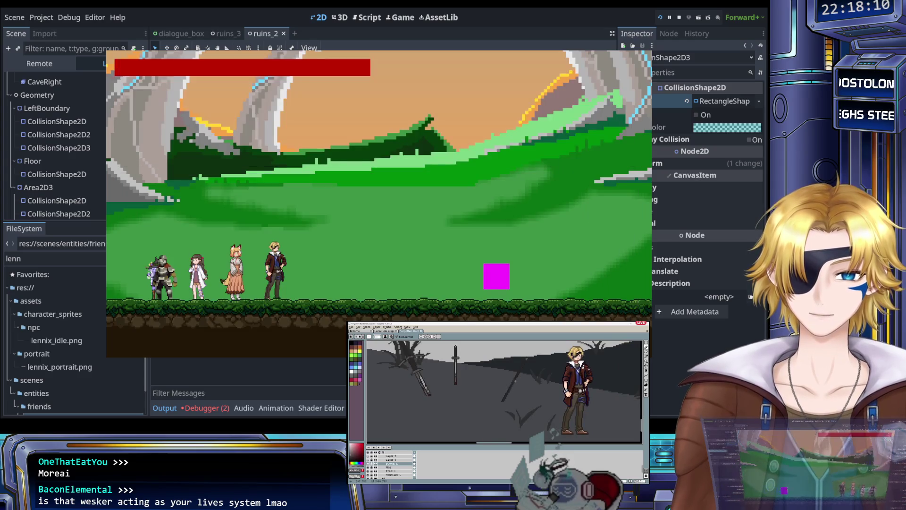
key("Return")
key("Return")
key("Return")
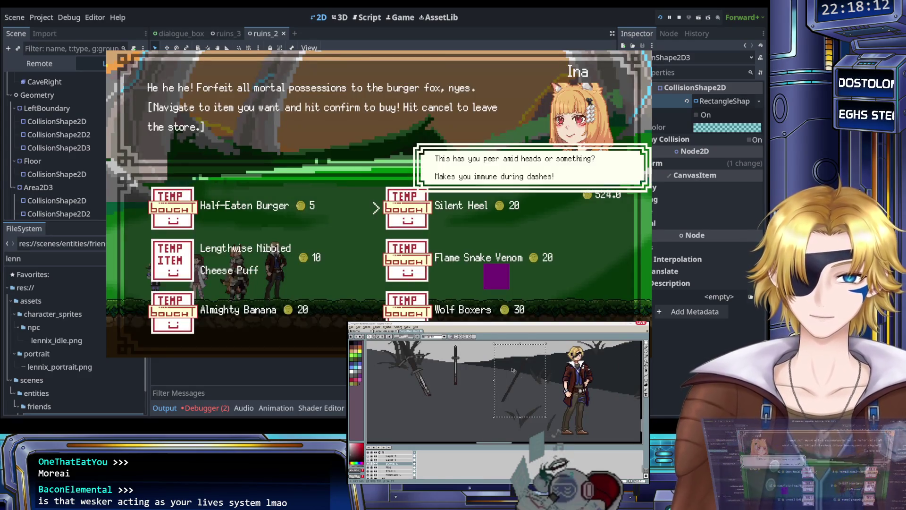
key("Right")
key("Down")
key("Down")
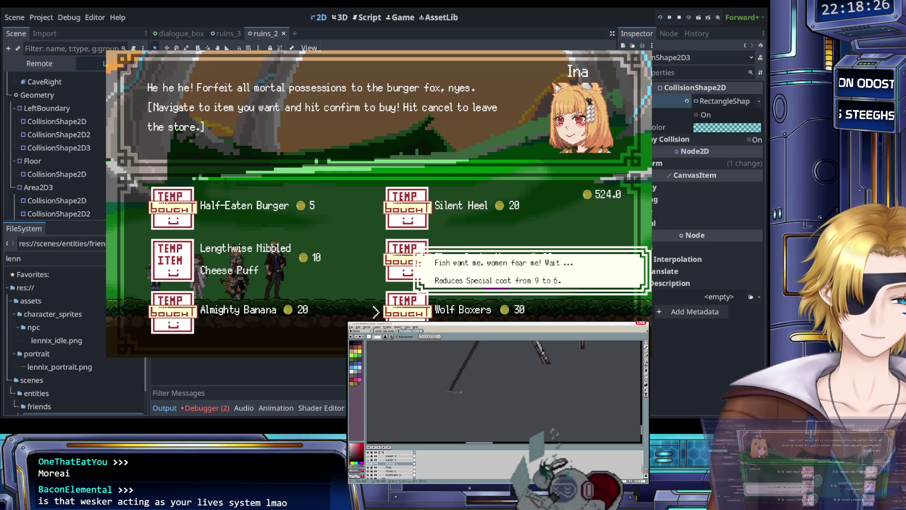
key("Escape")
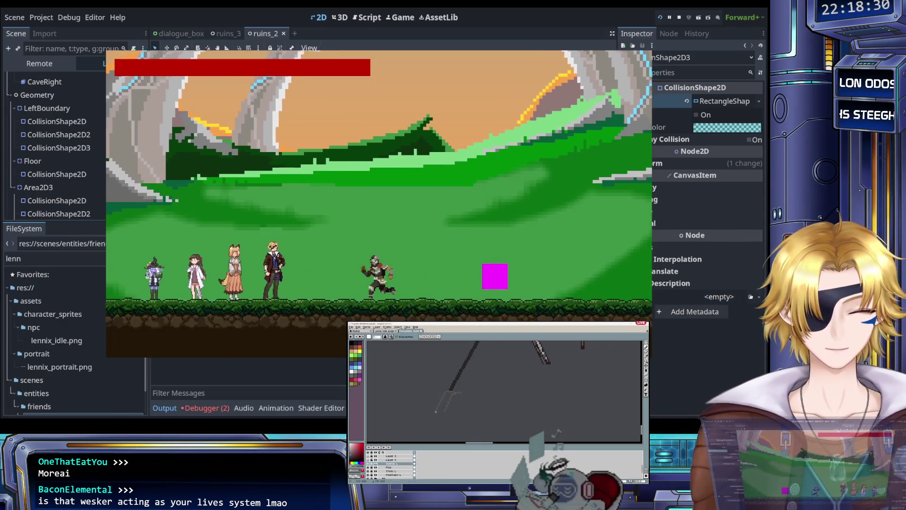
Step: Quit to the main menu and exit the game back to the editor
key("Right")
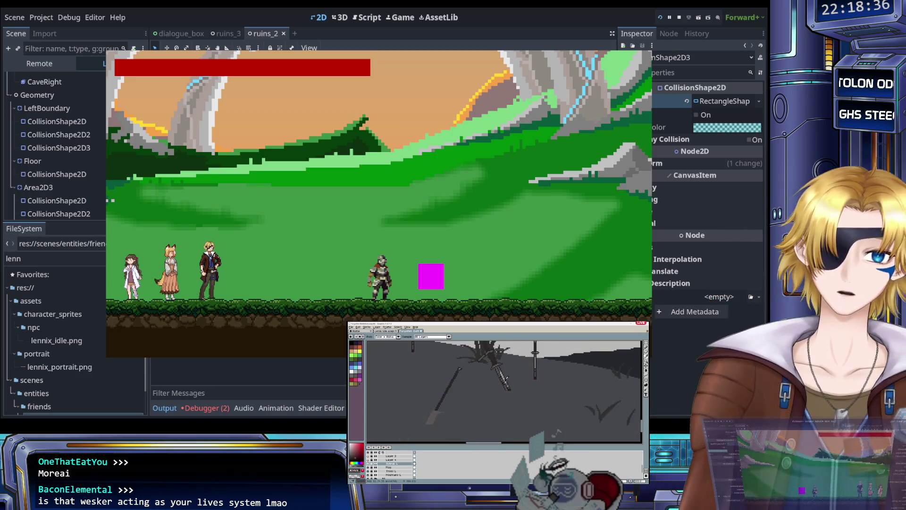
key("Escape")
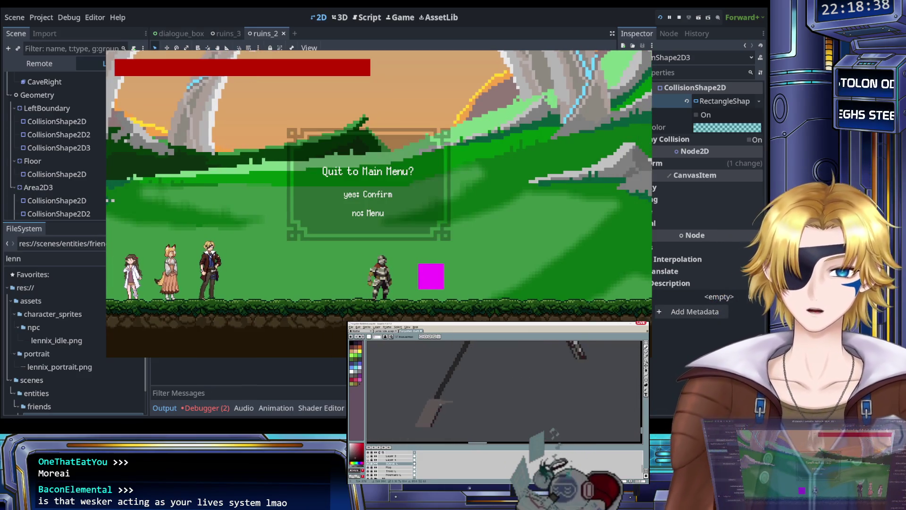
key("Return")
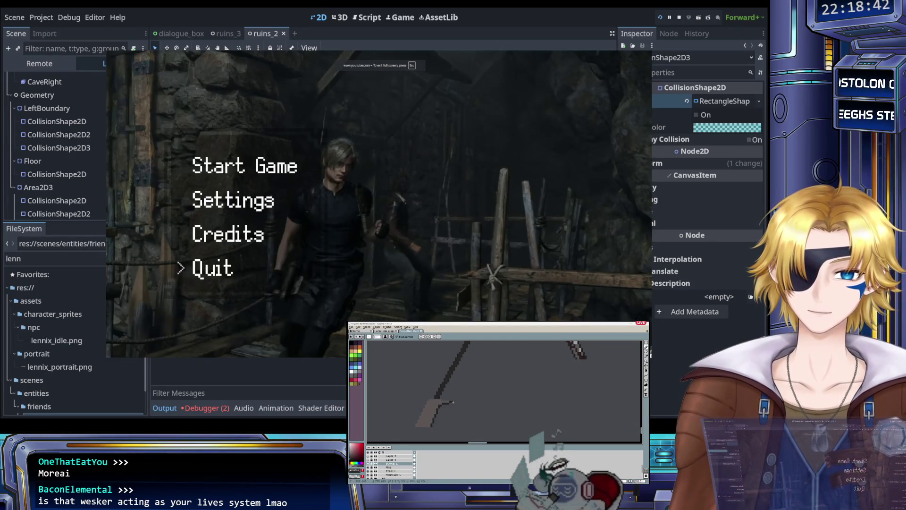
key("Return")
scroll(324, 220, "down", 2)
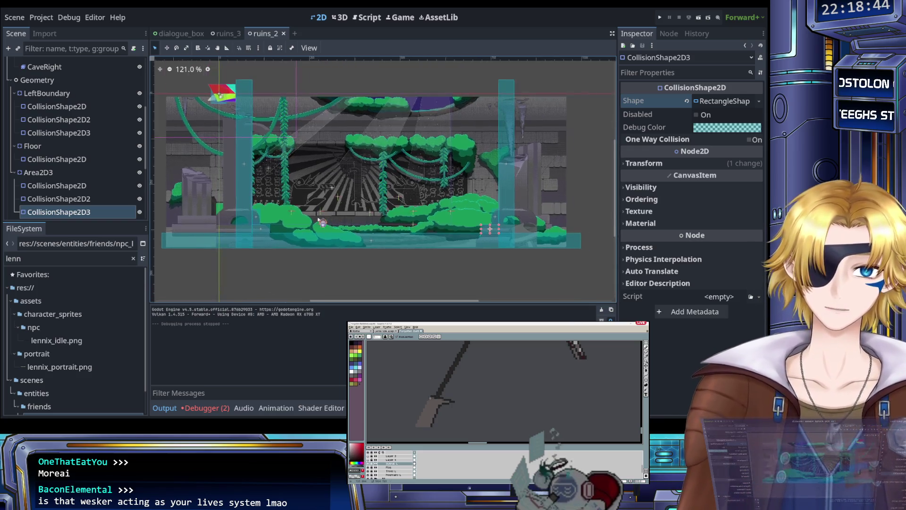
Step: Select LeftBoundary together with its three CollisionShape2D children in the Scene dock
scroll(324, 220, "up", 3)
scroll(376, 225, "down", 3)
scroll(59, 147, "up", 5)
scroll(59, 148, "down", 4)
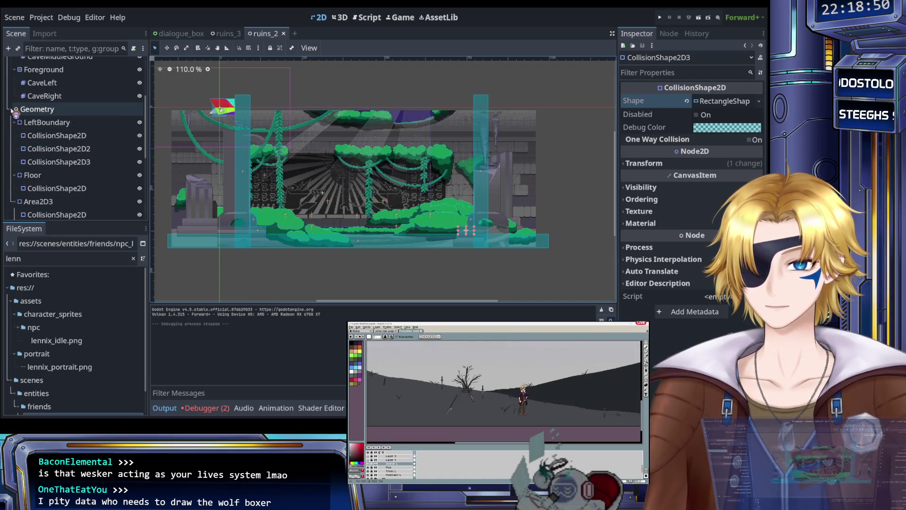
left_click(31, 123)
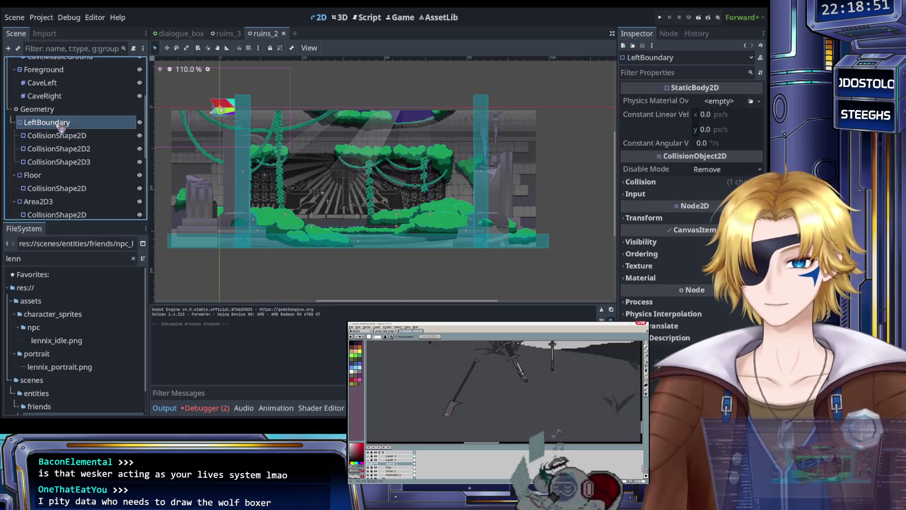
left_click(82, 167, "shift")
scroll(236, 189, "up", 3)
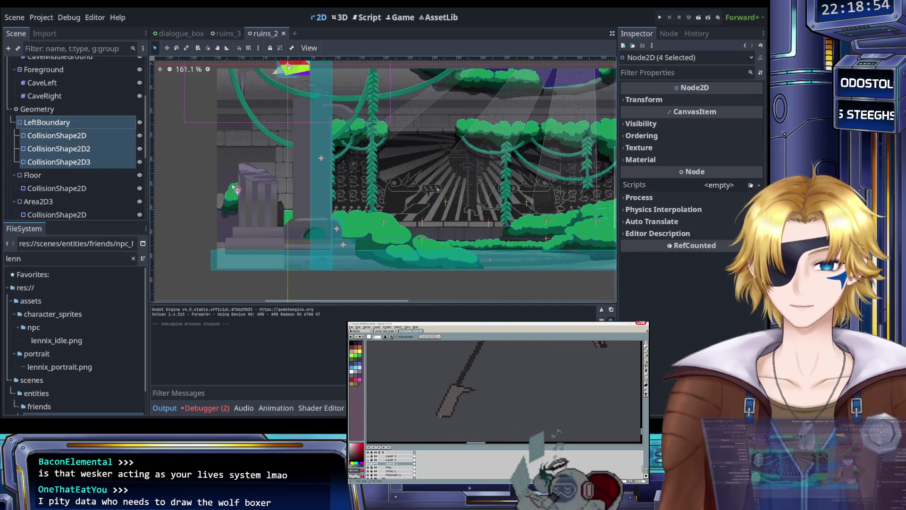
Step: Nudge the selection left through x -24, -56, -64, -88 to -128
key("shift+Left")
key("shift+Left")
key("shift+Left")
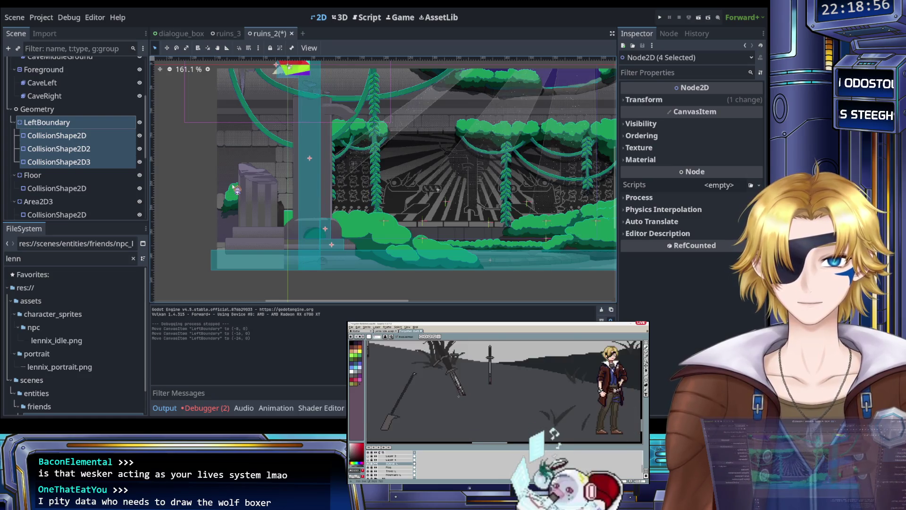
key("shift+Left")
key("shift+Left")
key("shift+Left")
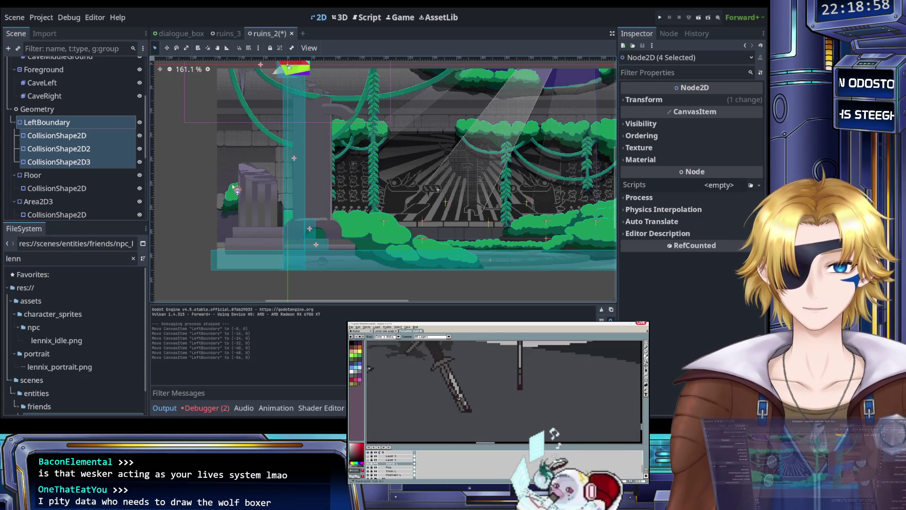
key("shift+Left")
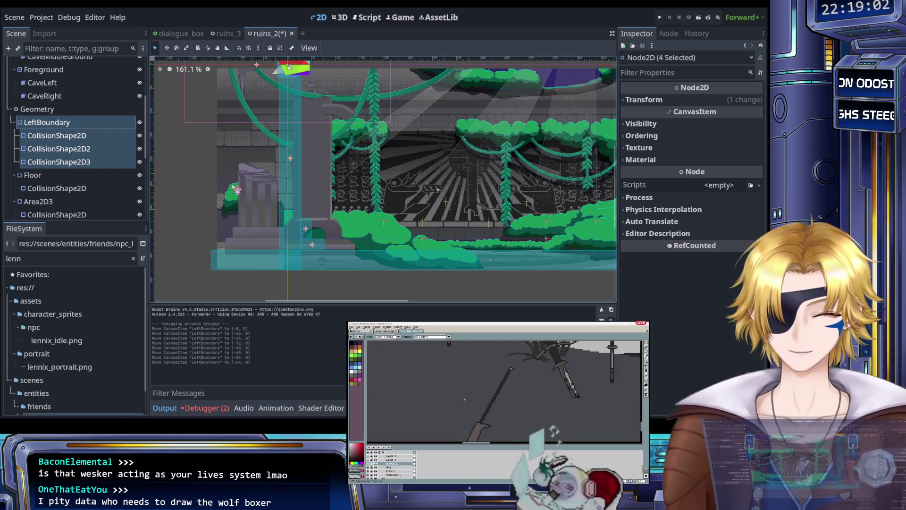
key("shift+Left")
key("shift+Left")
key("shift+Left")
key("shift+Left")
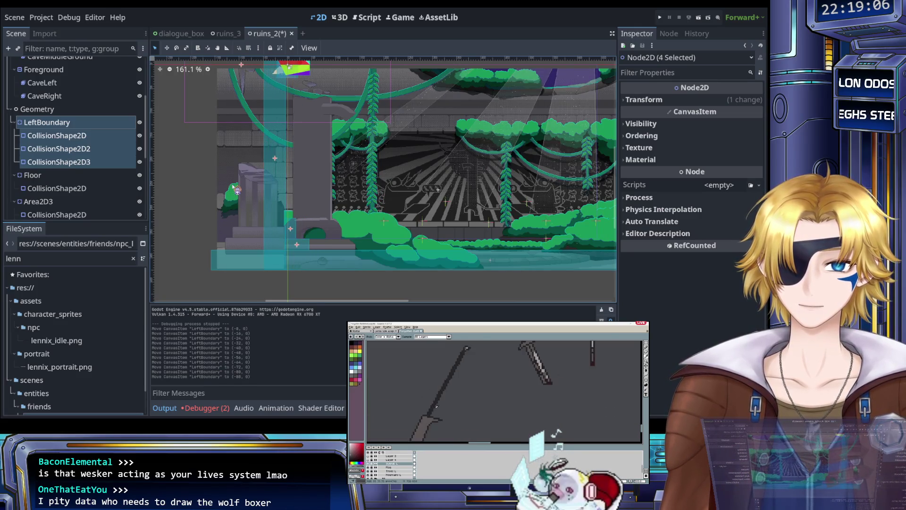
key("shift+Left")
key("shift+Left")
key("shift+Left")
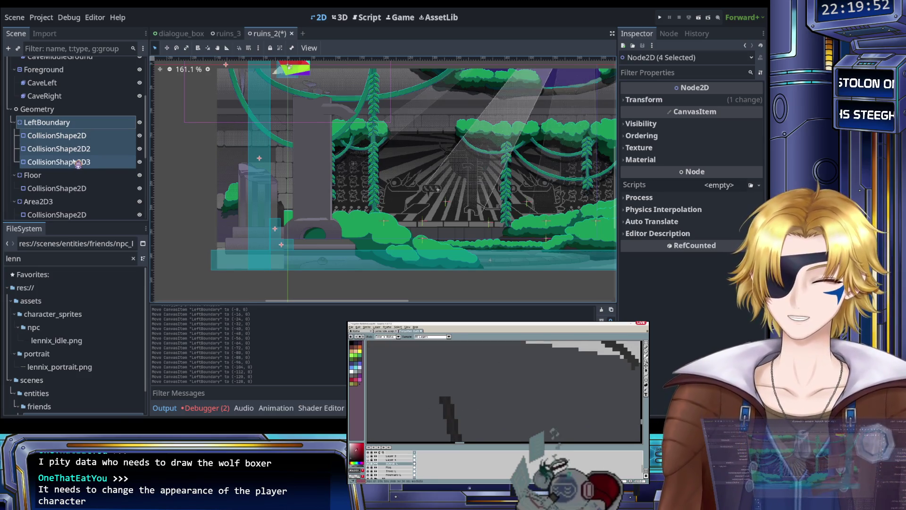
scroll(58, 107, "up", 2)
Step: Slide the CaveLeft sprite left to x -100.652
left_click(65, 134)
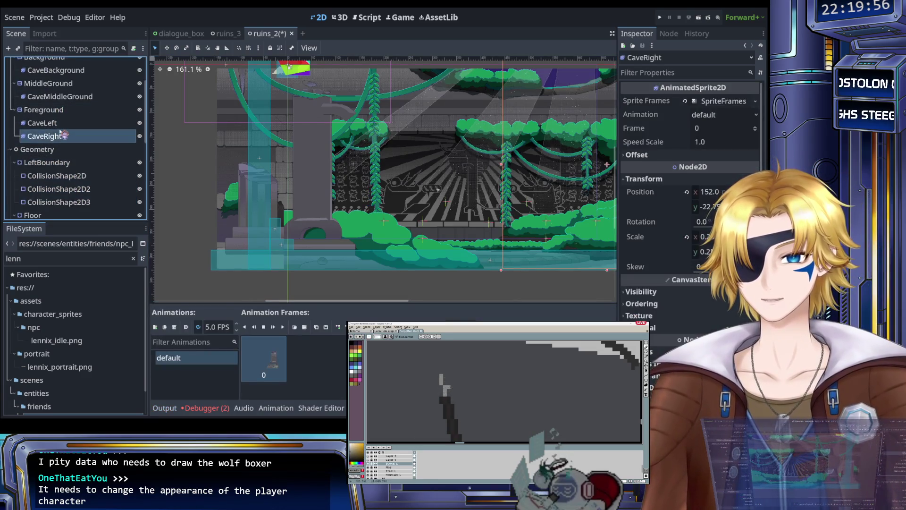
left_click(64, 124)
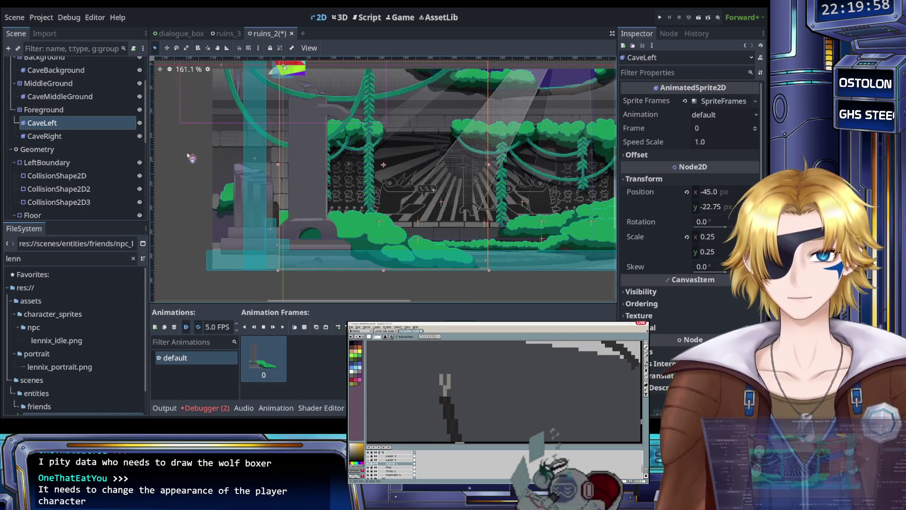
key("Left")
key("Left")
key("Left")
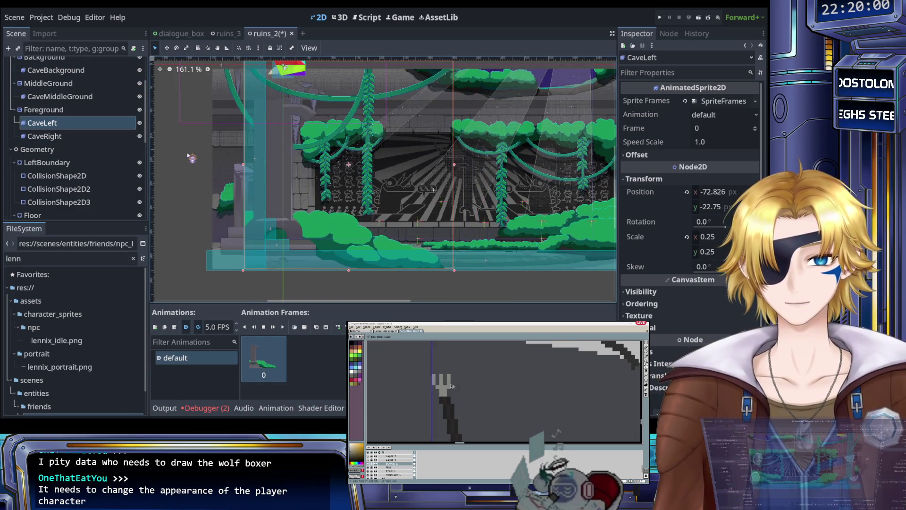
key("Left")
key("Left")
key("Left")
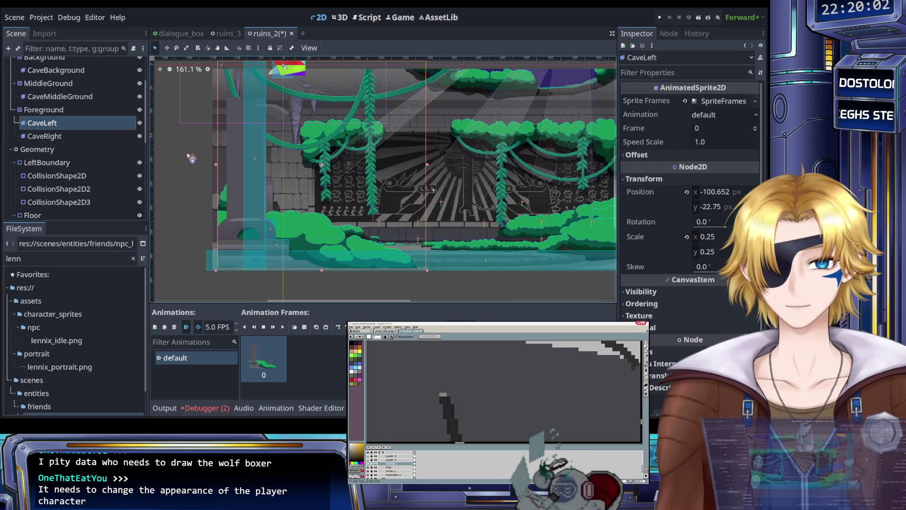
scroll(182, 157, "down", 3)
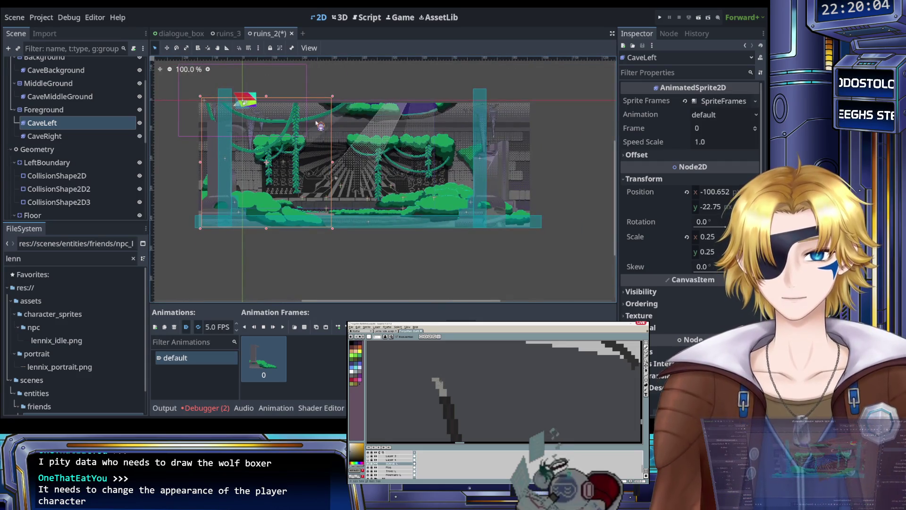
scroll(347, 101, "up", 2)
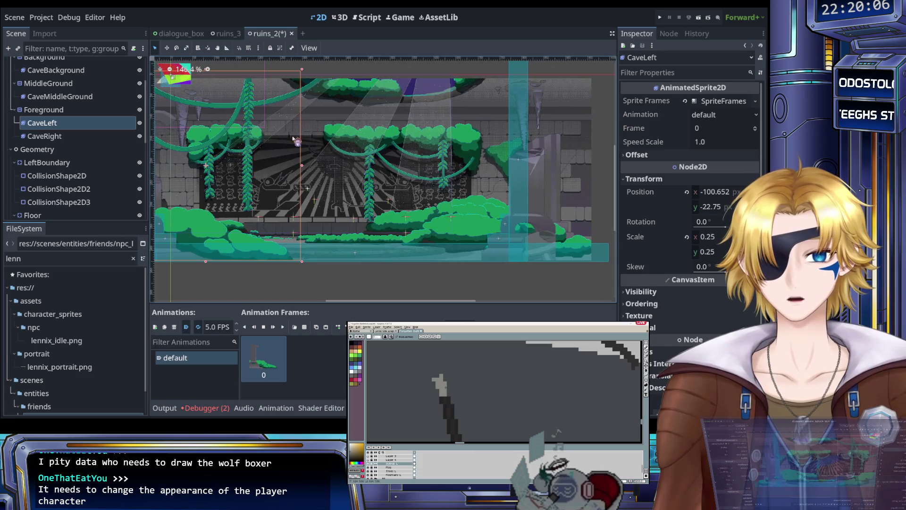
scroll(307, 143, "down", 3)
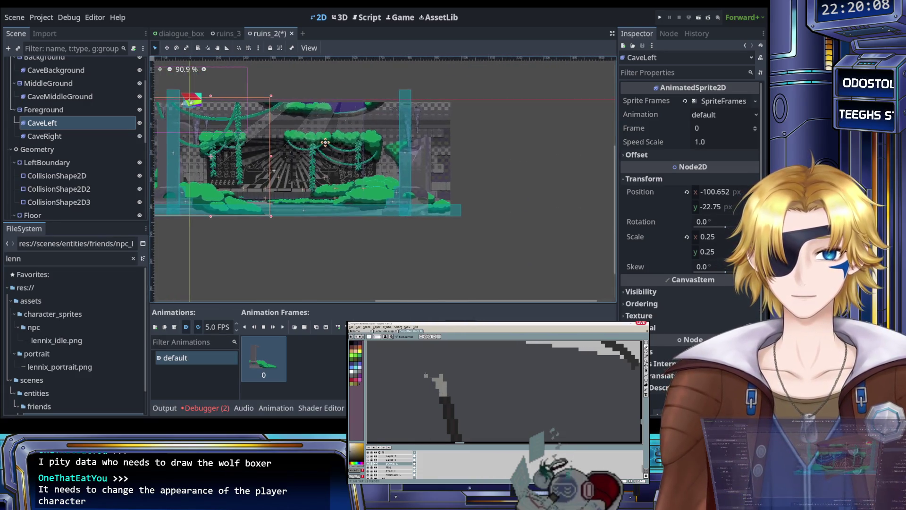
scroll(411, 168, "up", 5)
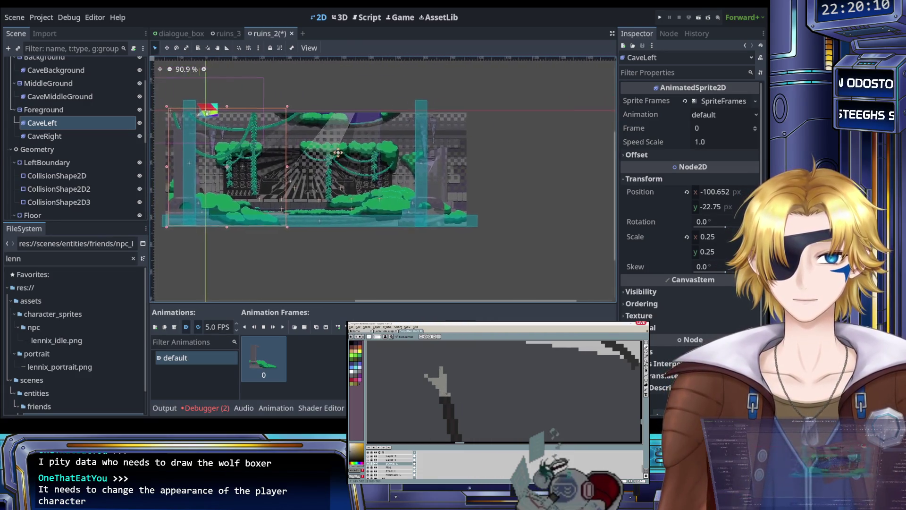
scroll(411, 168, "right", 3)
scroll(411, 167, "down", 2)
Step: Check the CaveMiddleGround and CaveBackground layers, then drag CaveRight right to about x 186.8
left_click(78, 136)
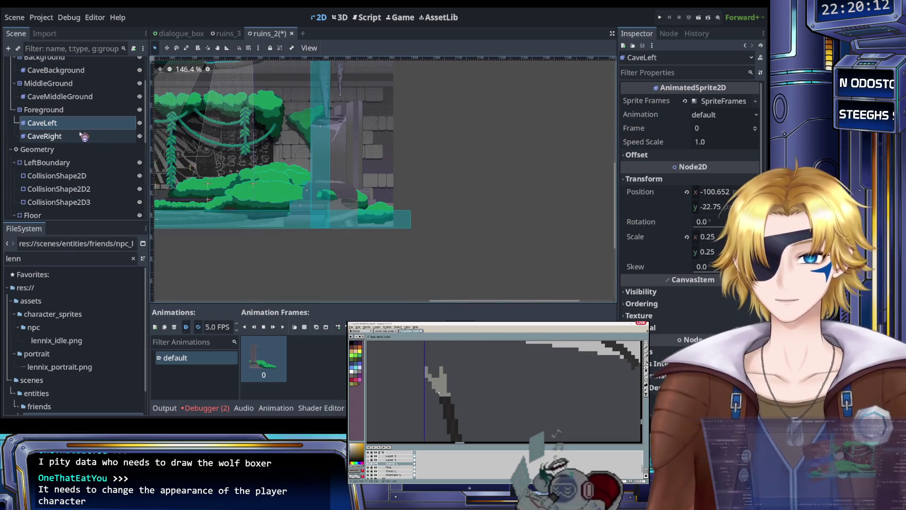
left_click(75, 96)
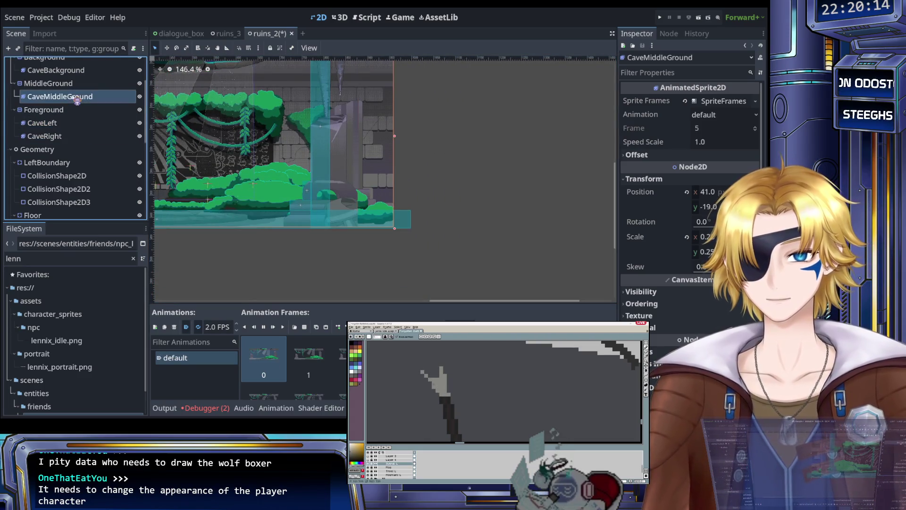
scroll(83, 124, "up", 1)
left_click(71, 90)
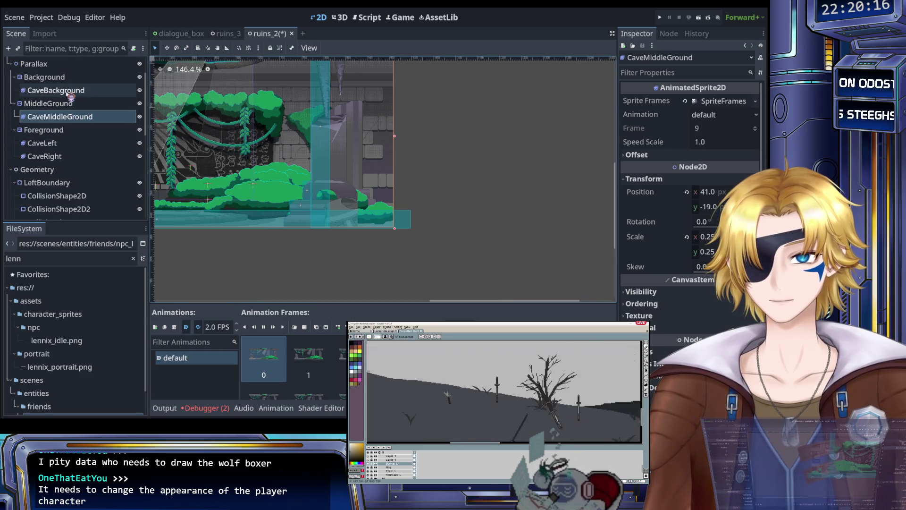
left_click(66, 156)
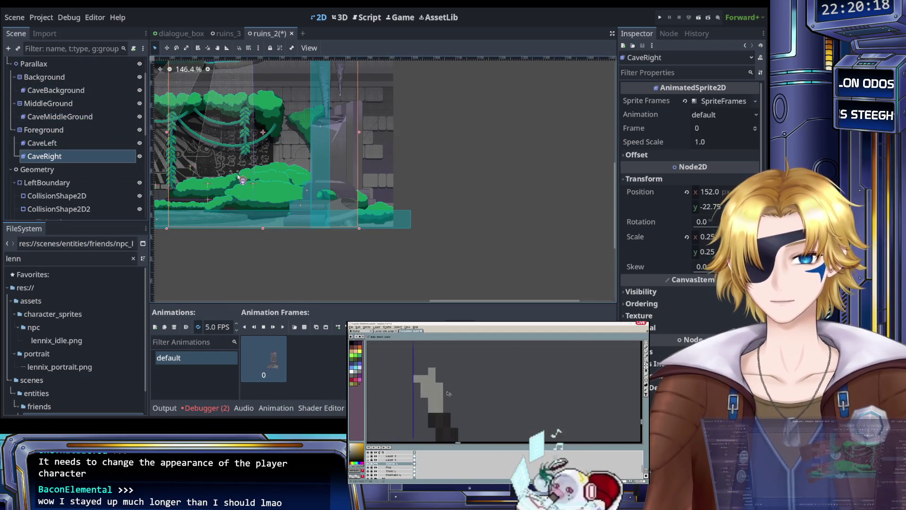
left_click_drag(714, 192, 731, 191)
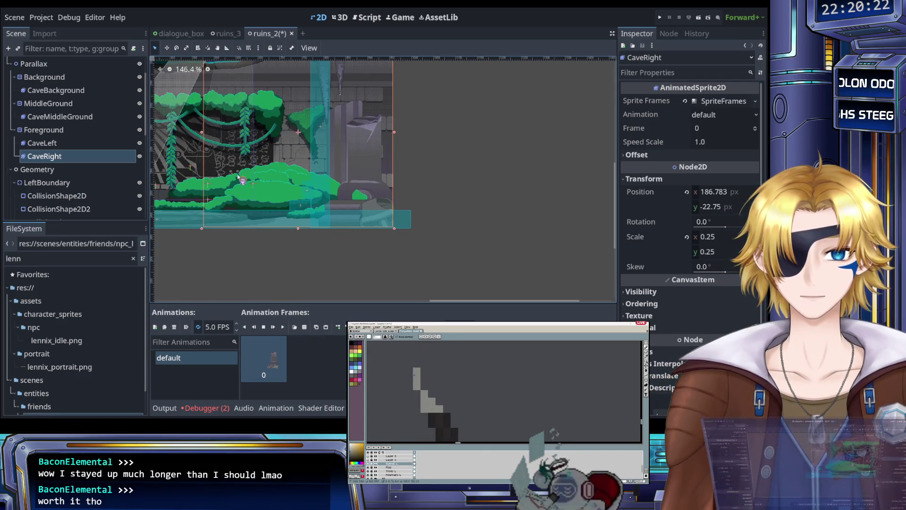
Step: Select the left boundary's third, then second collision shape
scroll(254, 176, "up", 5)
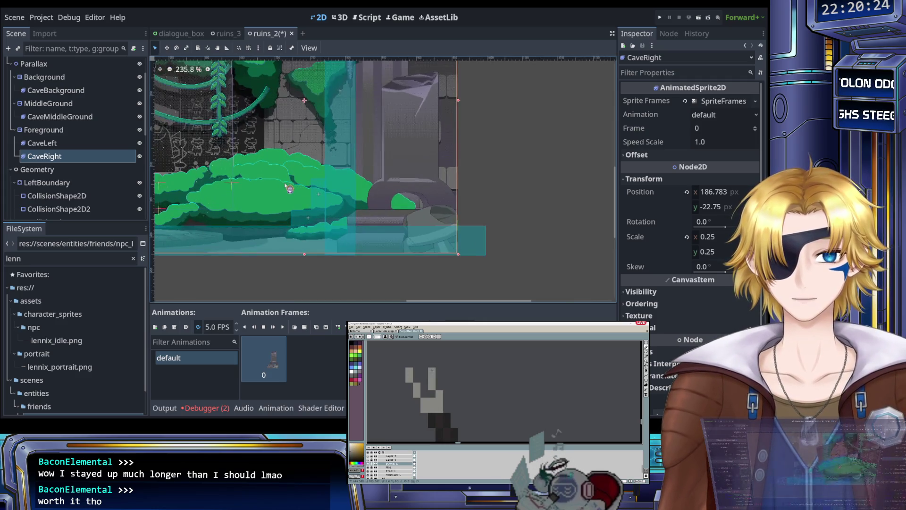
scroll(61, 161, "down", 3)
left_click(68, 165)
left_click(68, 154)
scroll(76, 161, "down", 2)
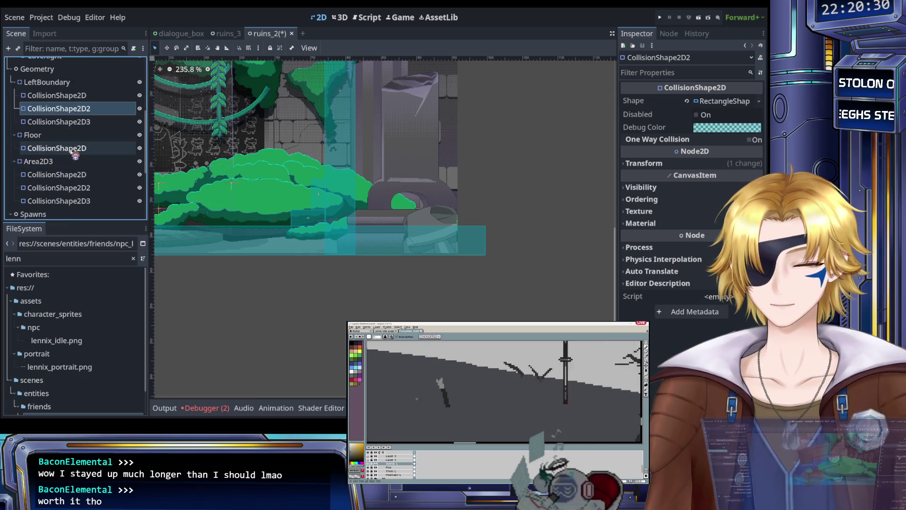
scroll(75, 156, "down", 2)
left_click(72, 162)
left_click(57, 121)
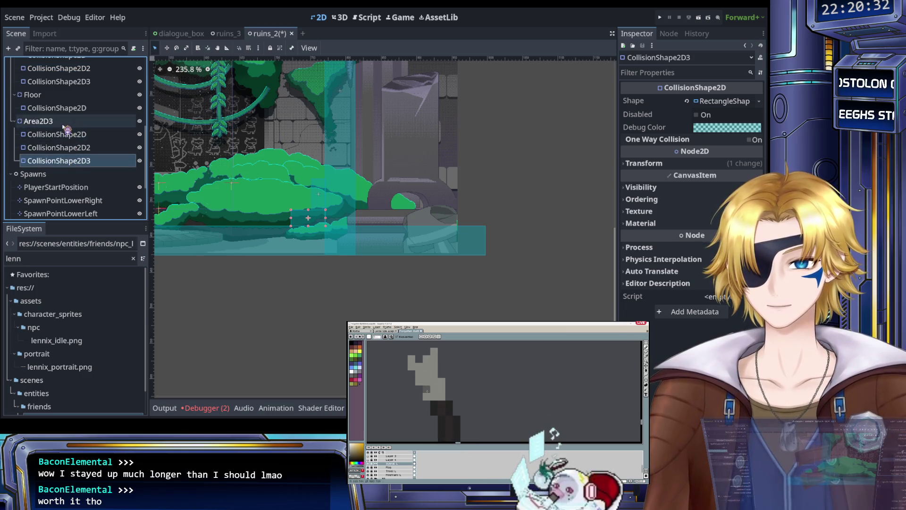
scroll(285, 188, "down", 2)
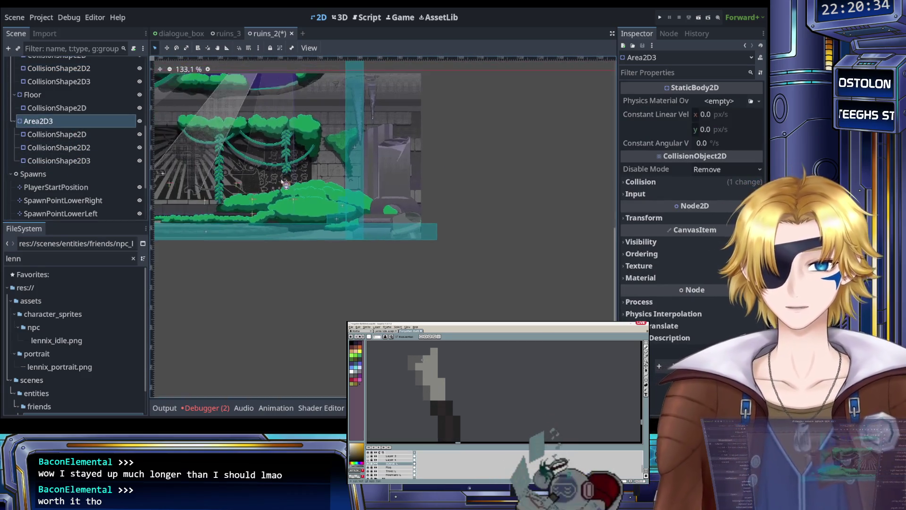
scroll(94, 151, "up", 2)
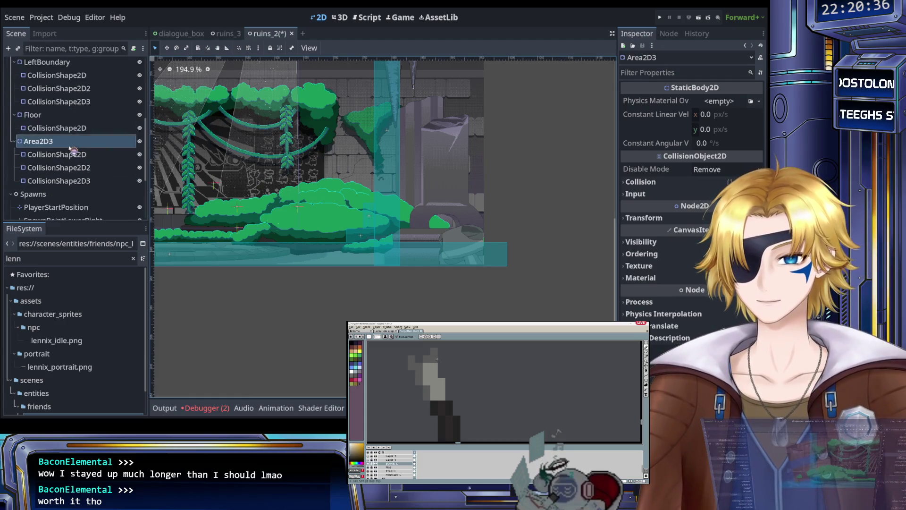
scroll(75, 142, "down", 2)
scroll(71, 171, "up", 3)
scroll(70, 171, "up", 3)
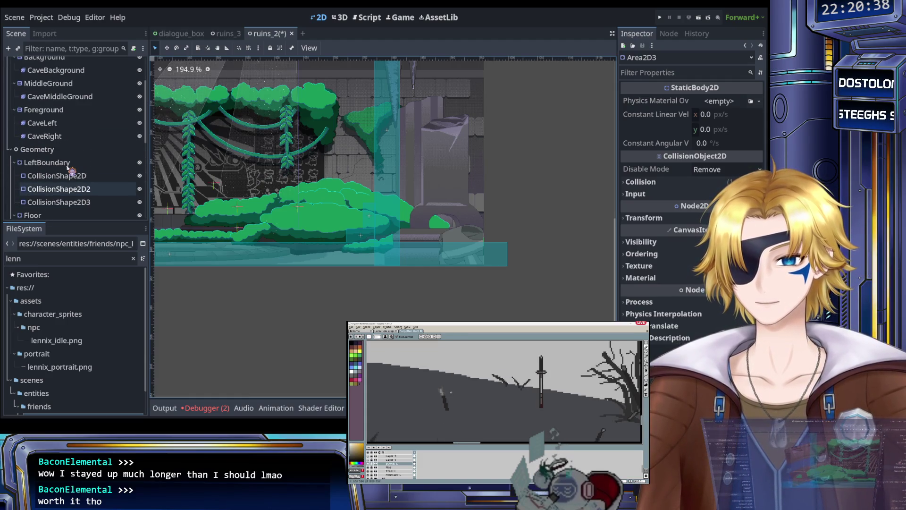
mouse_move(466, 415)
left_mouse_down()
mouse_move(427, 381)
mouse_move(456, 391)
left_mouse_up()
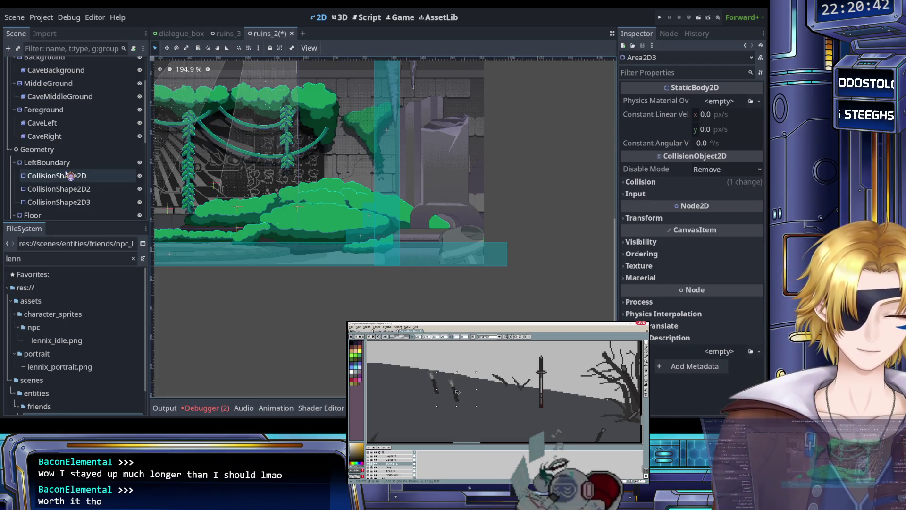
scroll(425, 388, "down", 3)
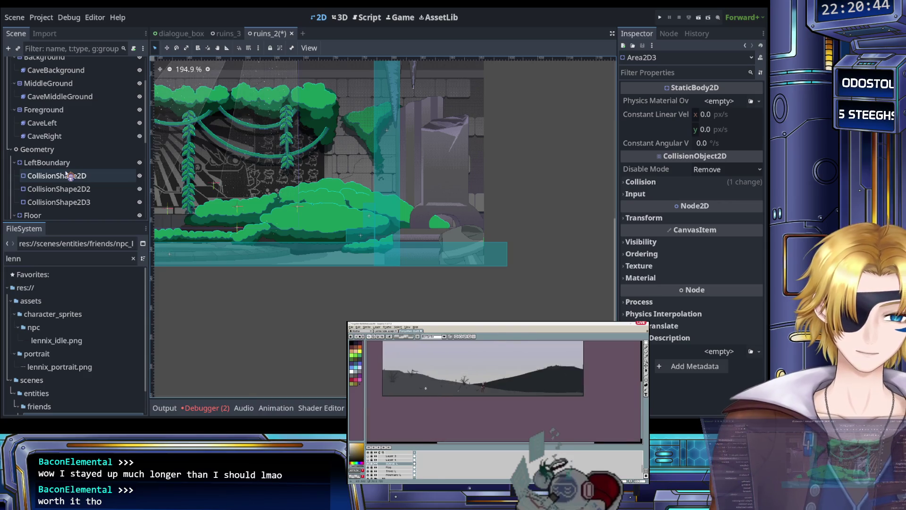
scroll(448, 383, "up", 2)
key("ctrl+d")
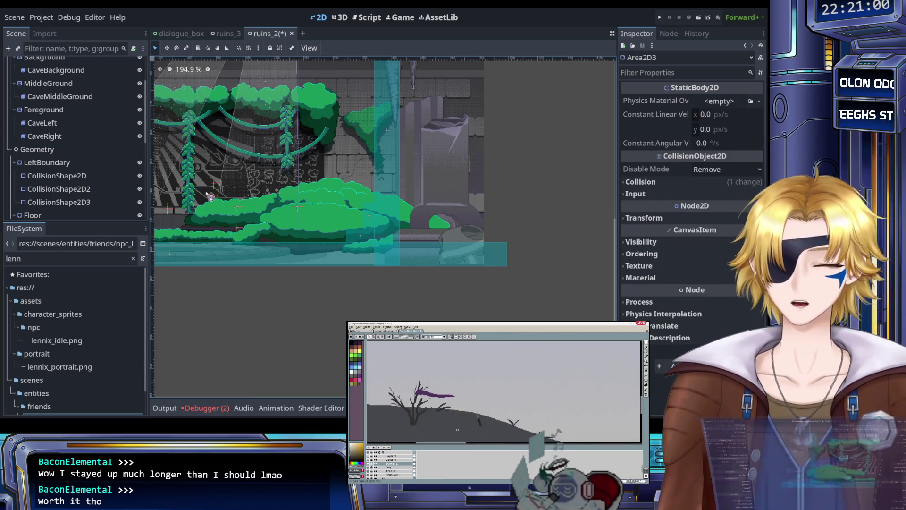
scroll(268, 193, "up", 4)
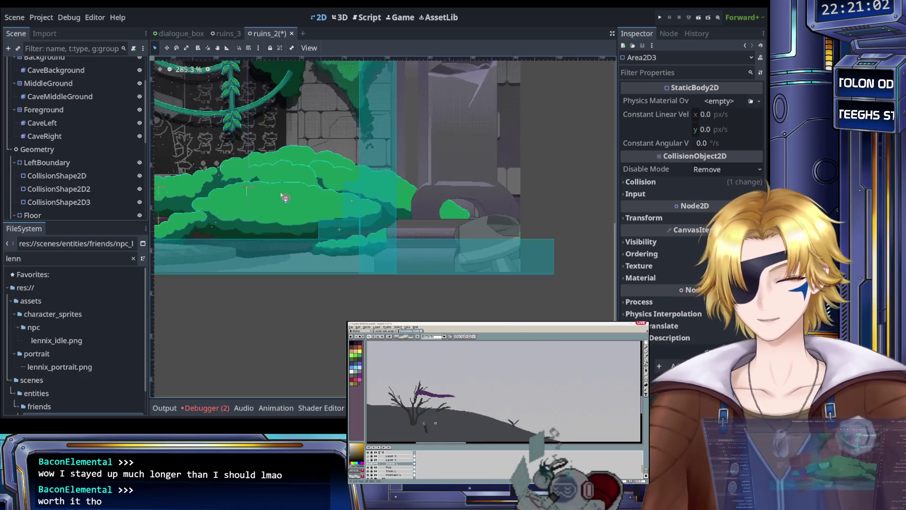
left_click(60, 163)
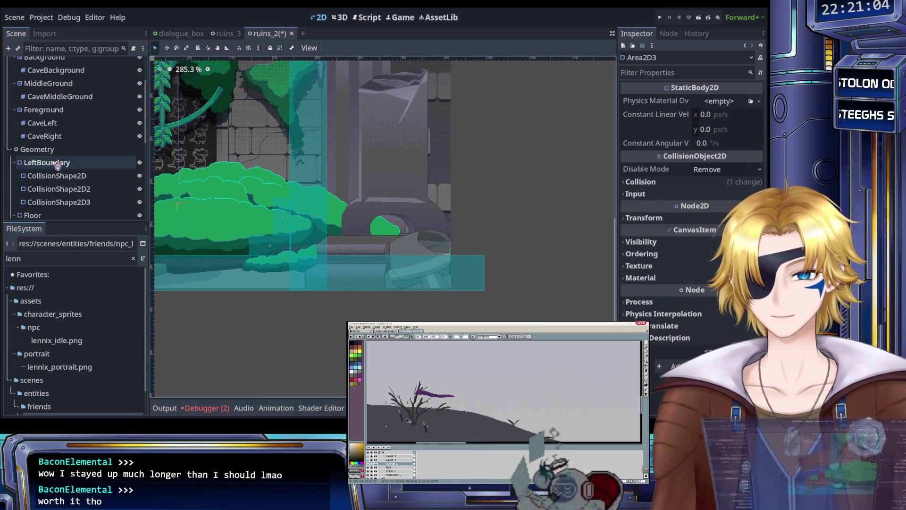
scroll(63, 170, "down", 3)
scroll(56, 183, "down", 1)
left_click(55, 166)
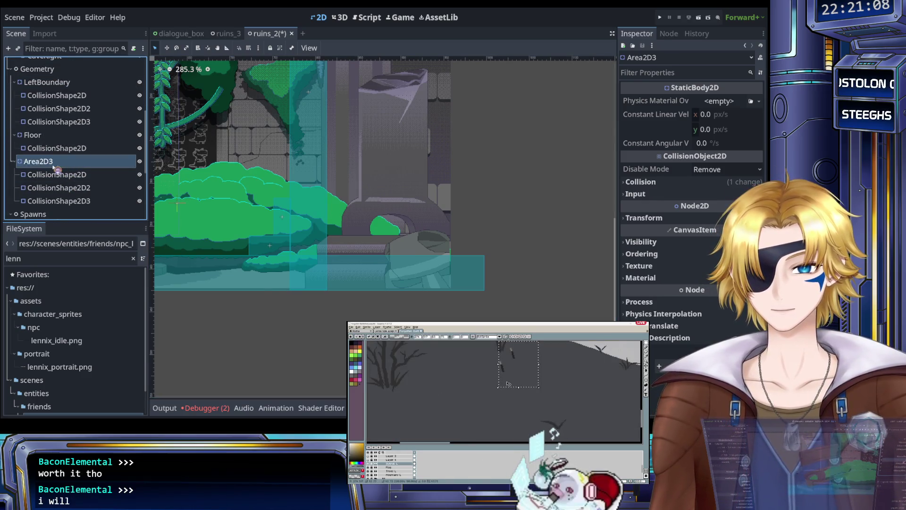
left_click(57, 187)
left_click(54, 162)
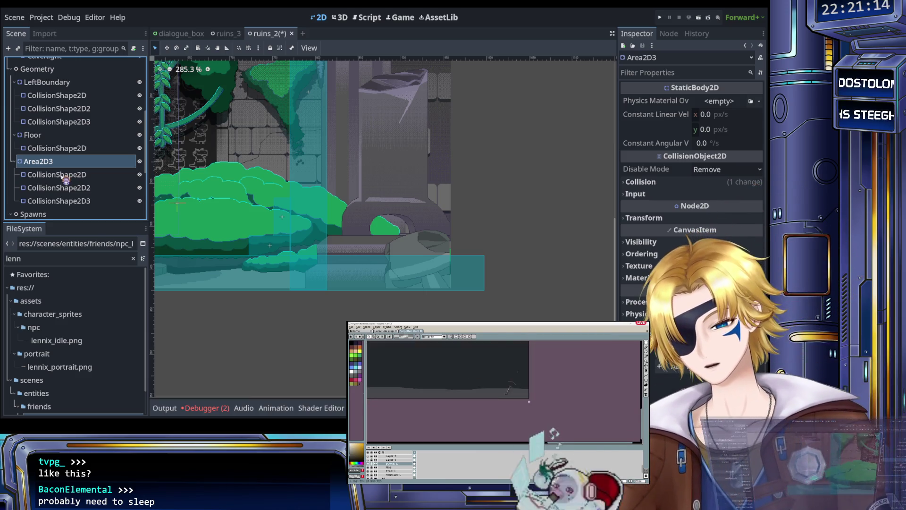
Step: Rename Area2D3 to RightBoundary
type("RightBoundary")
key("Return")
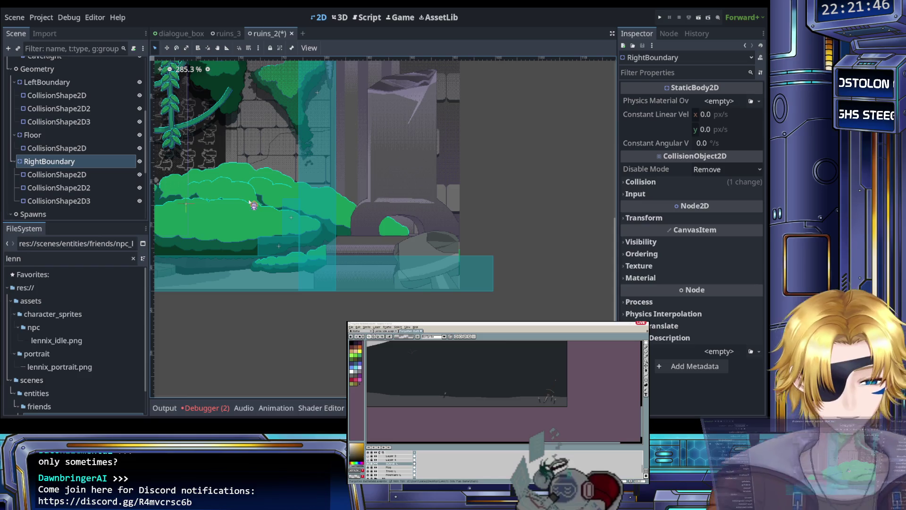
scroll(309, 190, "up", 3)
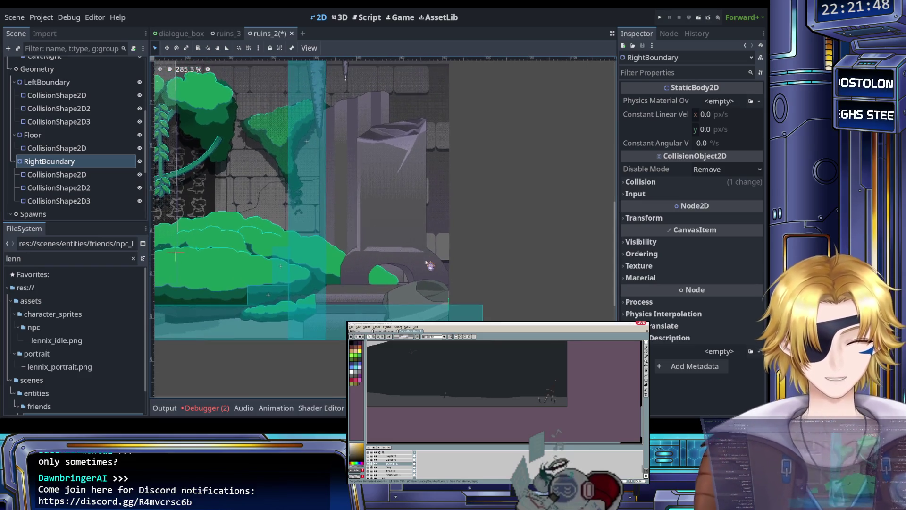
Step: Nudge RightBoundary's collision shapes two steps right and save ruins_2
key("Right")
key("Right")
key("Right")
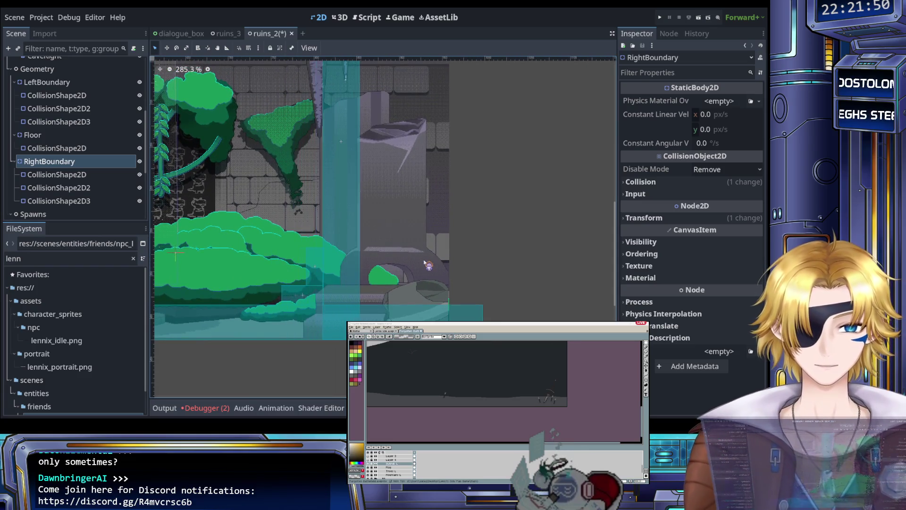
key("Right")
key("Right")
key("Right")
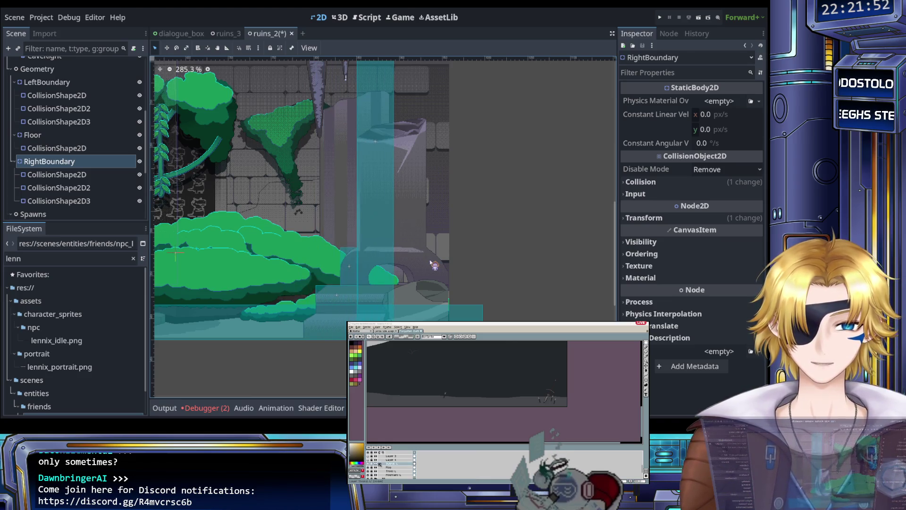
scroll(401, 264, "down", 5)
key("ctrl+s")
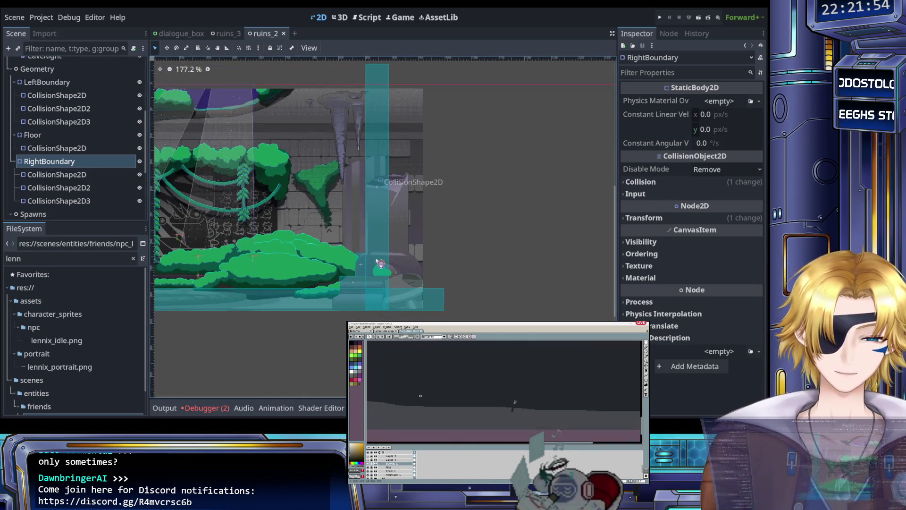
mouse_move(370, 262)
left_mouse_down()
mouse_move(444, 257)
mouse_move(450, 243)
left_mouse_up()
scroll(443, 257, "right", 10)
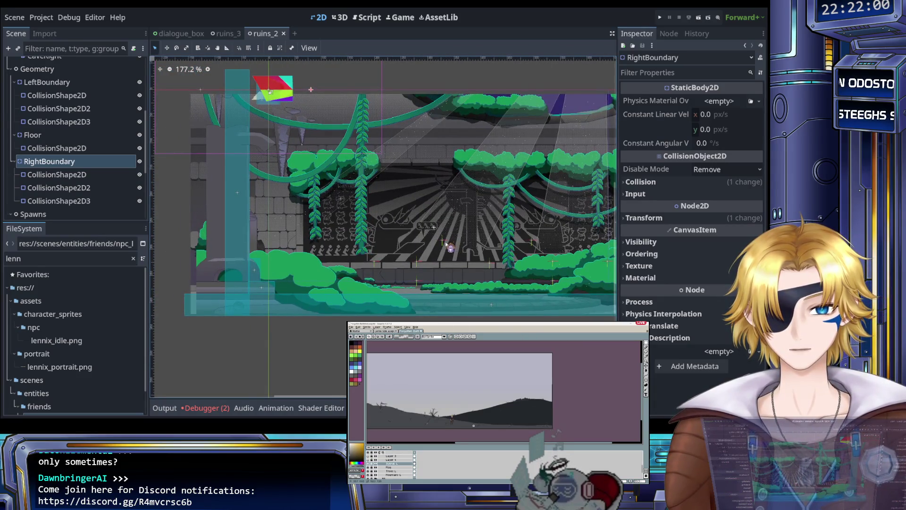
scroll(279, 322, "up", 6)
scroll(280, 322, "down", 6)
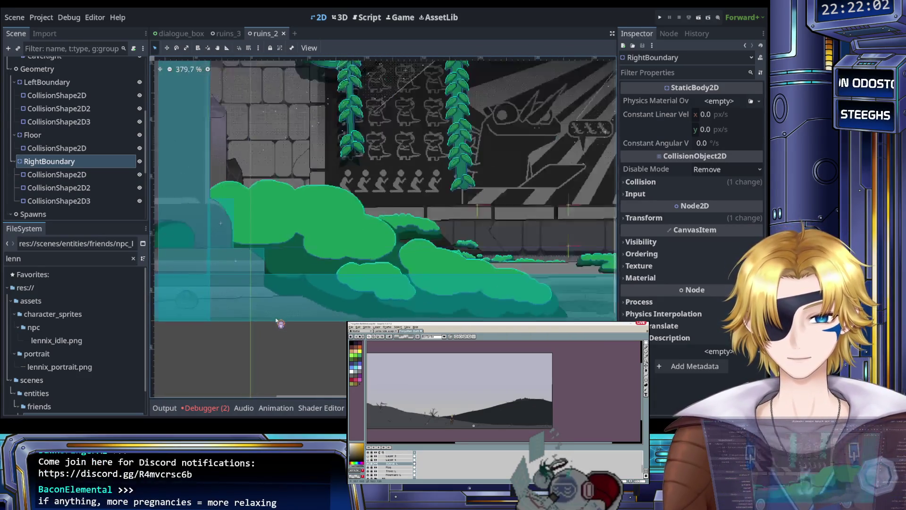
scroll(283, 285, "up", 6)
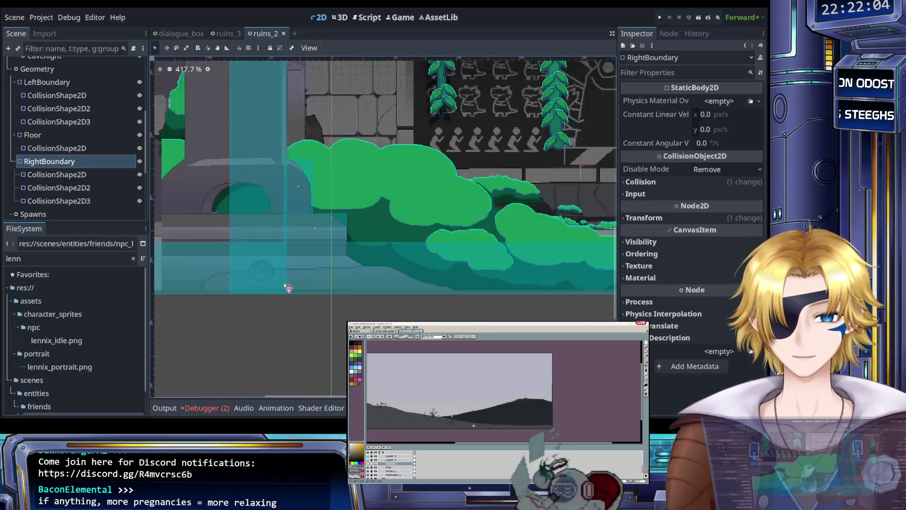
Step: Select the CaveLeft and CaveRight sprites together
scroll(277, 320, "down", 2)
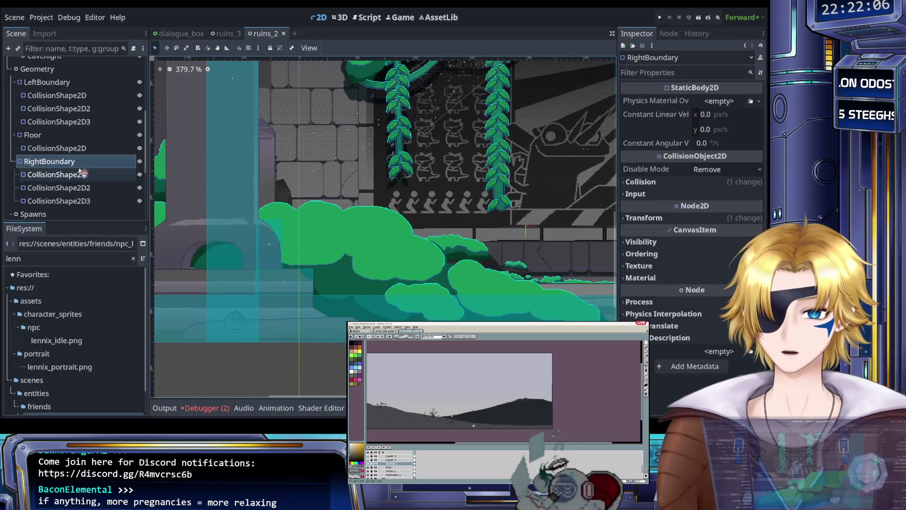
scroll(57, 152, "up", 4)
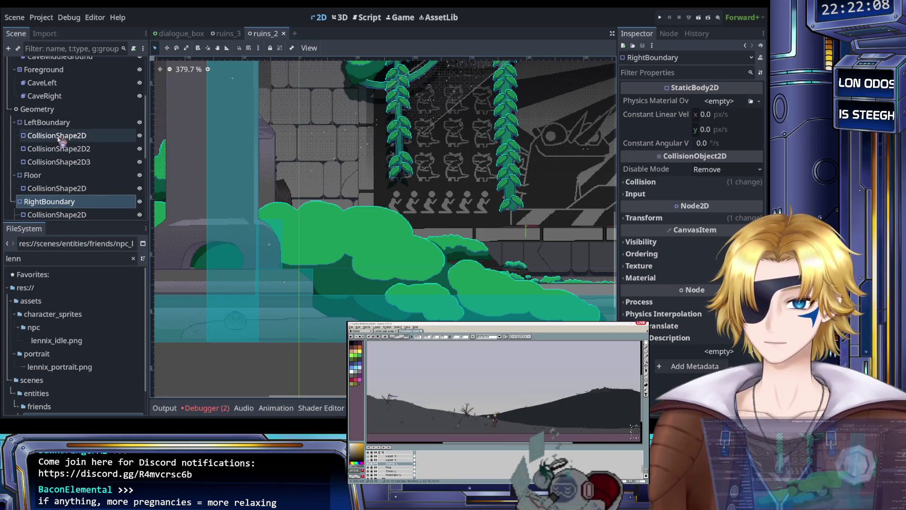
left_click(47, 103, "ctrl")
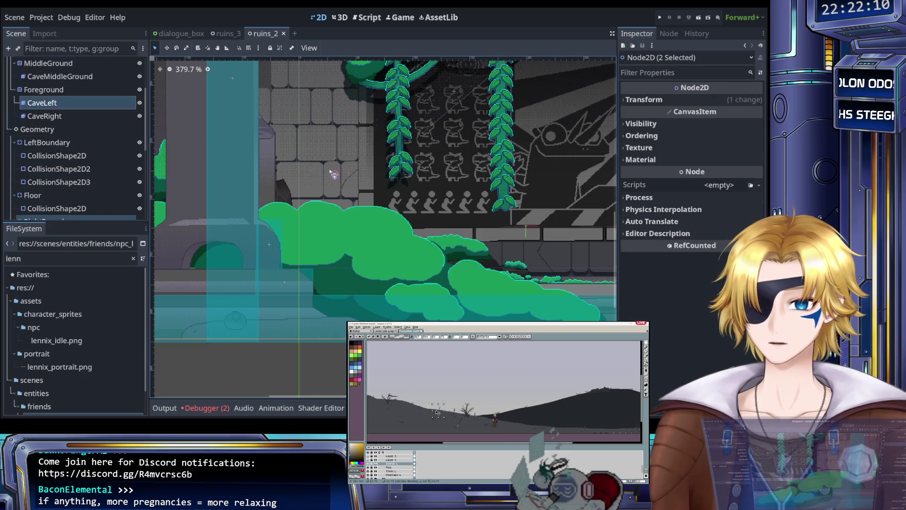
scroll(390, 170, "left", 1)
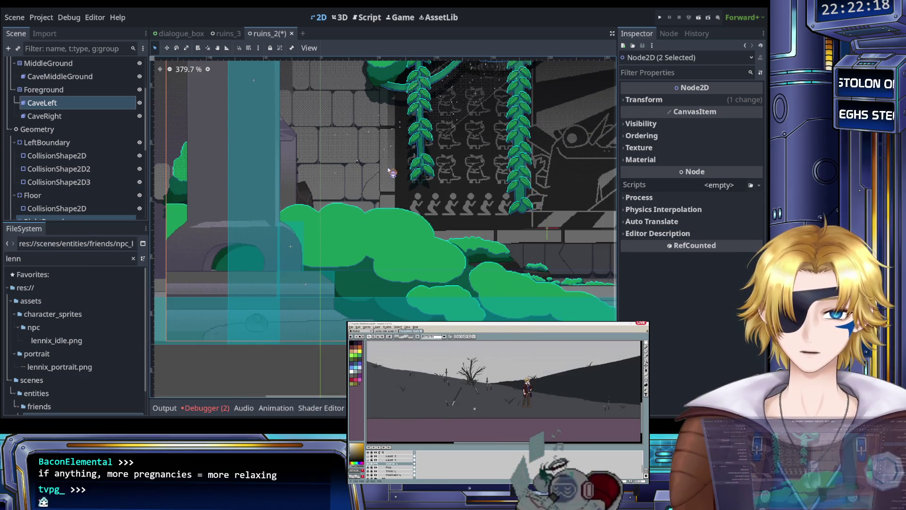
scroll(390, 170, "up", 2)
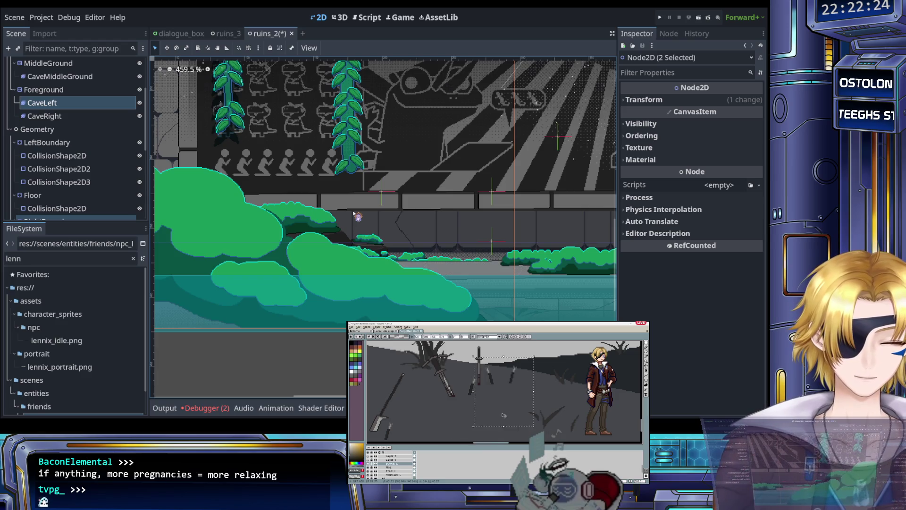
scroll(353, 214, "down", 10)
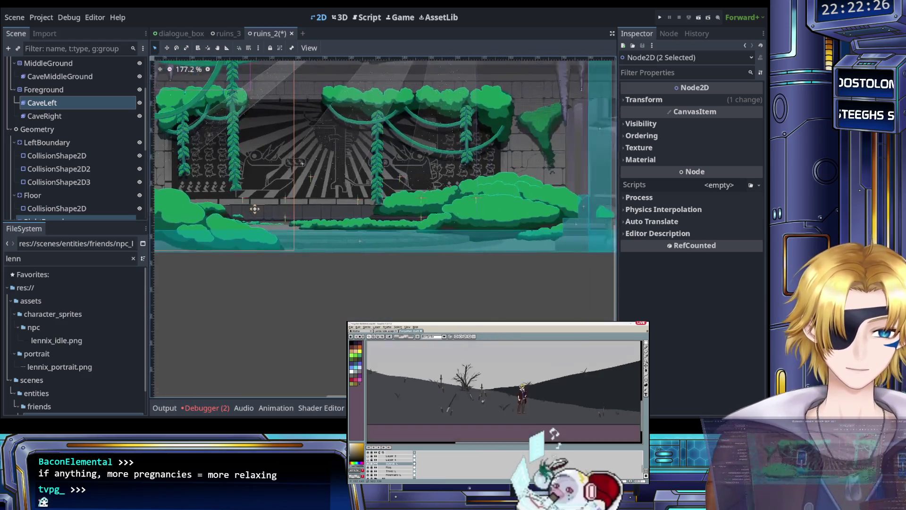
scroll(234, 202, "up", 7)
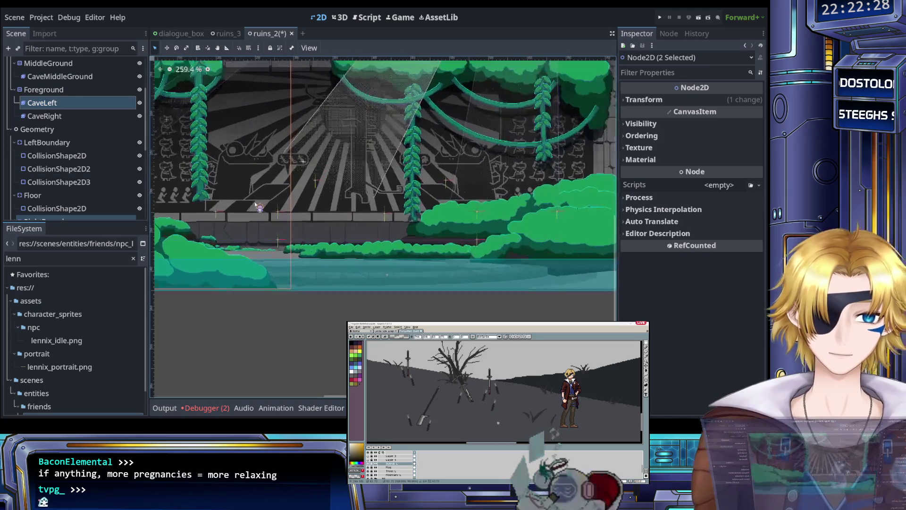
Step: Pan the viewport to the left cave wall and waterfall, then select CaveRight
left_click_drag(263, 219, 414, 203)
scroll(369, 204, "down", 5)
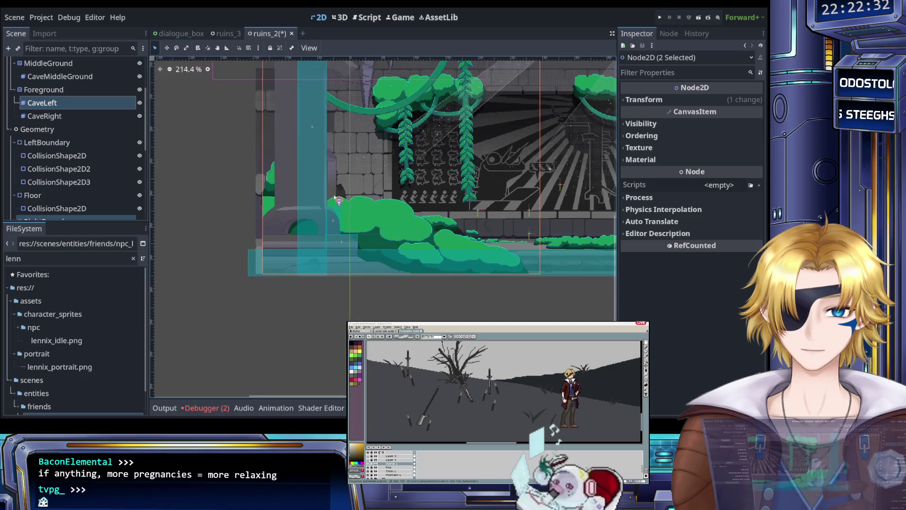
scroll(312, 223, "up", 10)
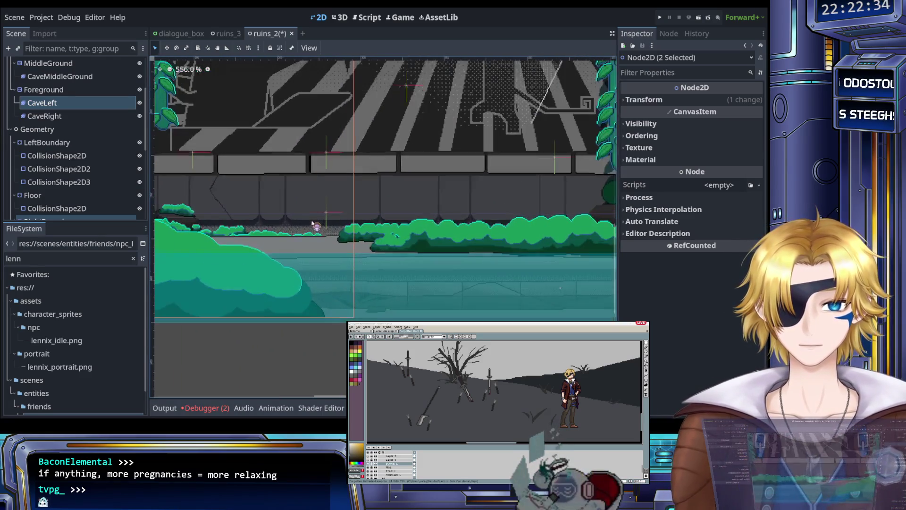
scroll(305, 218, "down", 9)
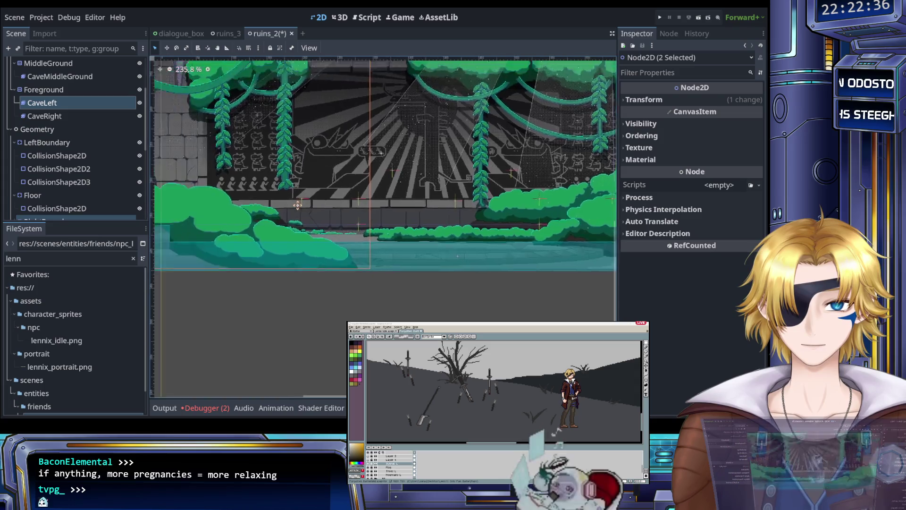
scroll(349, 213, "up", 5)
left_click_drag(303, 204, 365, 207)
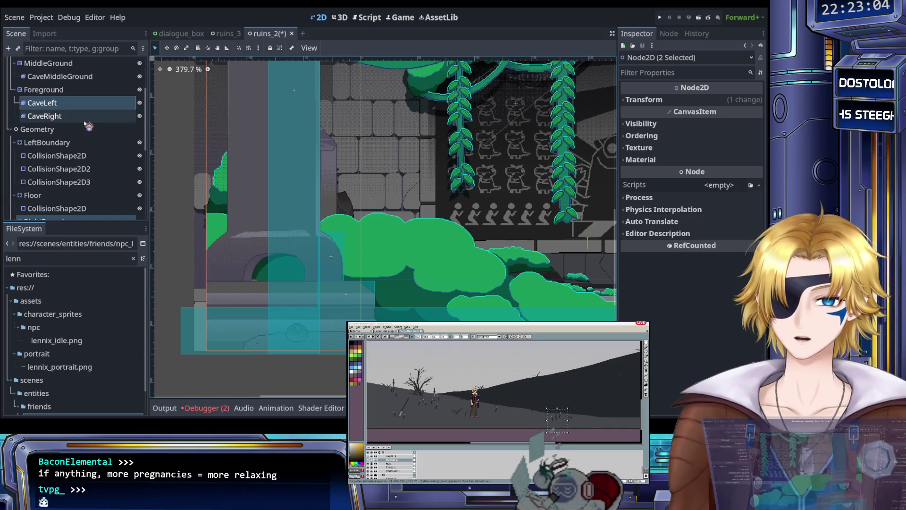
left_click(79, 116)
Step: Select only CaveLeft and nudge it up twice so Position y reads about -39.272
left_click(77, 104)
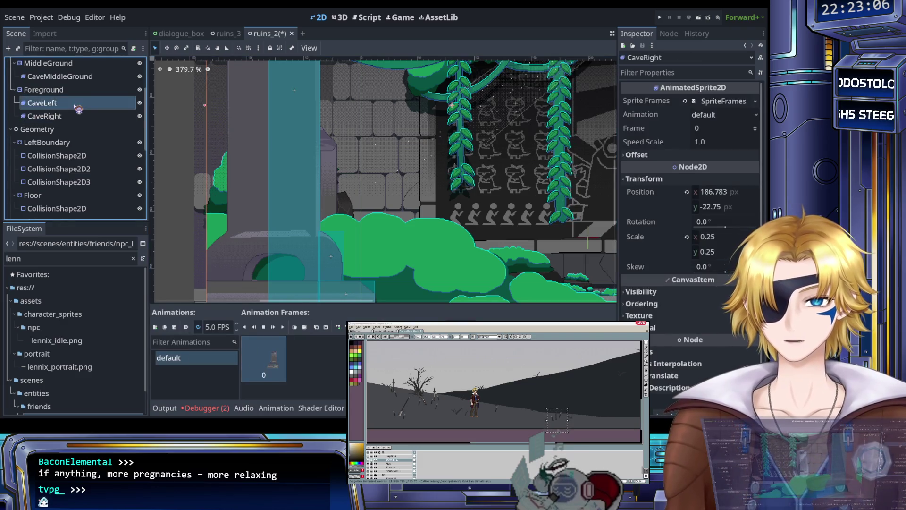
scroll(191, 140, "down", 1)
scroll(249, 147, "down", 4)
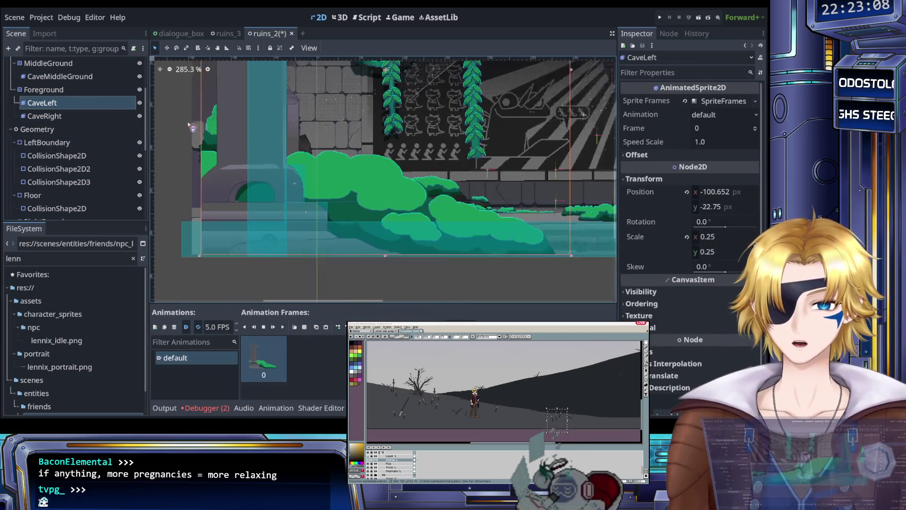
key("Up")
key("Up")
key("Up")
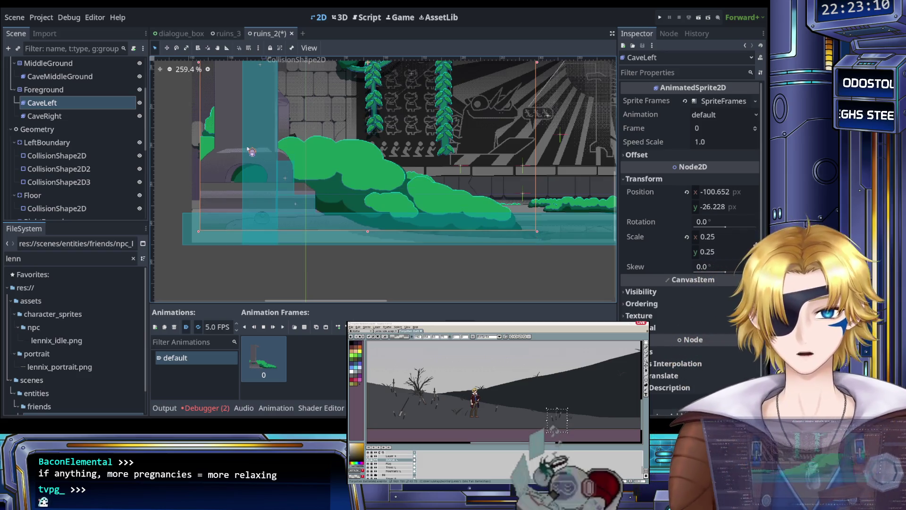
key("Up")
key("Up")
key("Up")
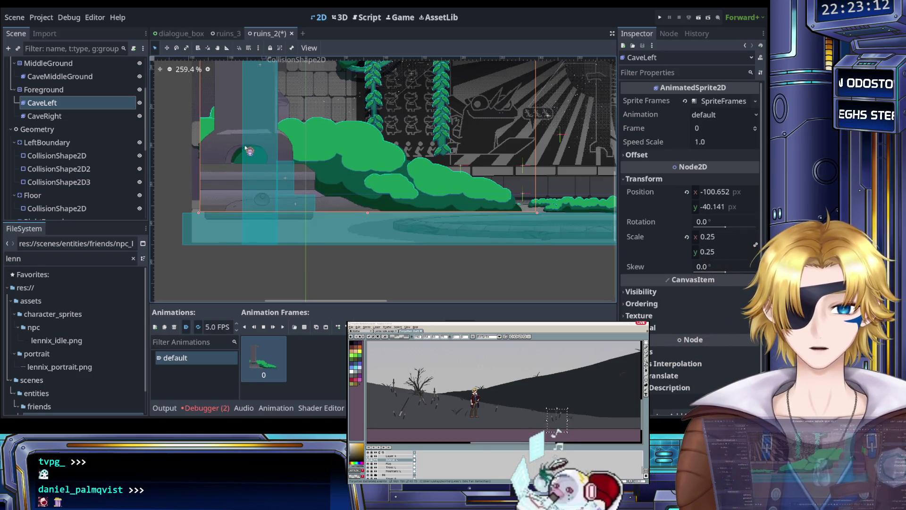
scroll(236, 165, "up", 10)
scroll(257, 182, "down", 2)
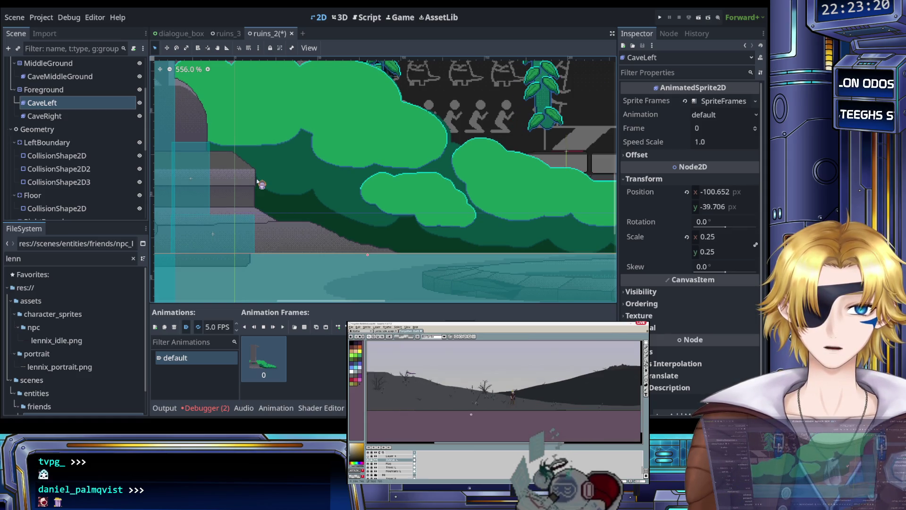
scroll(372, 187, "up", 10)
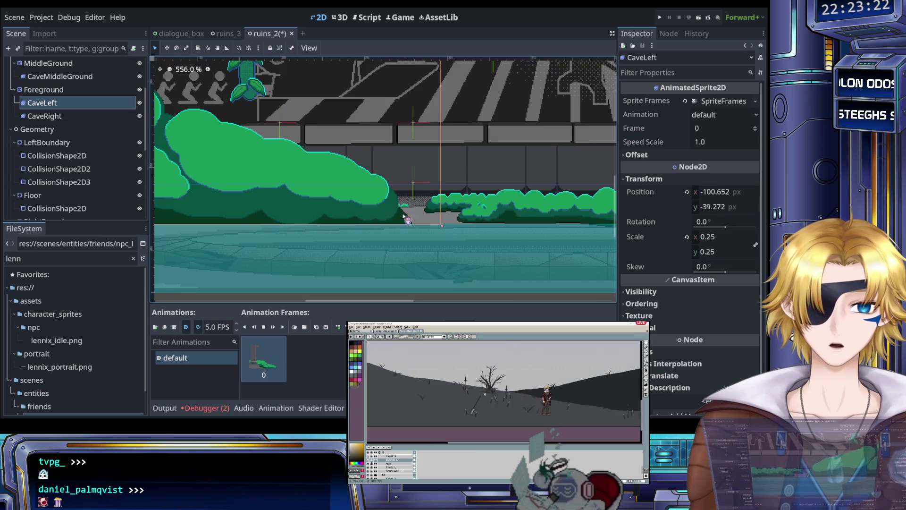
scroll(425, 227, "down", 15)
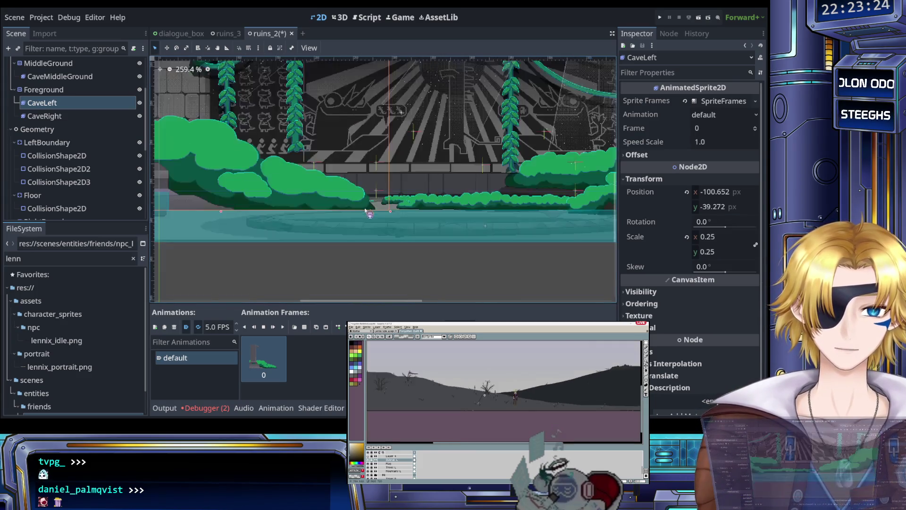
scroll(286, 174, "up", 4)
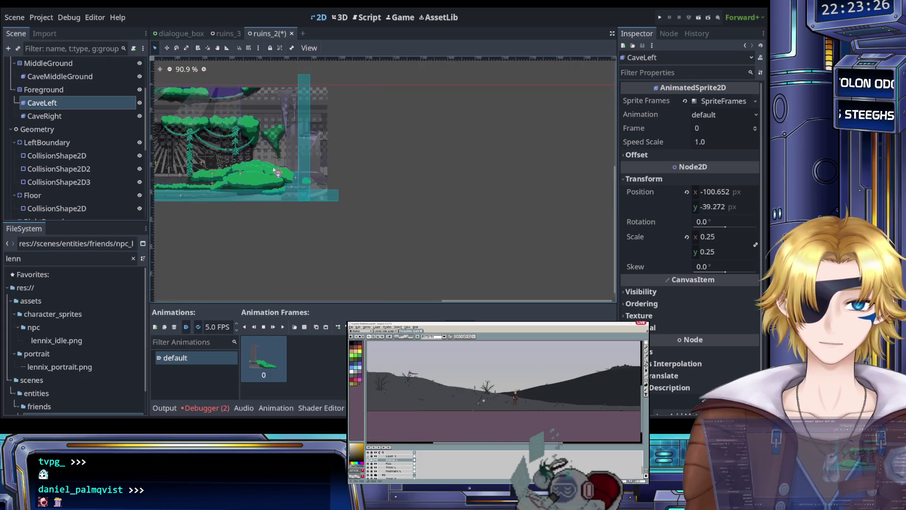
left_click(47, 116)
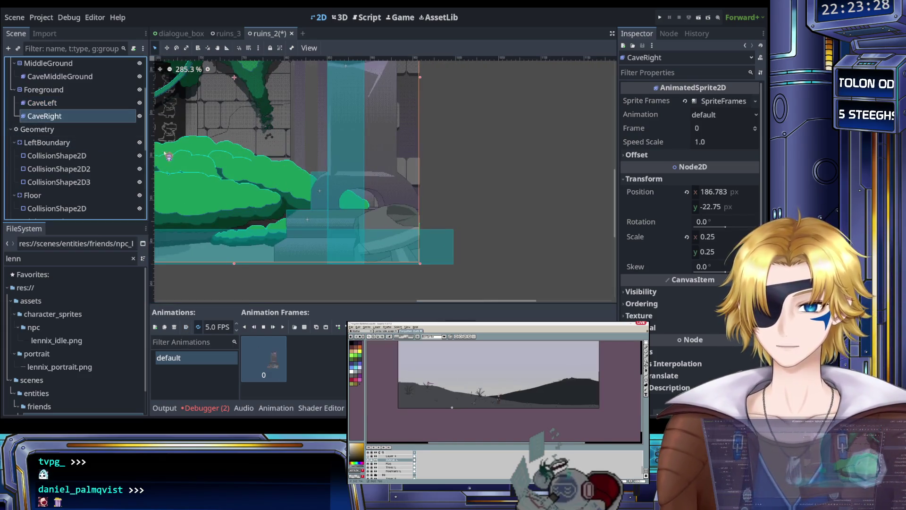
Step: Nudge CaveRight up, then one step back down to y -39.272, level with CaveLeft
key("Up")
key("Up")
key("Up")
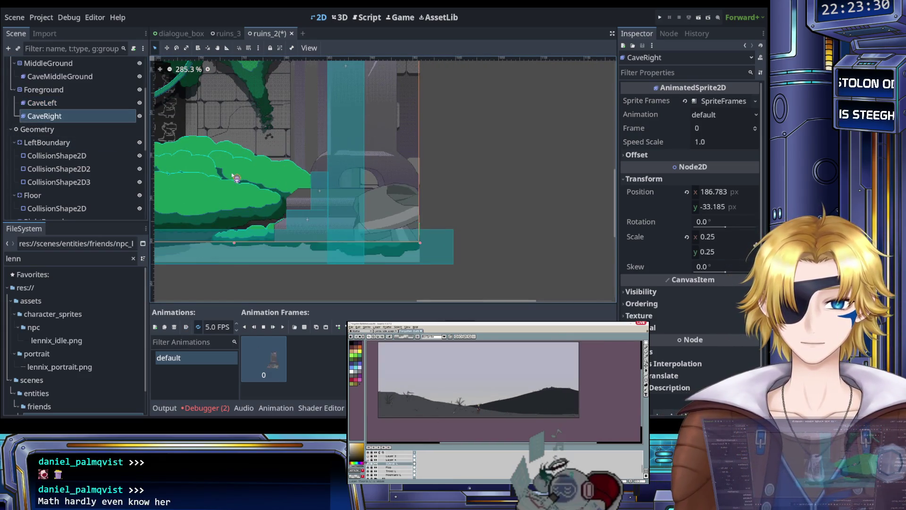
scroll(264, 226, "up", 11)
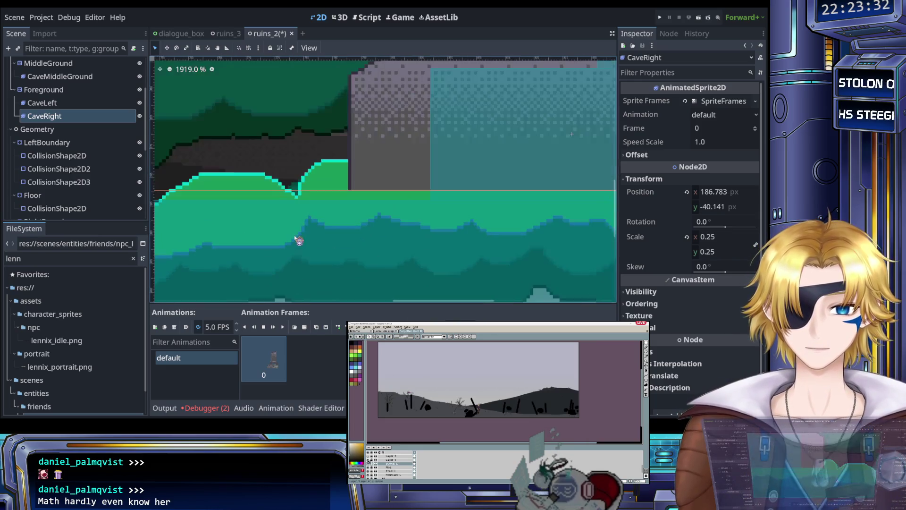
key("Down")
key("Down")
key("Down")
scroll(300, 240, "down", 13)
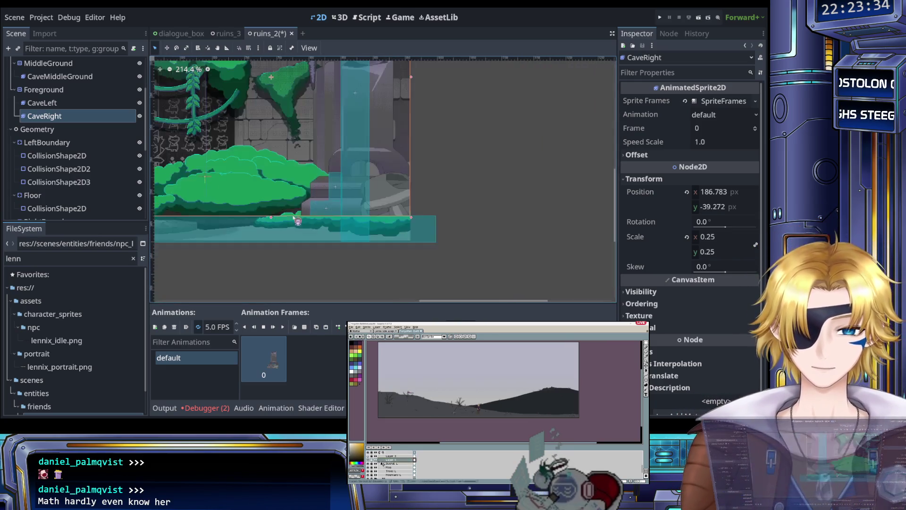
scroll(384, 179, "down", 2)
scroll(383, 179, "left", 5)
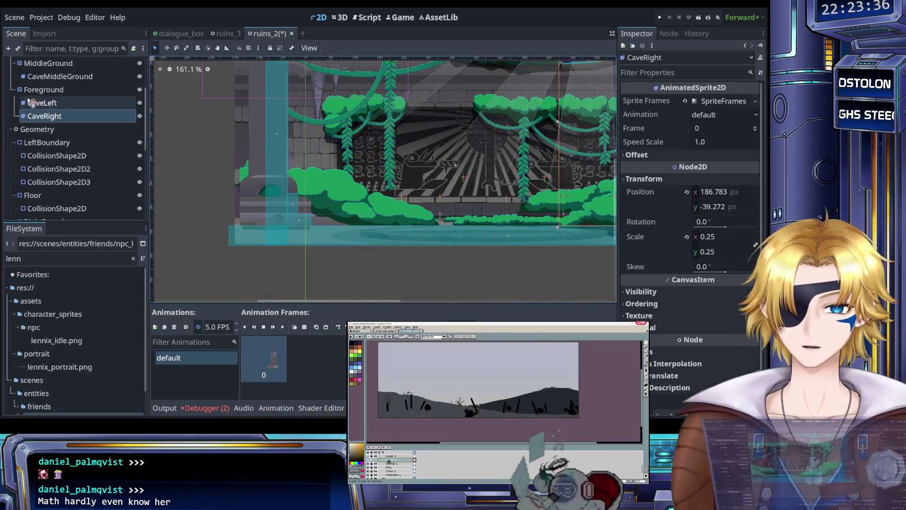
left_click(46, 142)
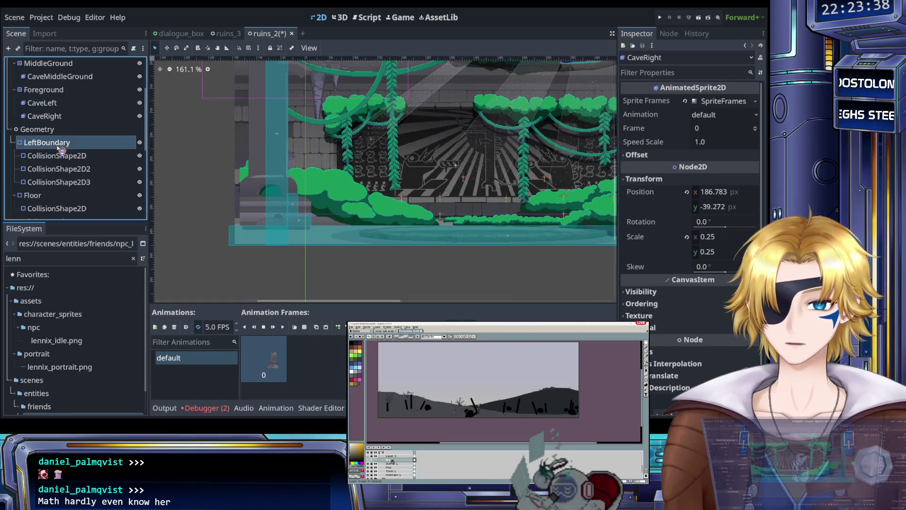
Step: Select RightBoundary and zoom in on CollisionShape2D3 around the right-end ledge, then back out
scroll(365, 211, "up", 2)
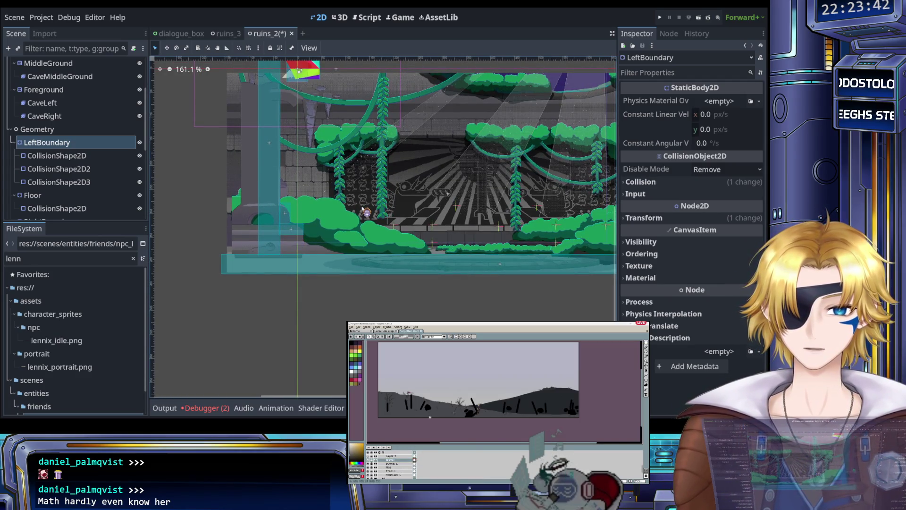
left_click_drag(388, 204, 20, 158)
scroll(47, 151, "down", 3)
left_click(61, 147)
left_click_drag(230, 166, 271, 185)
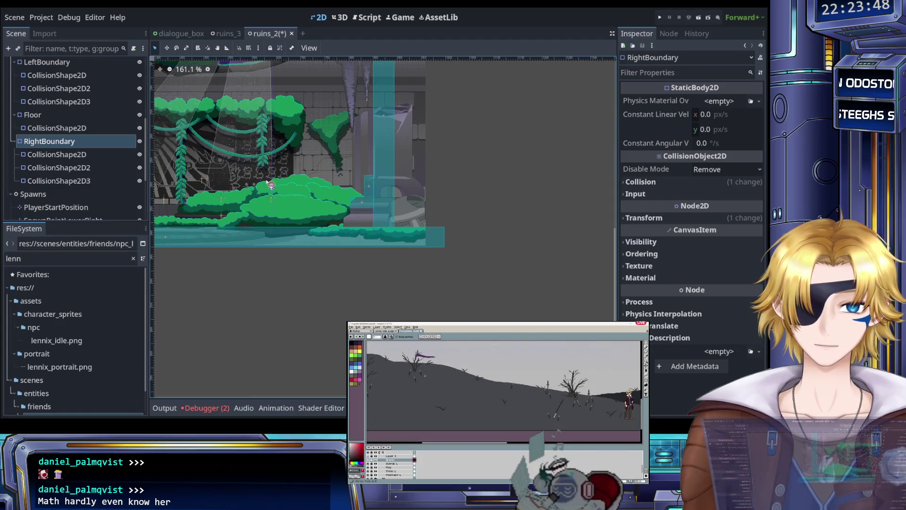
scroll(285, 181, "up", 10)
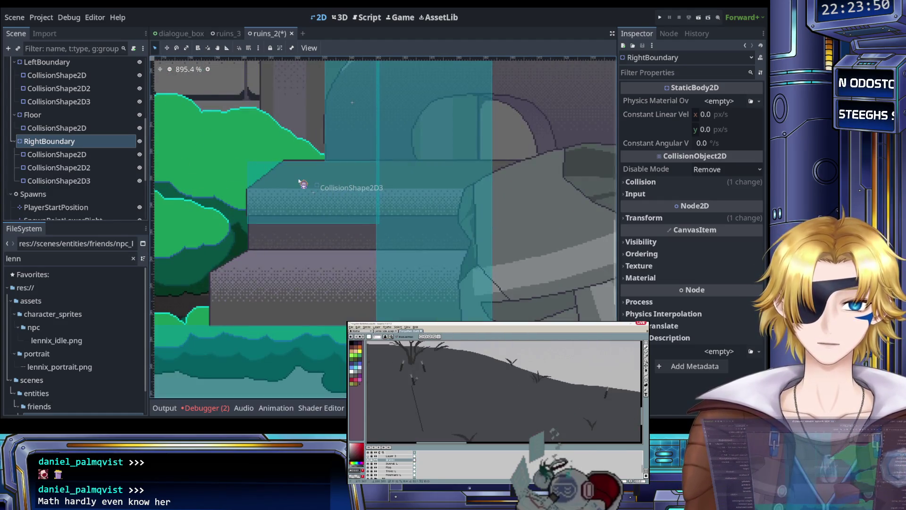
scroll(298, 180, "up", 3)
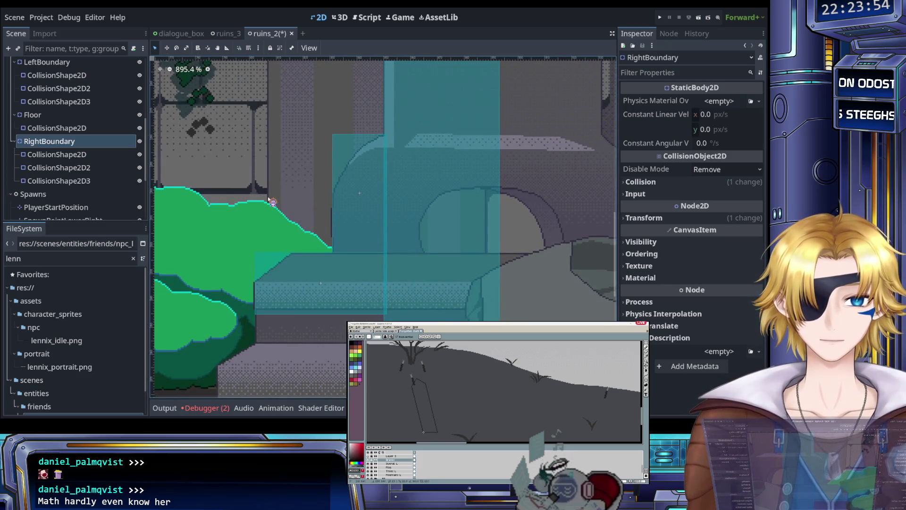
scroll(272, 201, "down", 6)
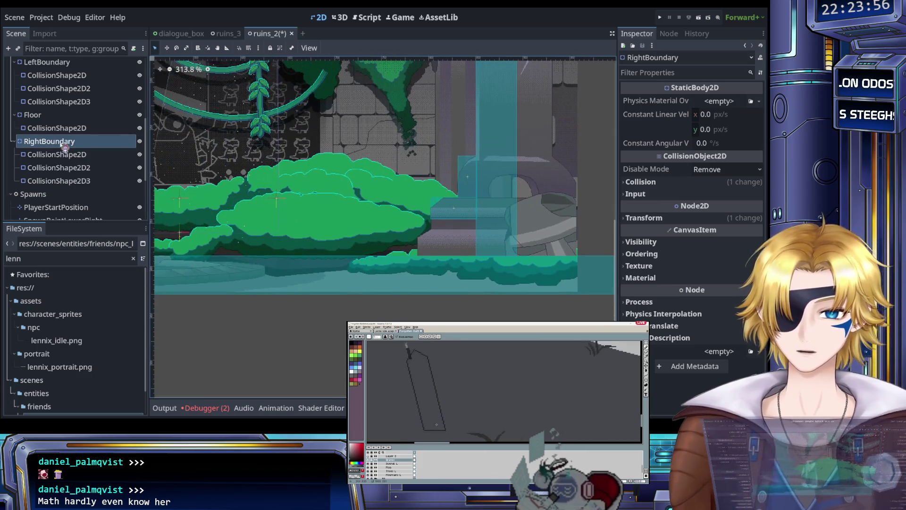
left_click(66, 181)
scroll(342, 221, "up", 4)
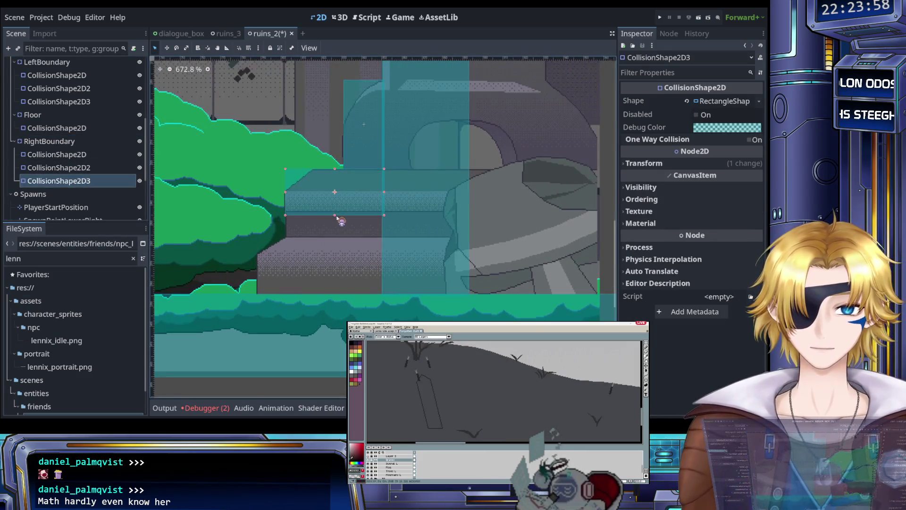
left_click_drag(334, 216, 335, 238)
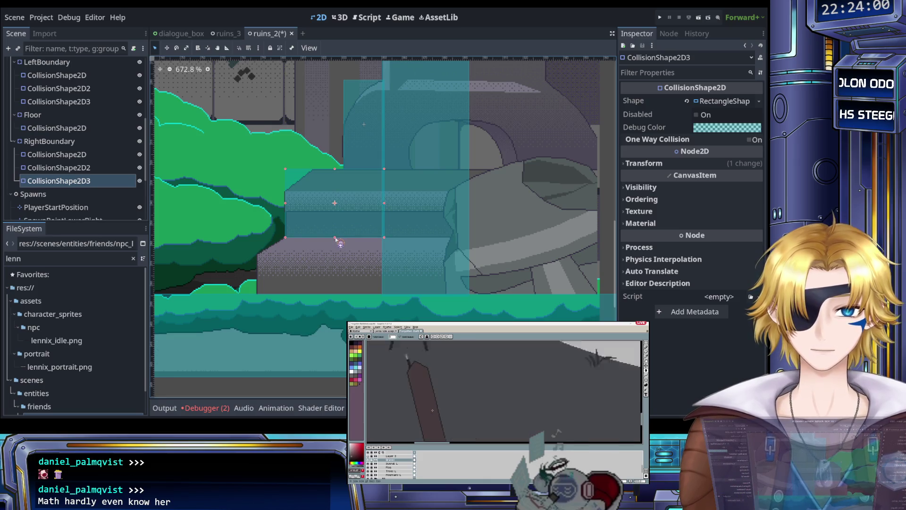
scroll(336, 239, "down", 5)
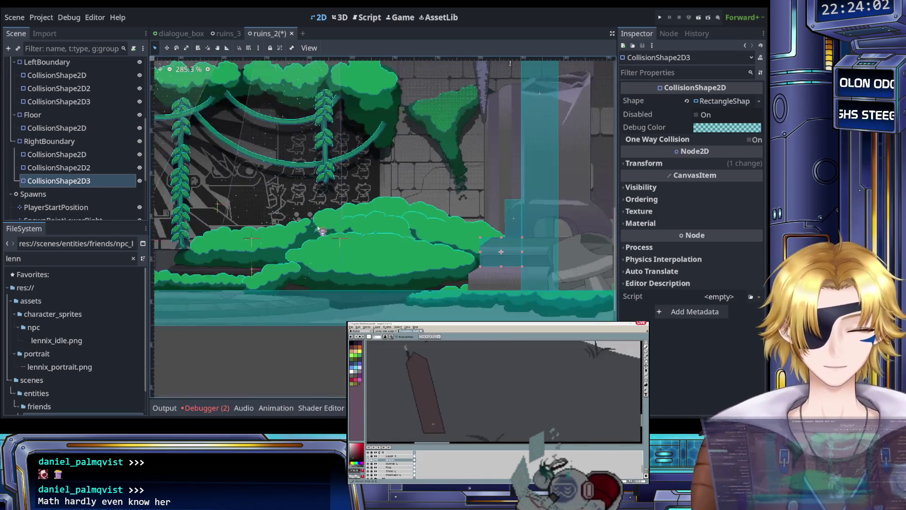
scroll(448, 246, "left", 10)
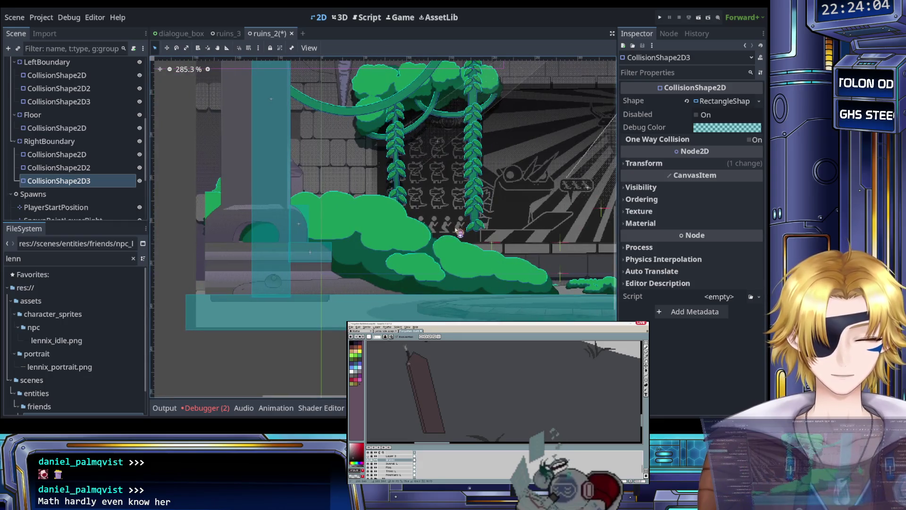
scroll(450, 241, "up", 2)
scroll(425, 240, "left", 2)
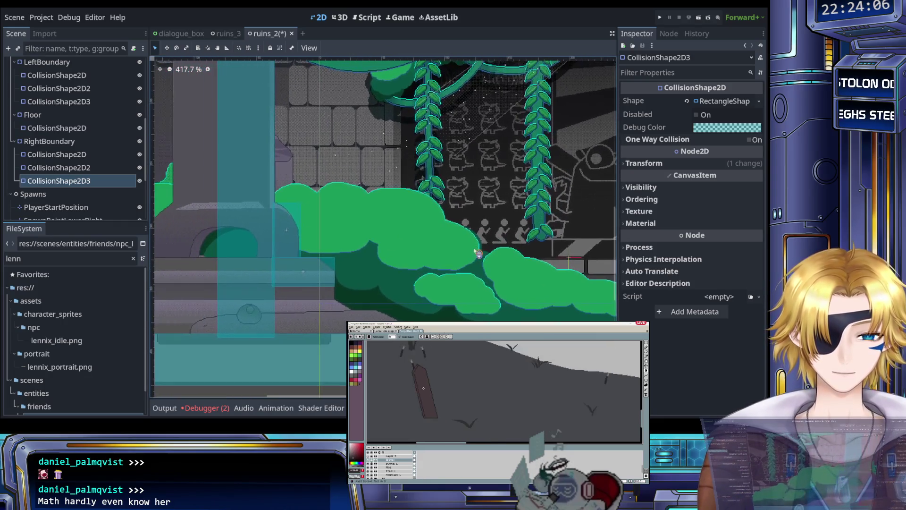
left_click_drag(442, 238, 483, 235)
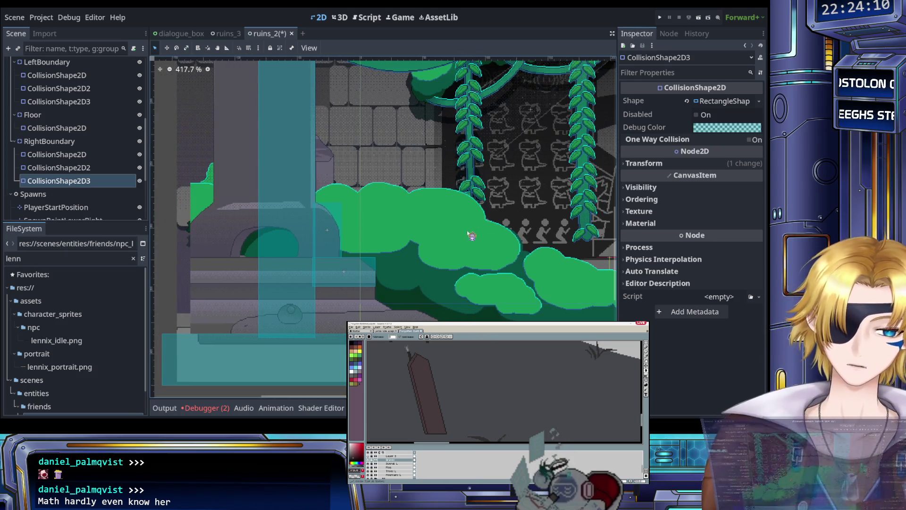
scroll(359, 246, "right", 2)
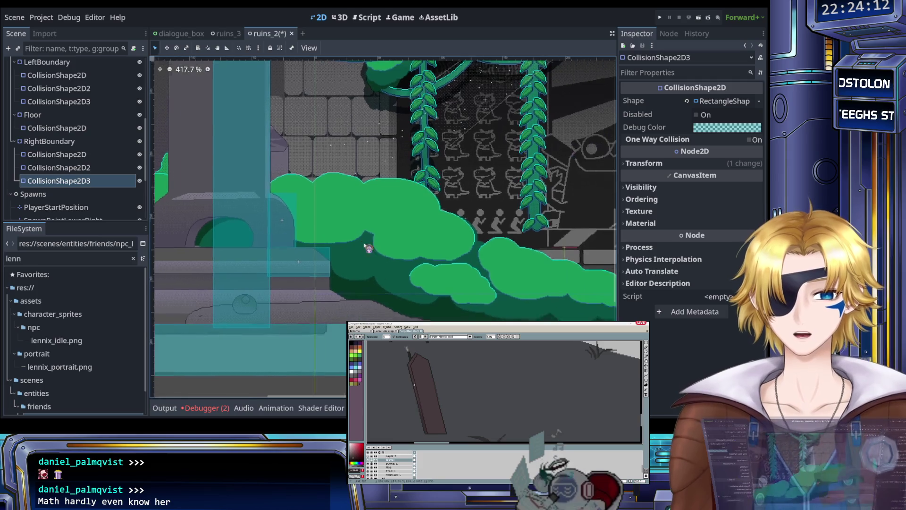
left_click(90, 168)
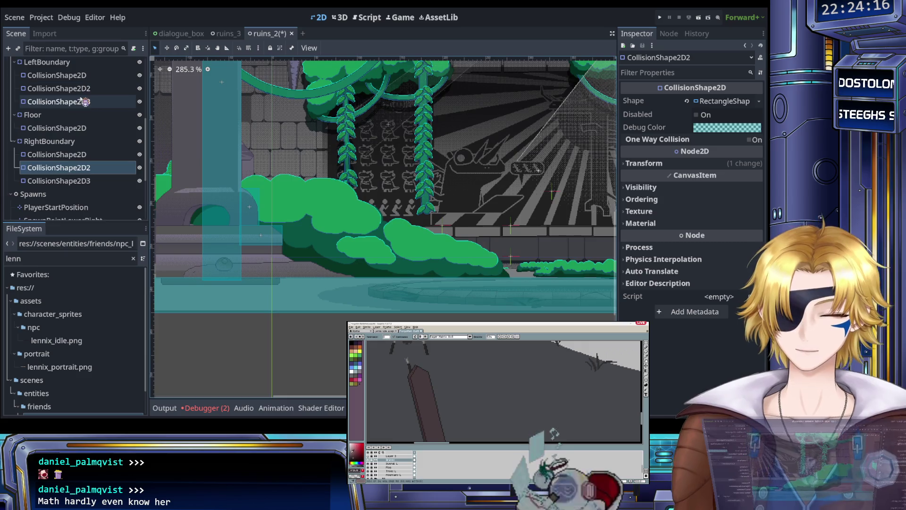
Step: Extend the left boundary's third collision box downward and save the scene
left_click(117, 102)
scroll(259, 226, "up", 5)
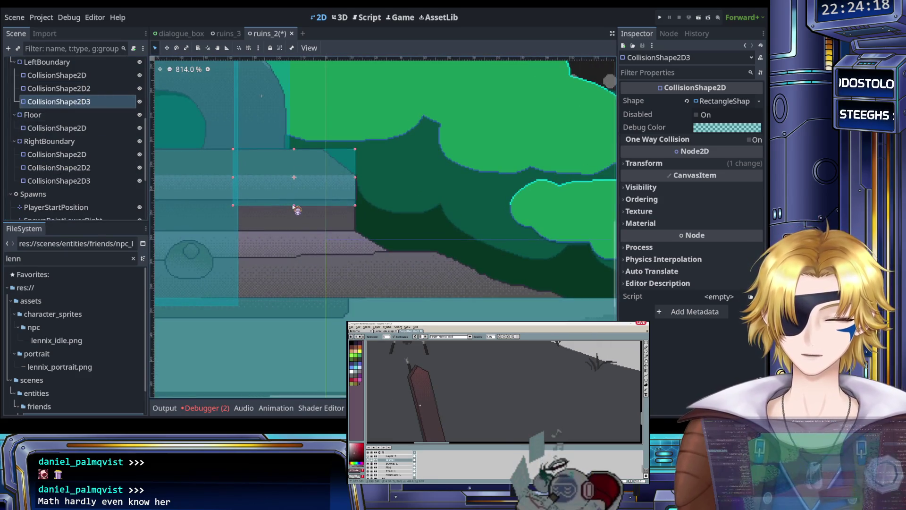
left_click_drag(293, 206, 293, 234)
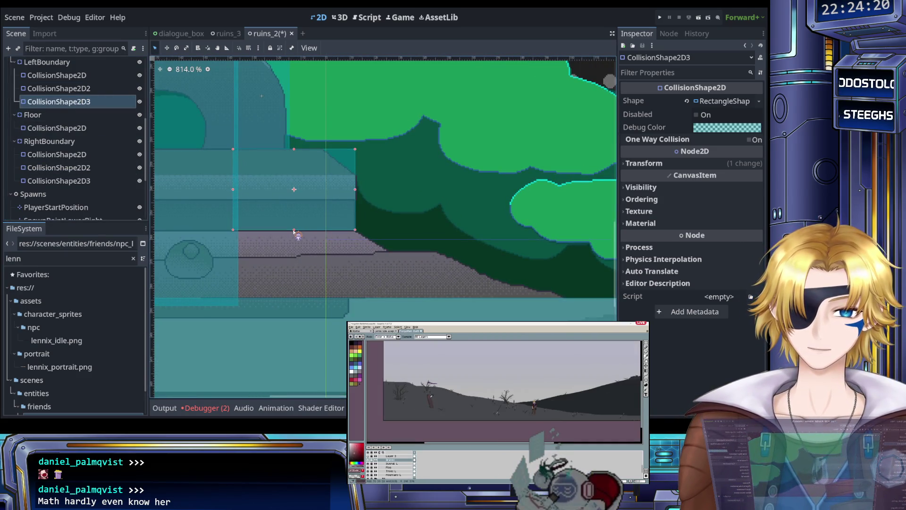
scroll(293, 235, "down", 5)
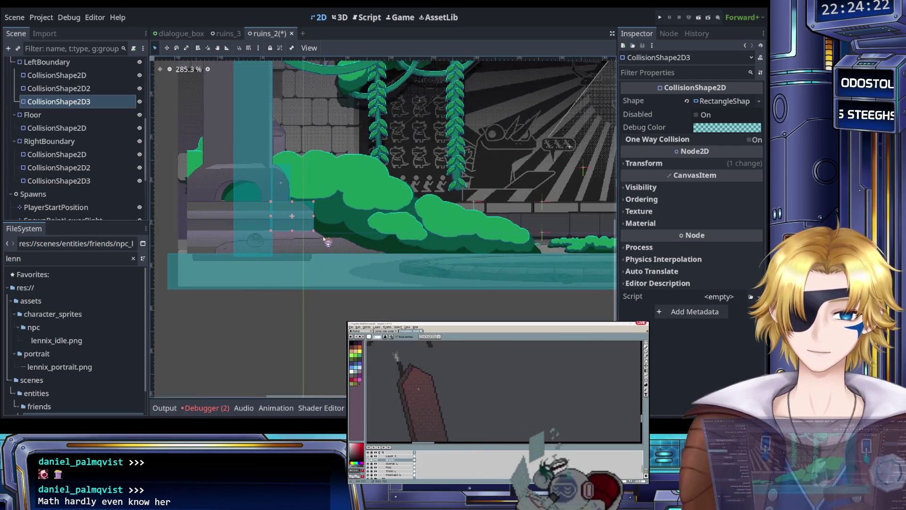
key("ctrl+s")
Step: Duplicate the third box as a fourth collision shape and nudge it two steps left
scroll(300, 241, "up", 5)
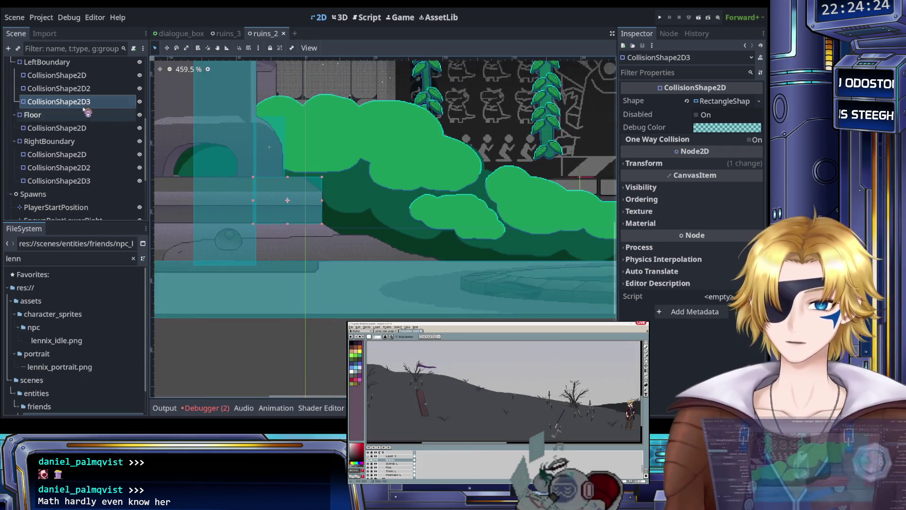
scroll(85, 115, "up", 1)
key("ctrl+d")
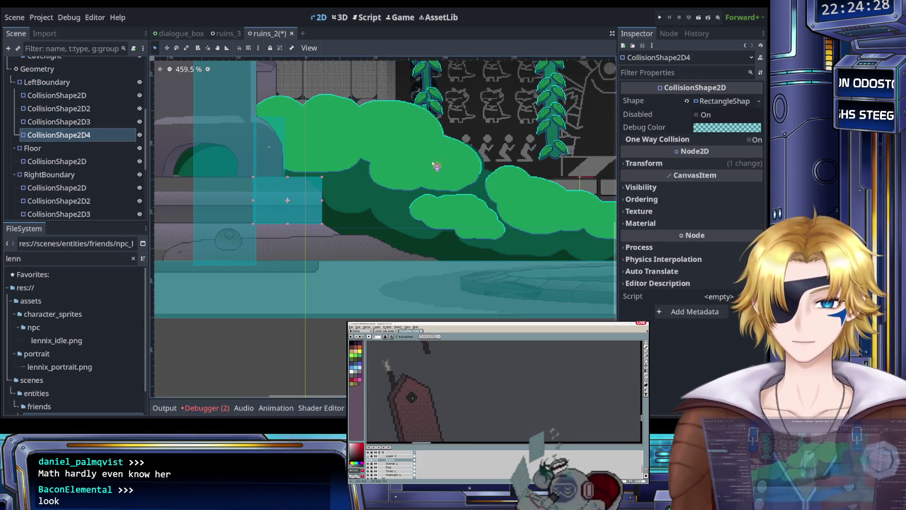
left_click(687, 101)
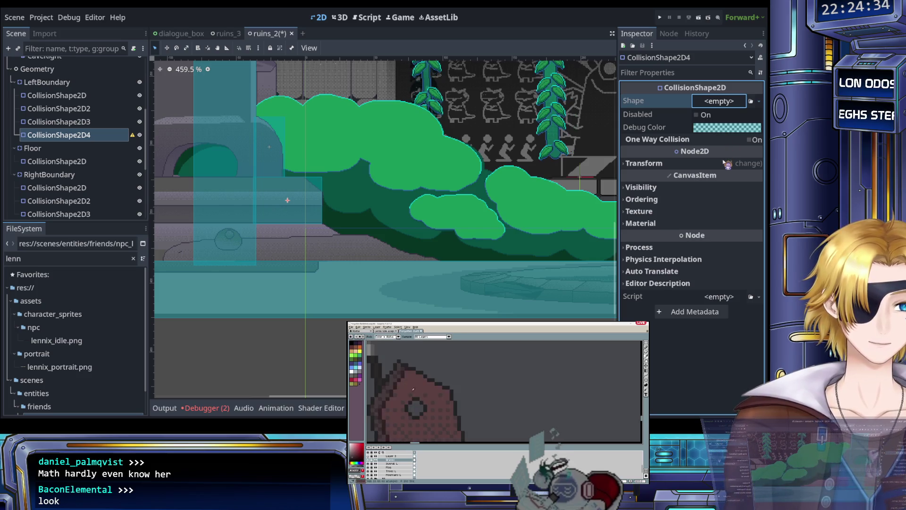
key("ctrl+z")
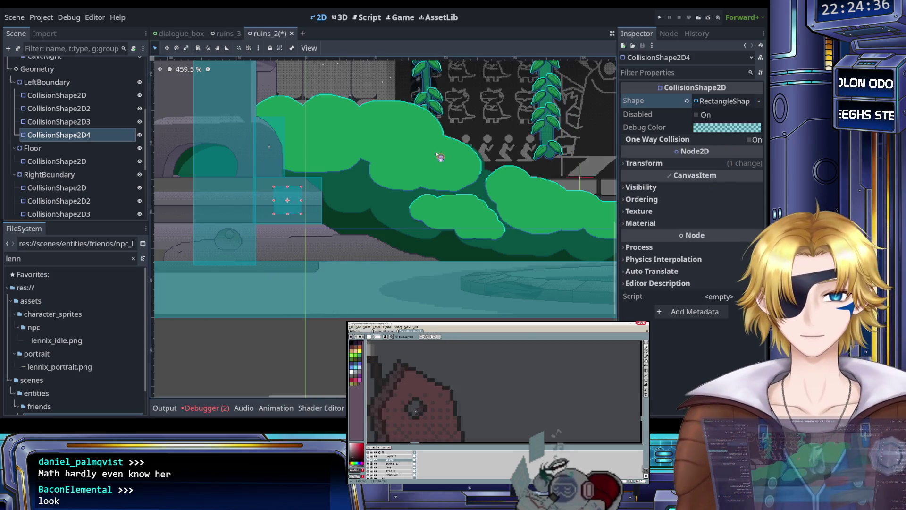
scroll(289, 229, "up", 5)
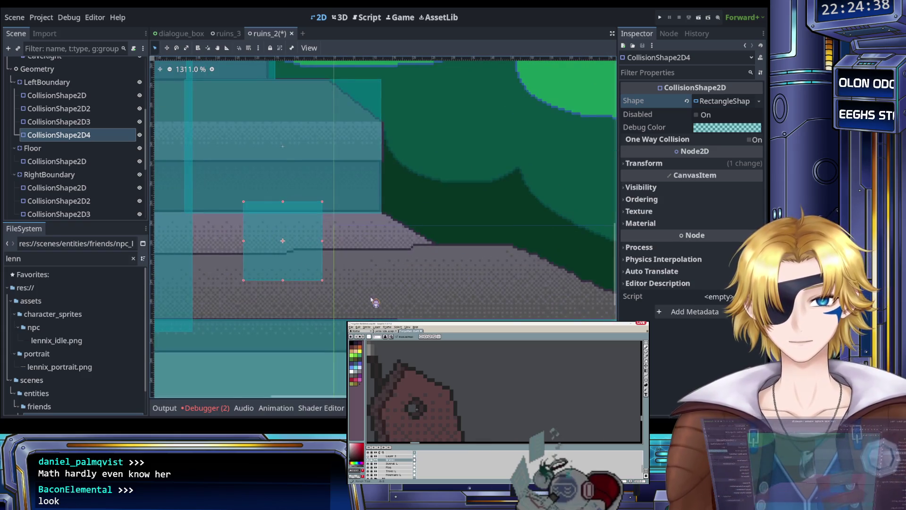
key("Left")
key("Left")
key("Left")
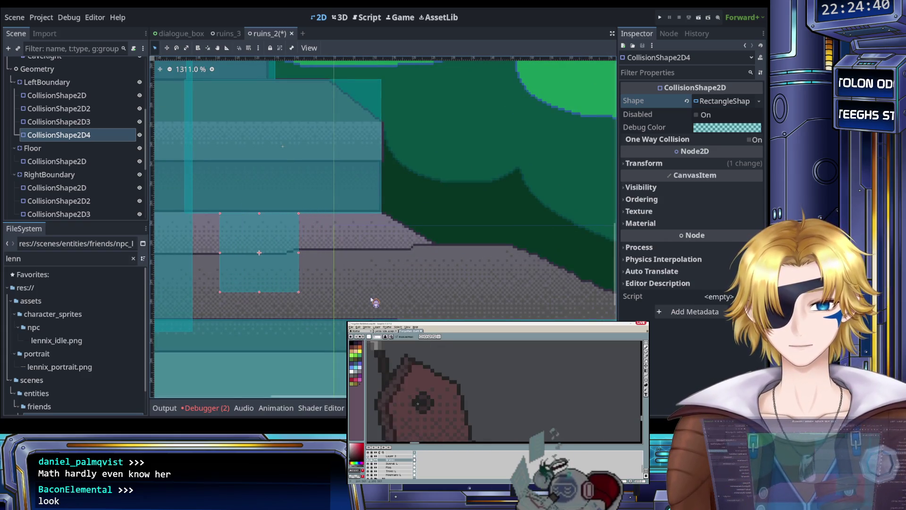
key("Left")
key("Left")
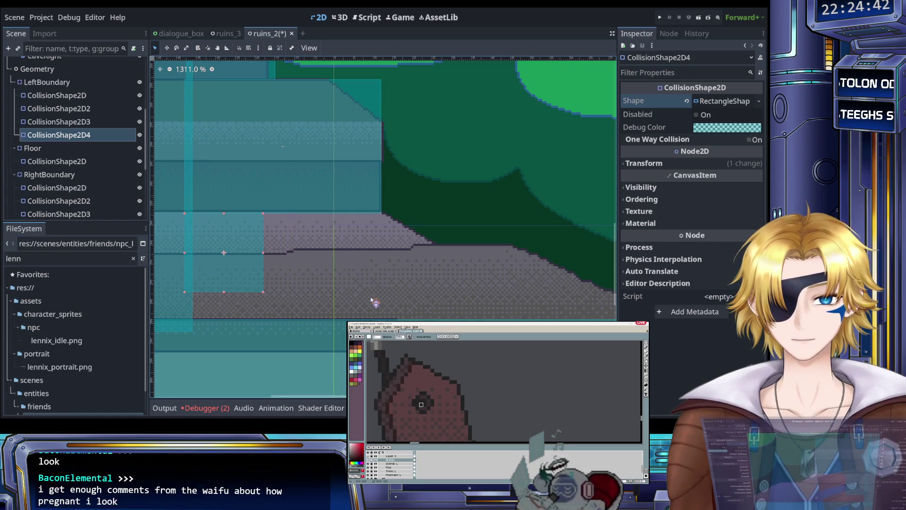
Step: Resize the fourth box's edges so it sits flat over the low stone step
left_click_drag(265, 293, 432, 250)
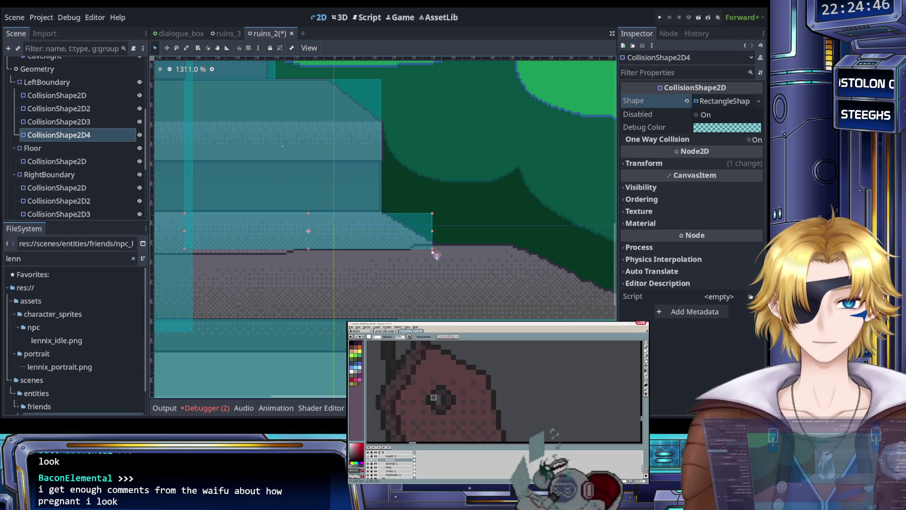
scroll(427, 263, "down", 5)
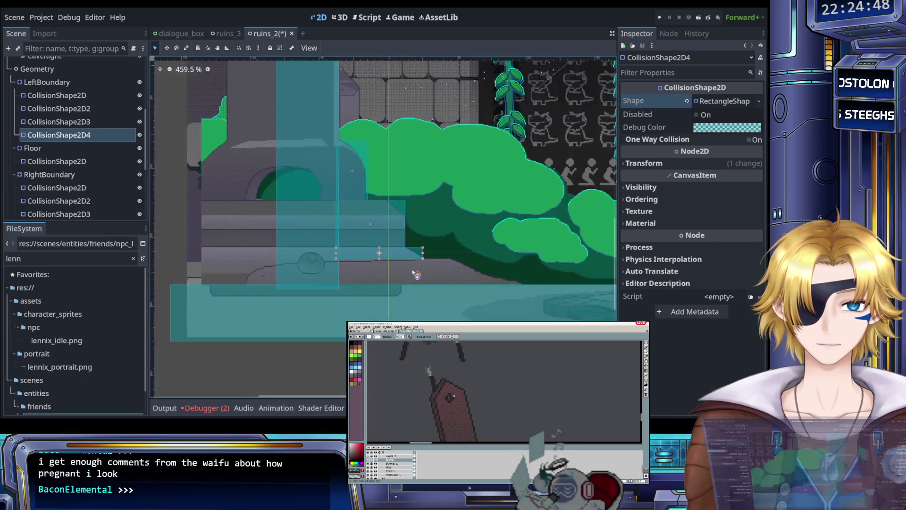
scroll(413, 273, "up", 3)
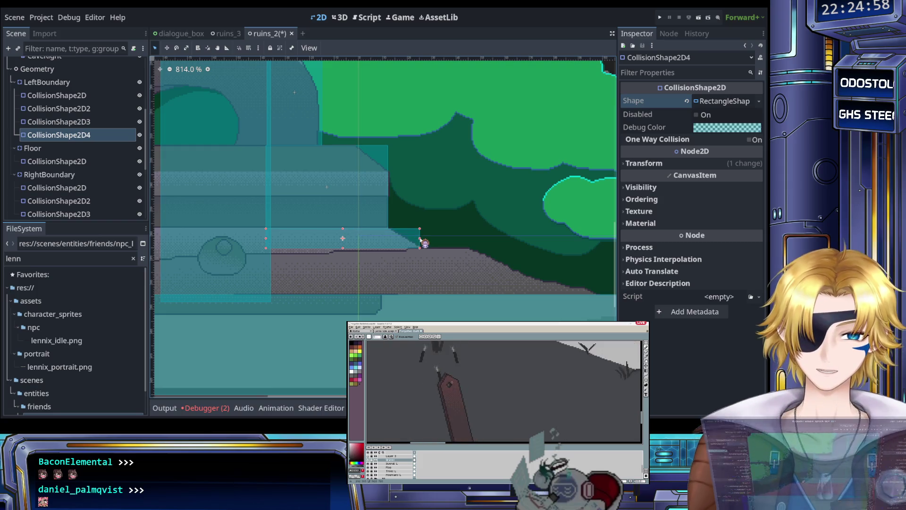
left_click_drag(419, 239, 388, 239)
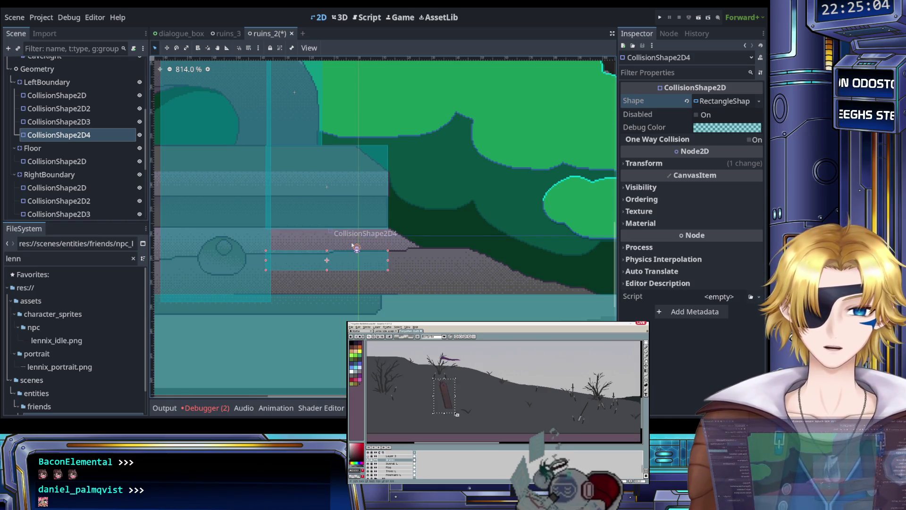
scroll(295, 261, "up", 2)
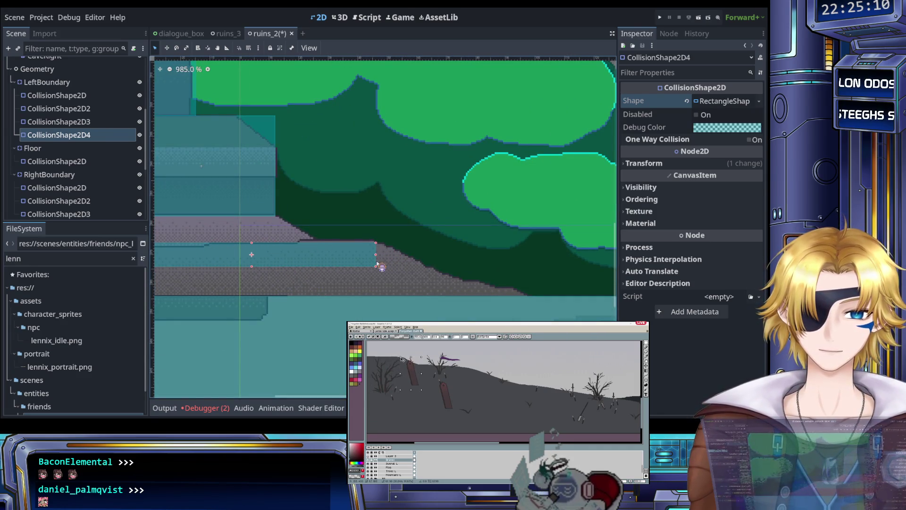
scroll(286, 268, "down", 5)
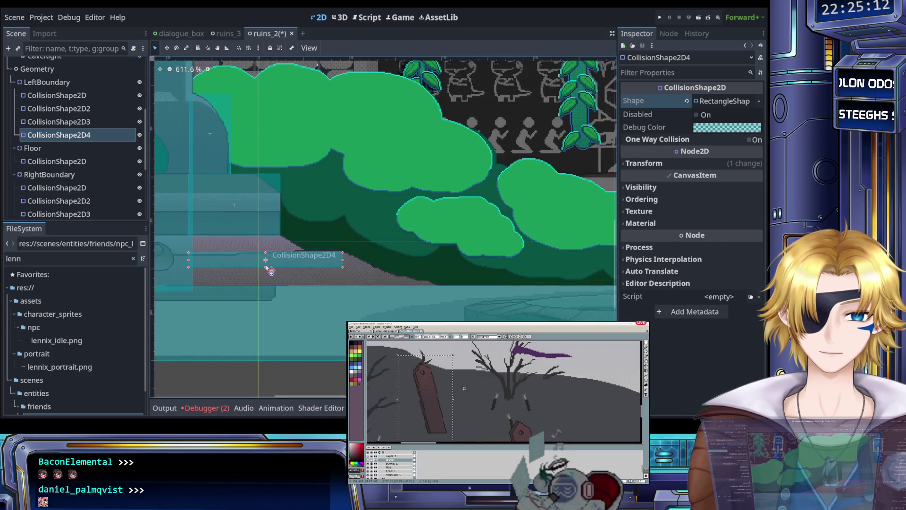
left_click_drag(265, 270, 266, 285)
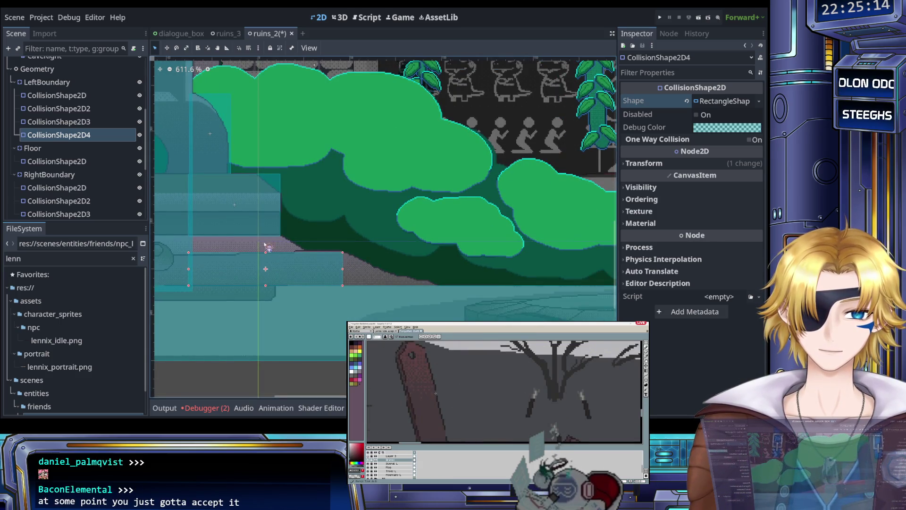
left_click(236, 218)
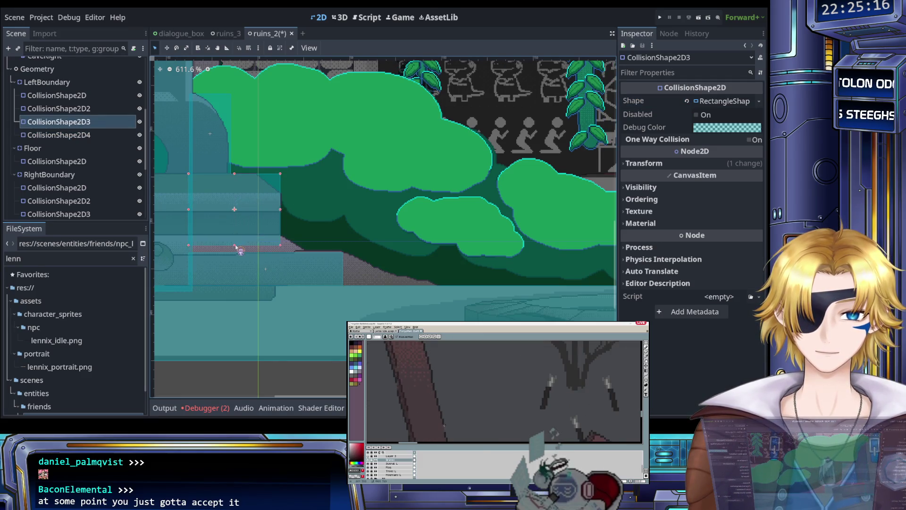
scroll(308, 265, "down", 12)
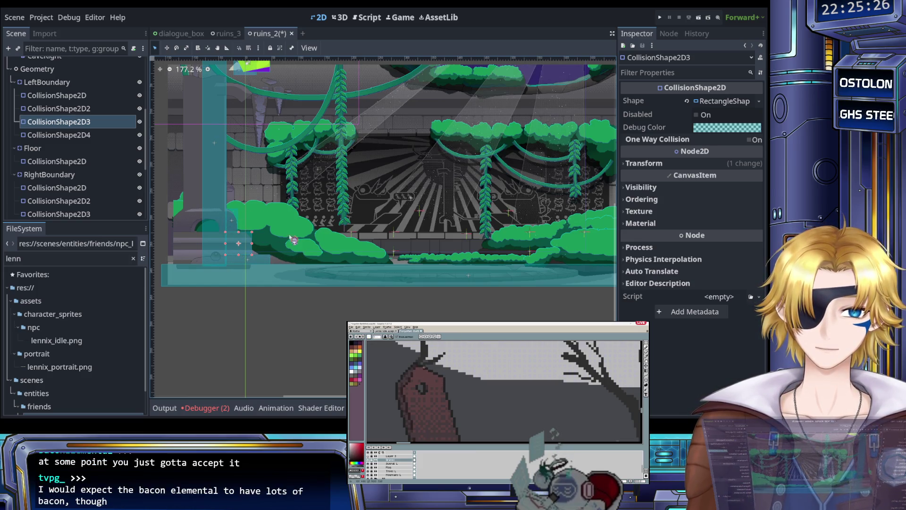
scroll(292, 236, "right", 3)
Step: Save the scene and select the right boundary's third collision shape, centred in view
key("ctrl+s")
scroll(353, 245, "up", 5)
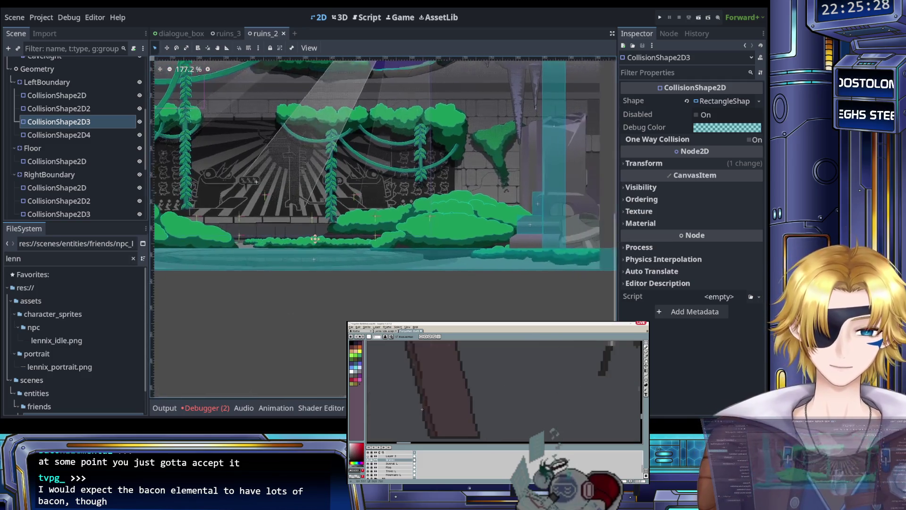
scroll(399, 244, "up", 5)
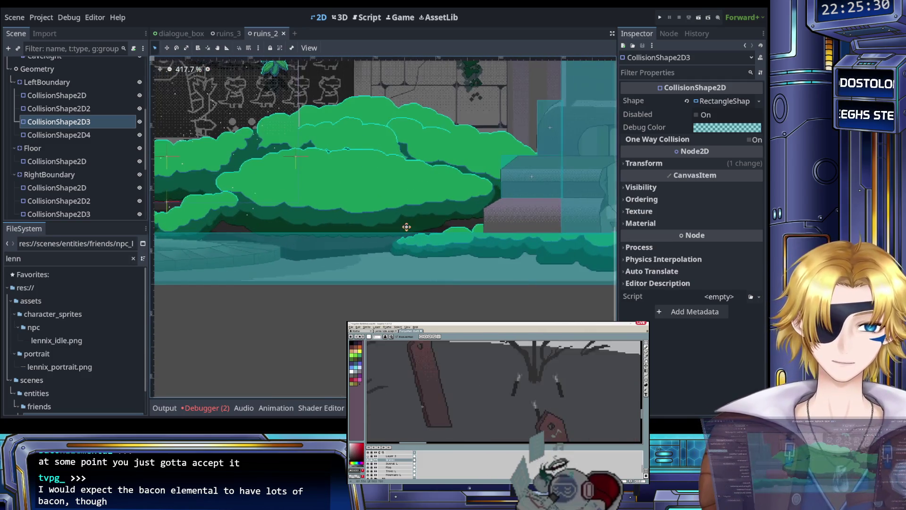
scroll(347, 218, "up", 6)
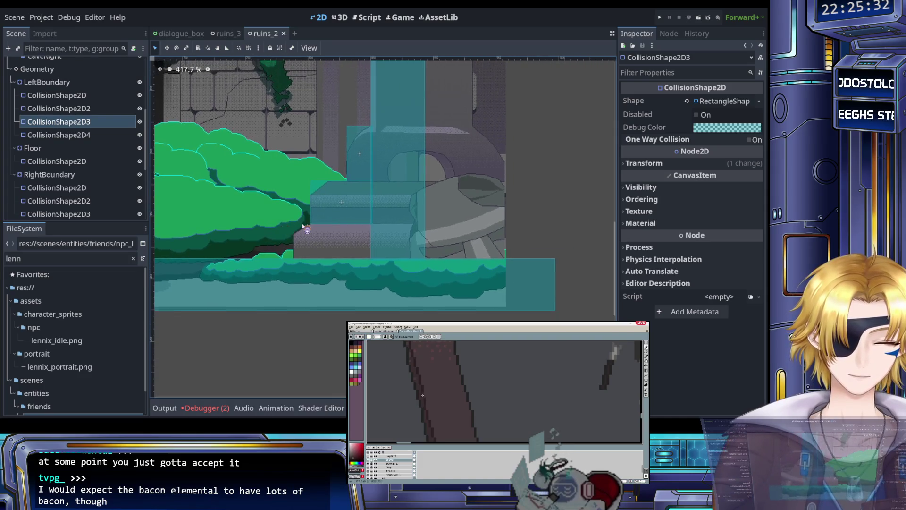
scroll(303, 205, "up", 3)
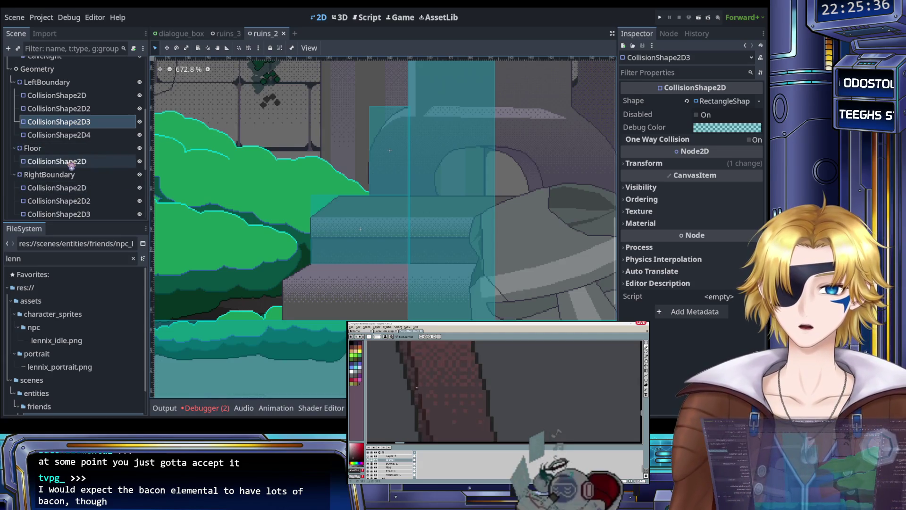
scroll(71, 158, "down", 4)
left_click(78, 134)
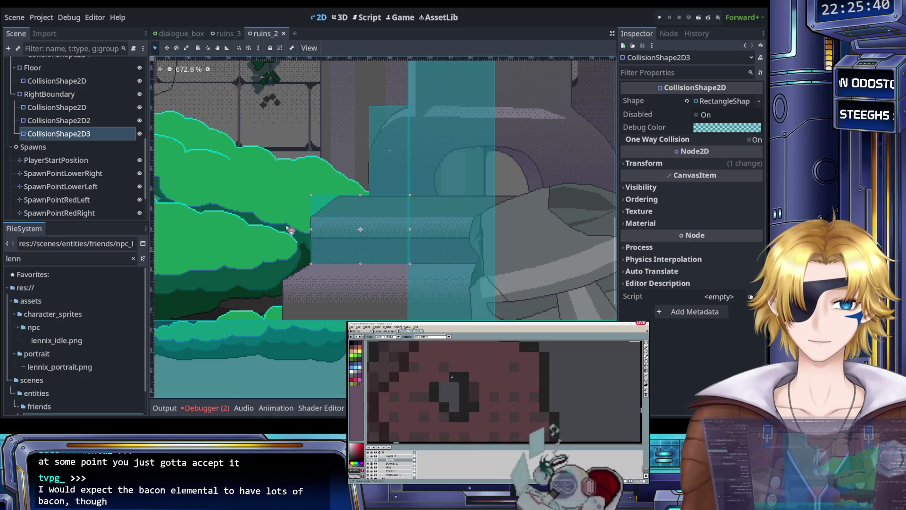
scroll(273, 220, "up", 2)
left_click_drag(270, 218, 218, 202)
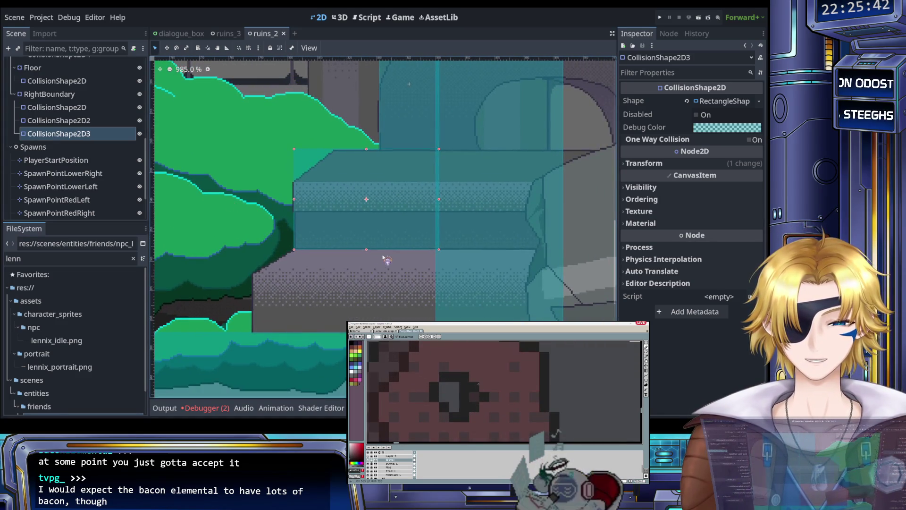
scroll(378, 257, "up", 2)
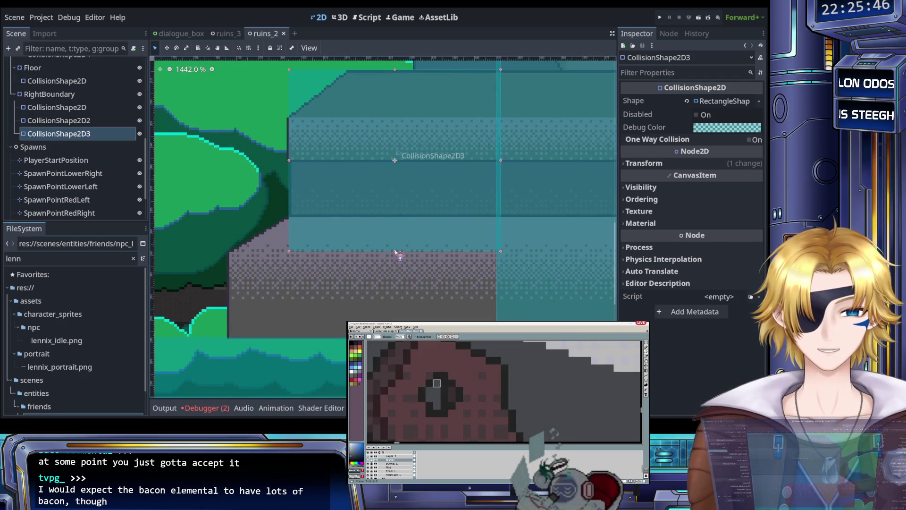
scroll(396, 251, "down", 2)
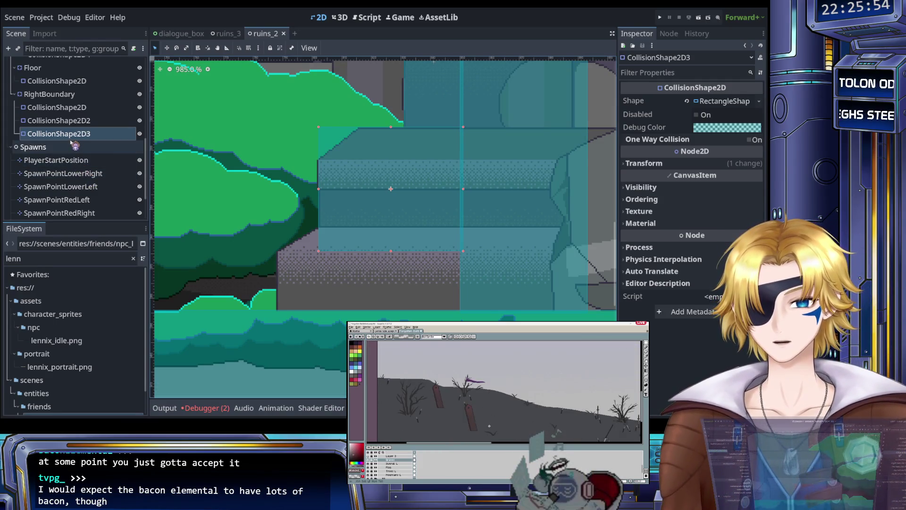
Step: Duplicate it as a fourth rectangle, move it down, and widen both sides across the lower step
key("ctrl+d")
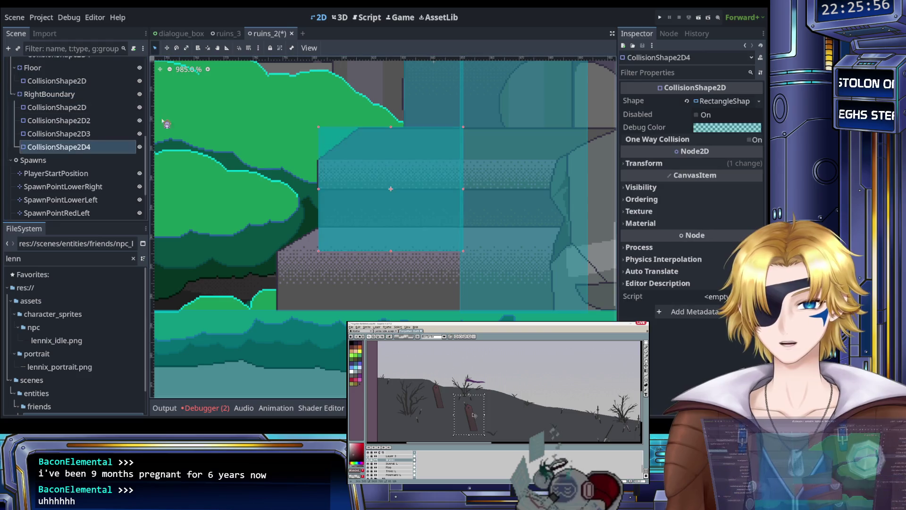
left_click(686, 101)
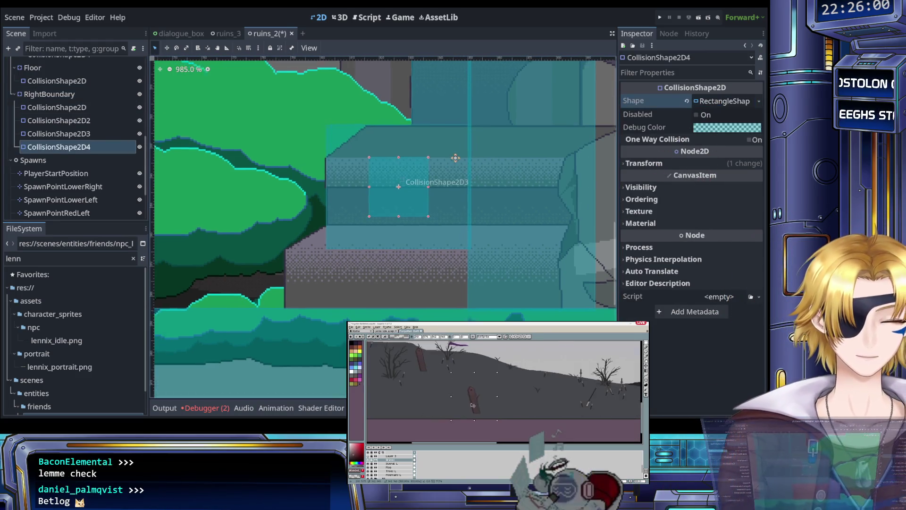
scroll(449, 158, "right", 2)
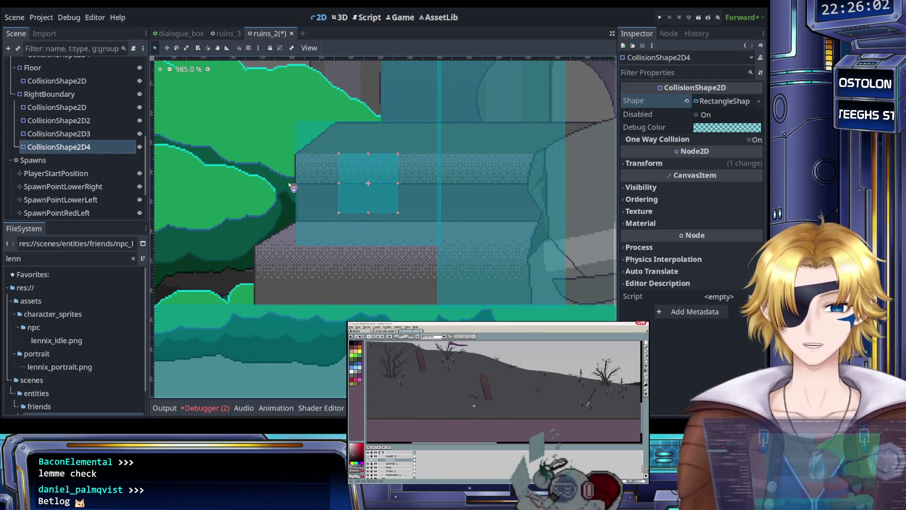
key("Down")
key("Down")
key("Down")
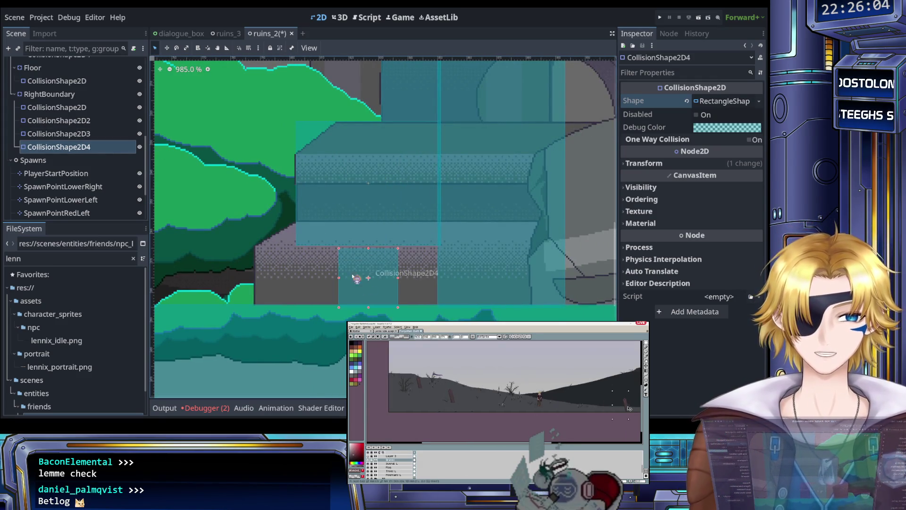
scroll(383, 302, "up", 5)
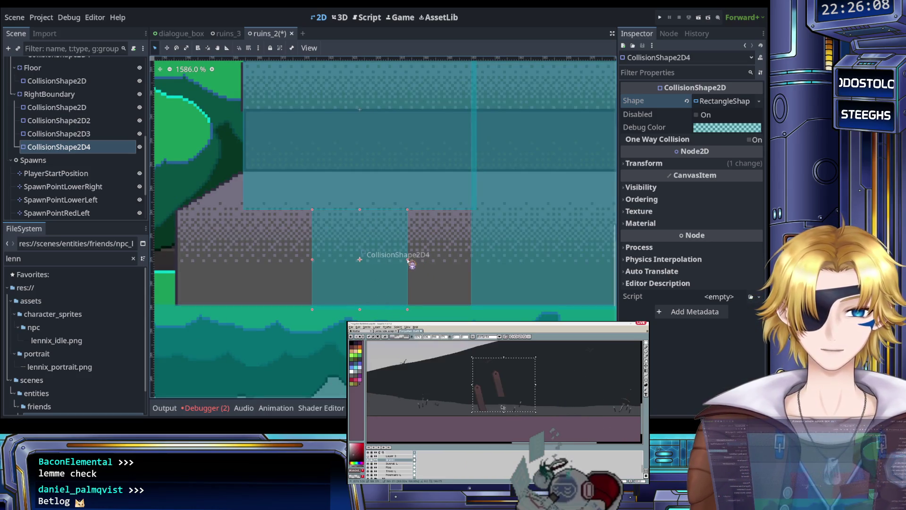
left_click_drag(408, 261, 463, 262)
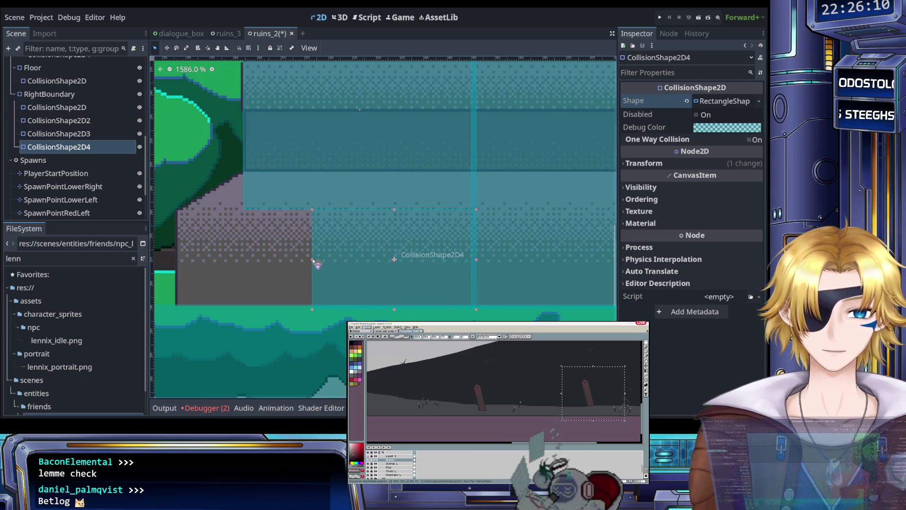
left_click_drag(307, 262, 198, 259)
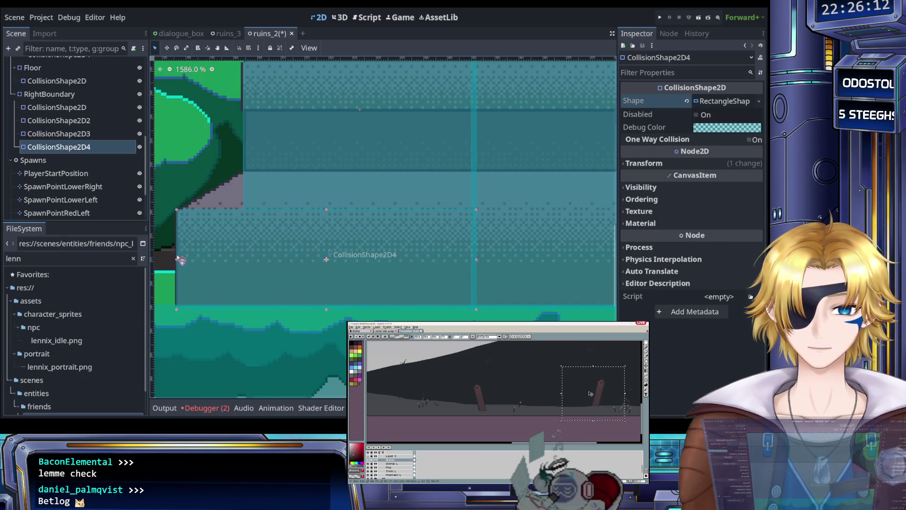
Step: Reselect the new rectangle and pan across the ruins to check its fit
scroll(180, 258, "down", 5)
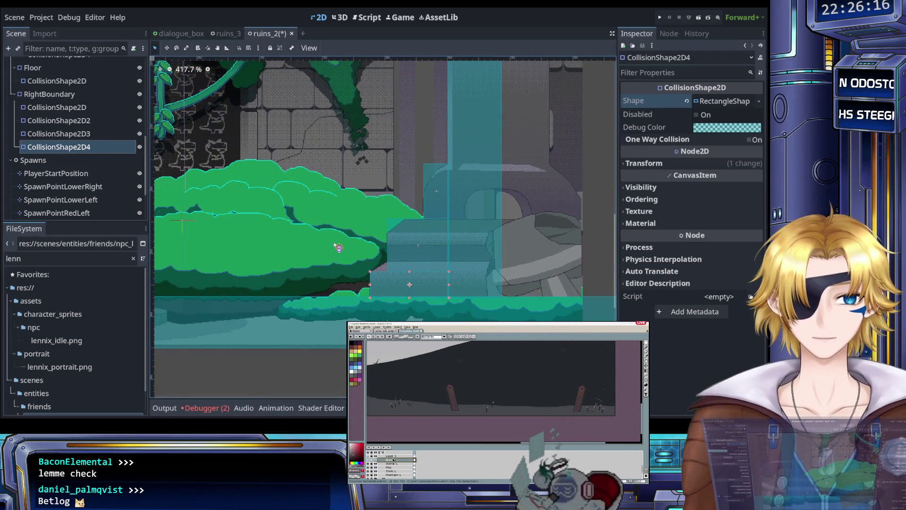
left_click(338, 246)
mouse_move(340, 246)
left_mouse_down()
mouse_move(478, 204)
mouse_move(465, 224)
left_mouse_up()
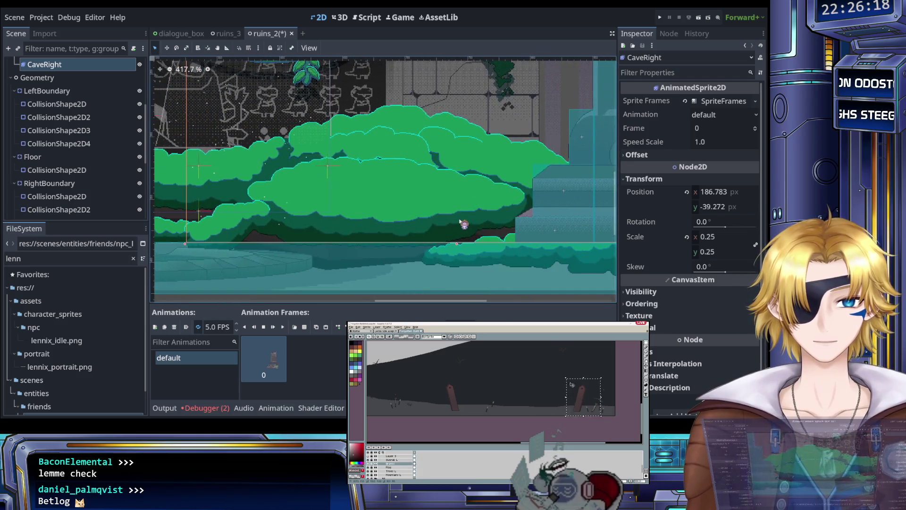
scroll(411, 220, "up", 4)
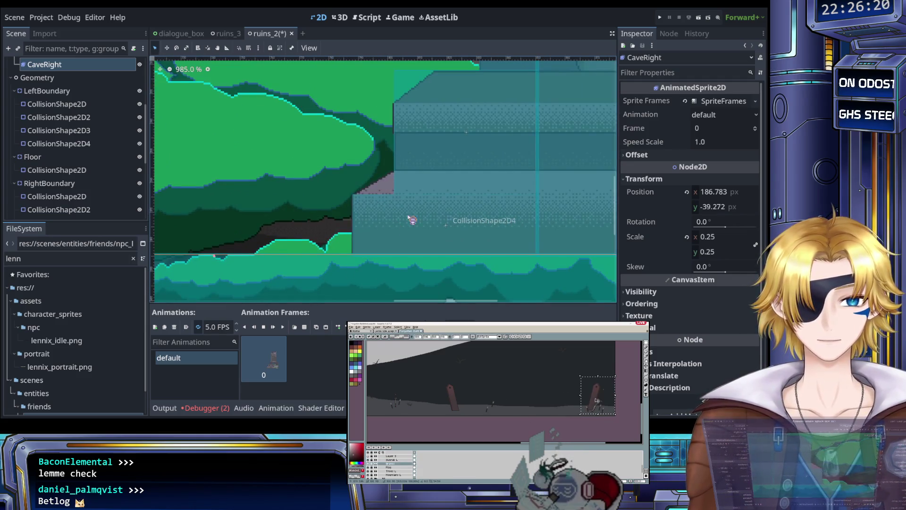
left_click(408, 217)
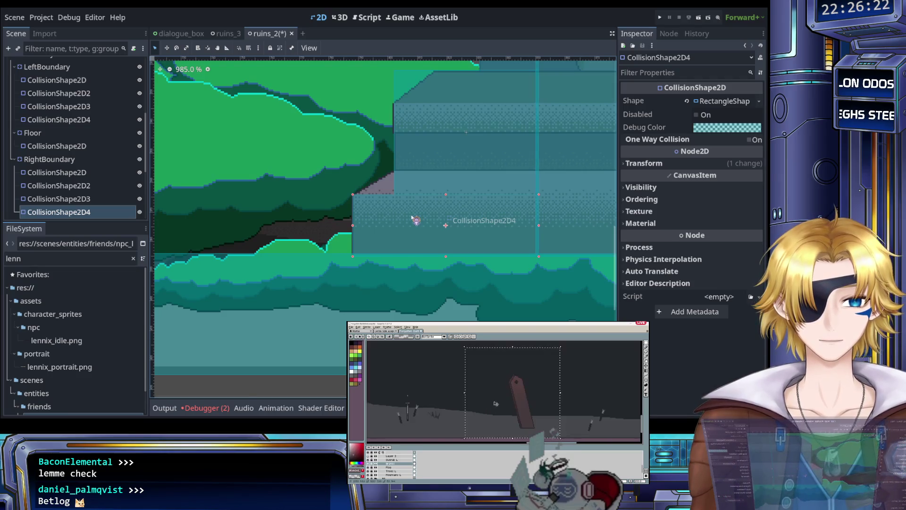
scroll(413, 218, "down", 7)
left_click_drag(487, 246, 400, 243)
scroll(401, 242, "up", 7)
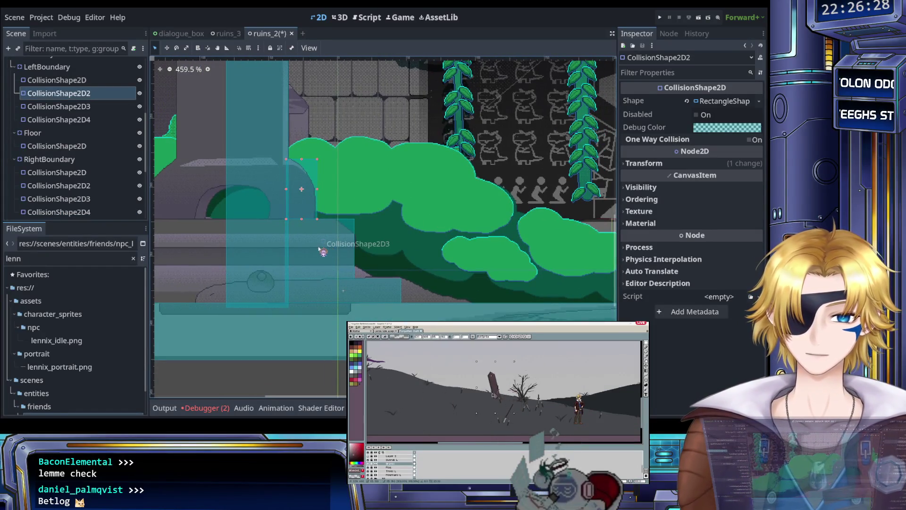
left_click(65, 94)
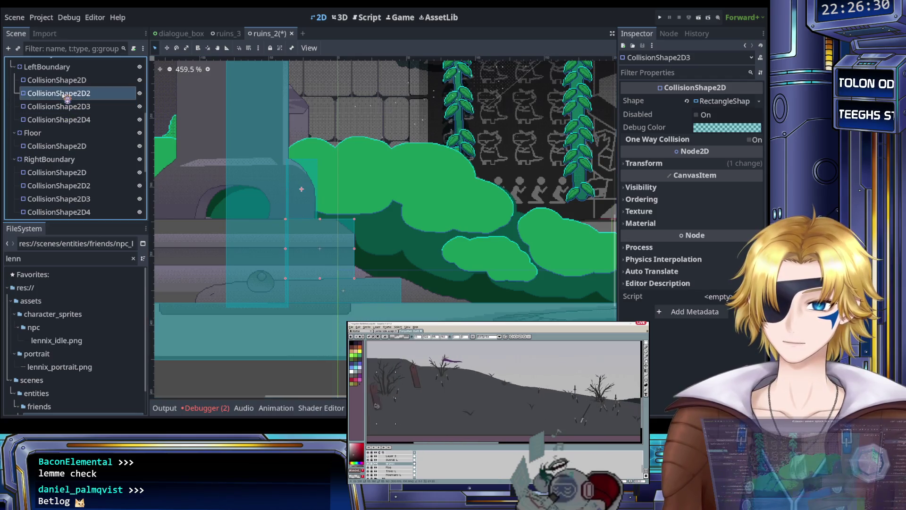
Step: Delete CollisionShape2D3 and CollisionShape2D4 from LeftBoundary
left_click(69, 108)
left_click(75, 120, "shift")
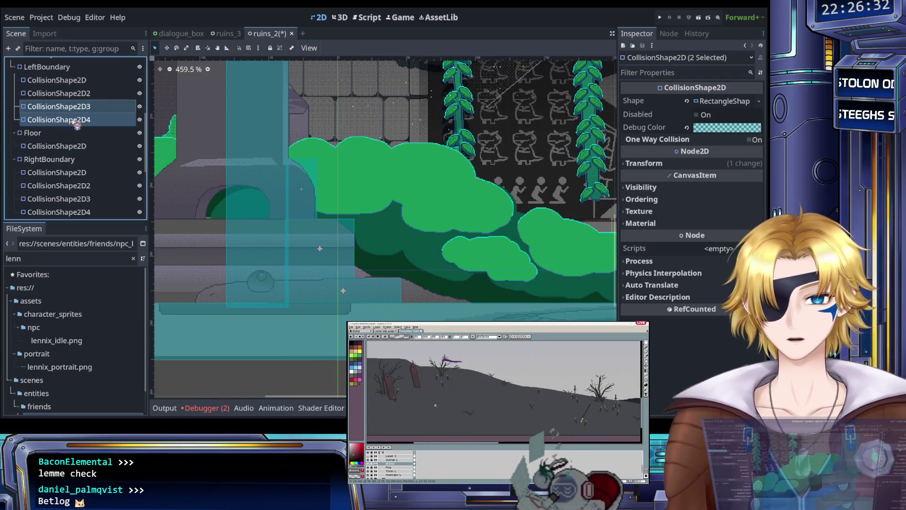
key("Delete")
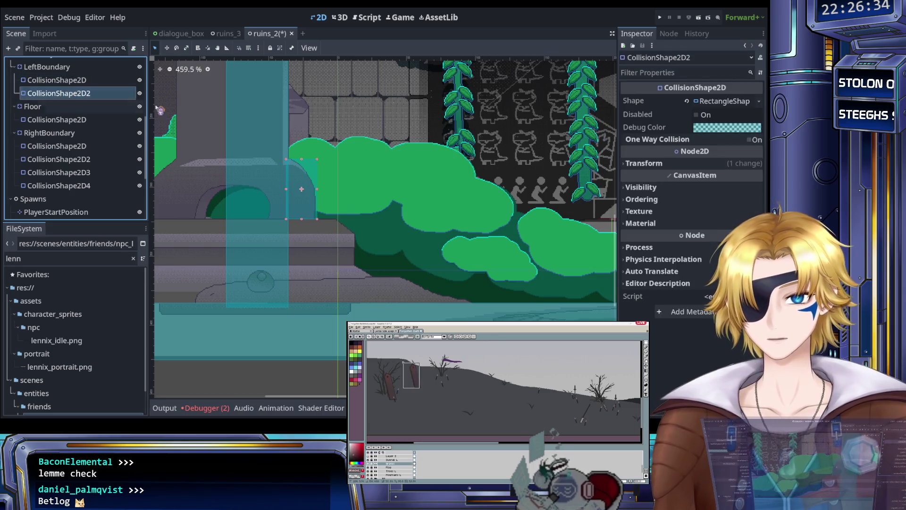
Step: Make CollisionShape2D2 a SegmentShape2D slanting from (1.25, -13.25) to (-9.75, -21.25)
left_click(687, 101)
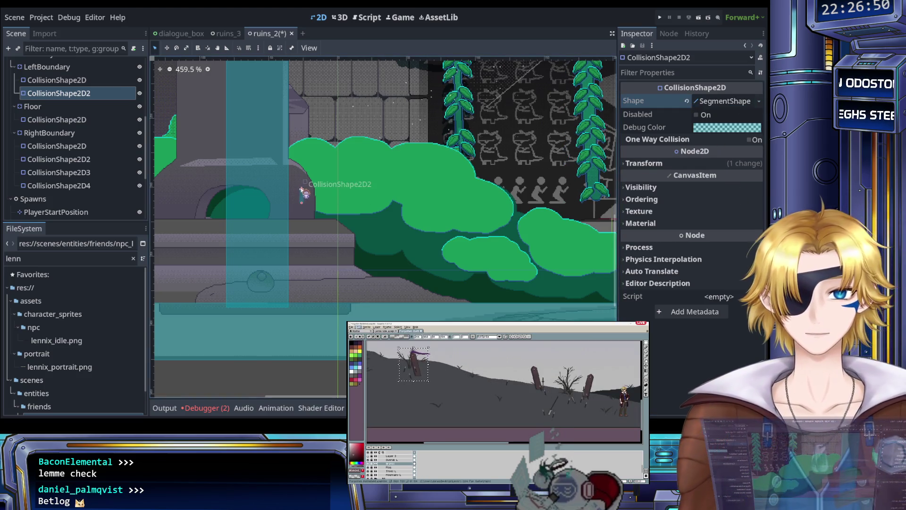
mouse_move(303, 186)
left_mouse_down()
mouse_move(324, 218)
mouse_move(294, 164)
left_mouse_up()
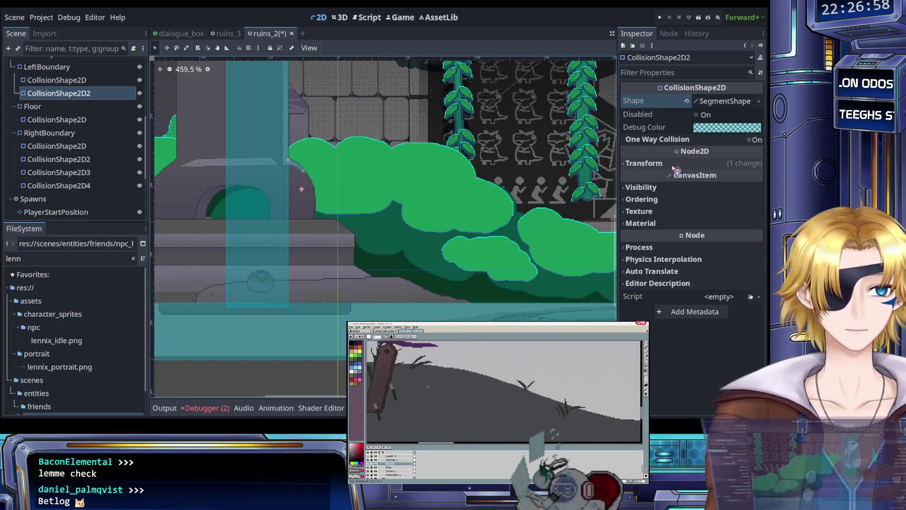
left_click(746, 109)
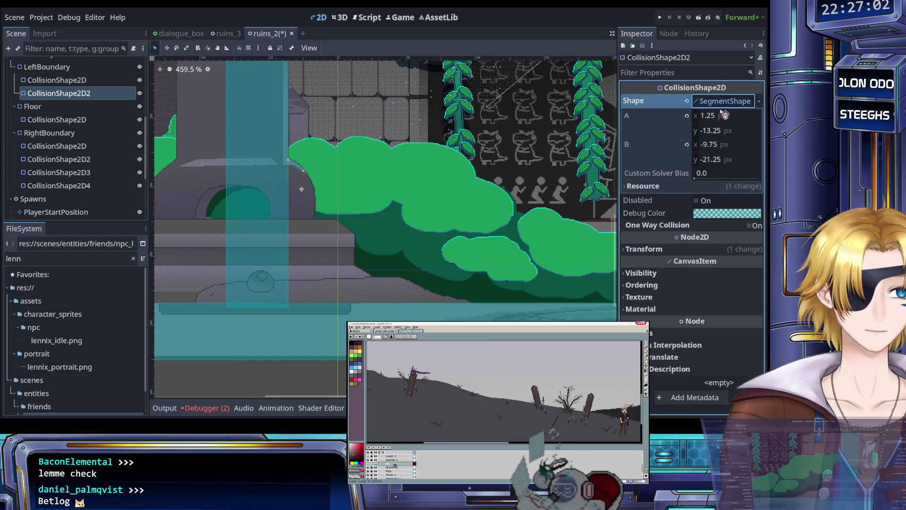
Step: Replace the segment with a ConvexPolygonShape2D holding two points
left_click(687, 102)
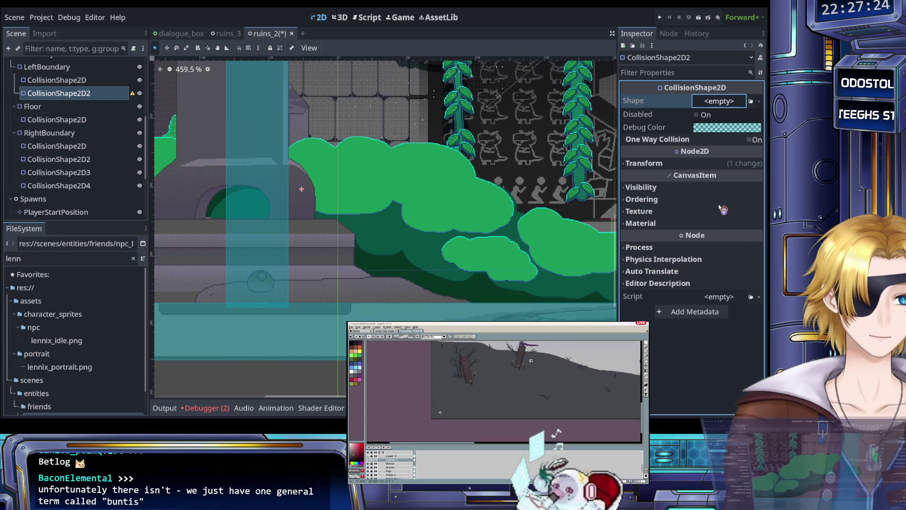
key("ctrl+v")
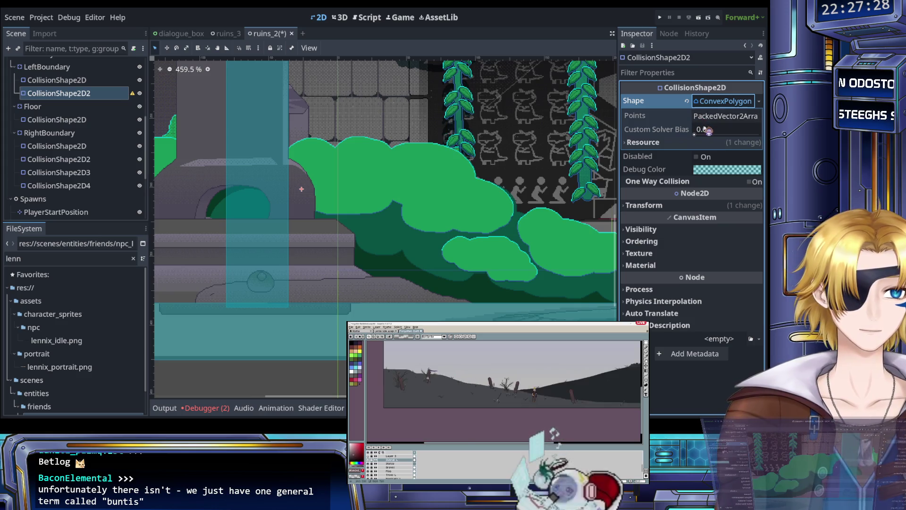
left_click(714, 118)
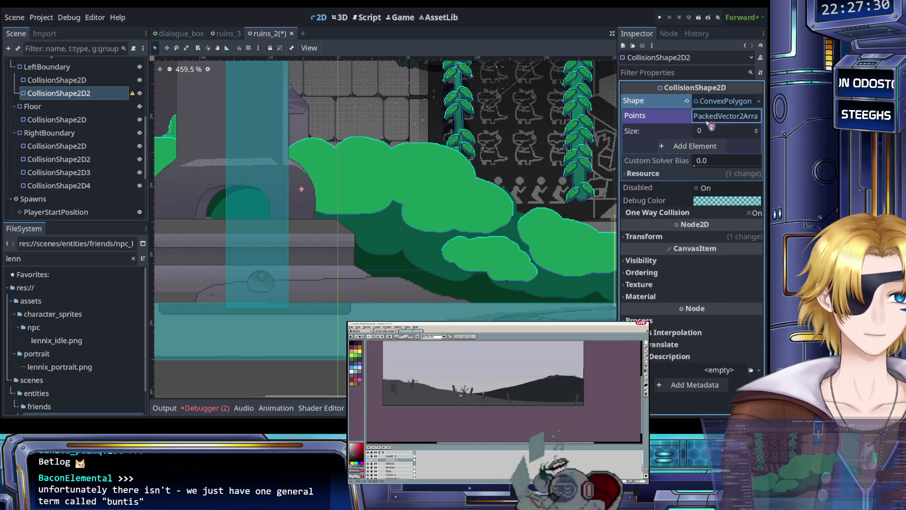
left_click(669, 151)
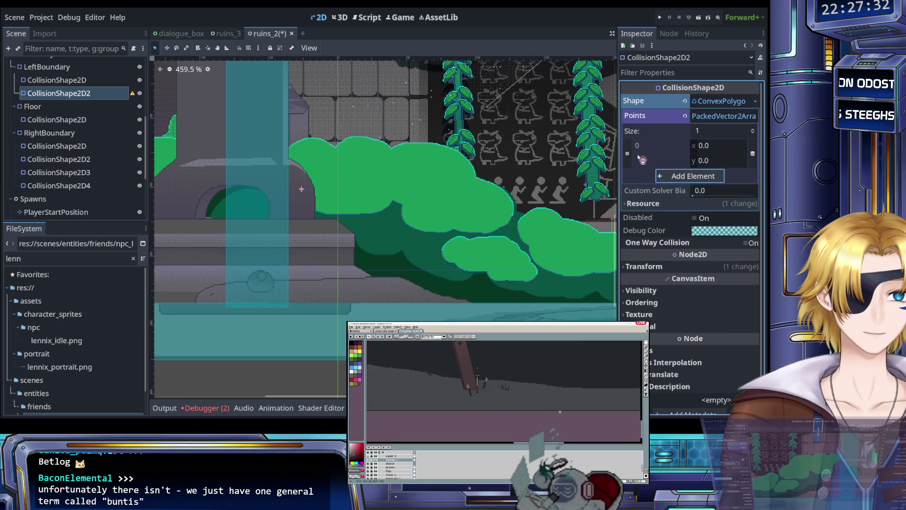
left_click(658, 178)
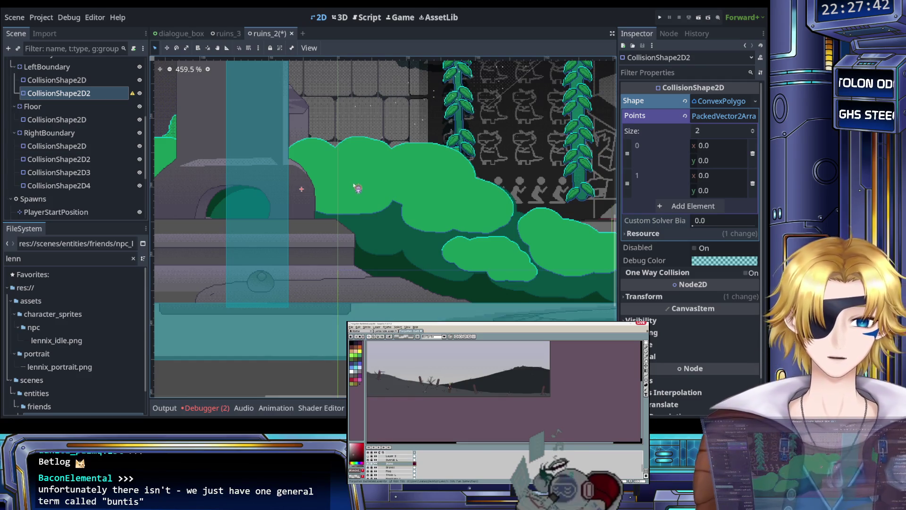
scroll(358, 193, "up", 2)
scroll(358, 194, "left", 2)
scroll(356, 200, "down", 7)
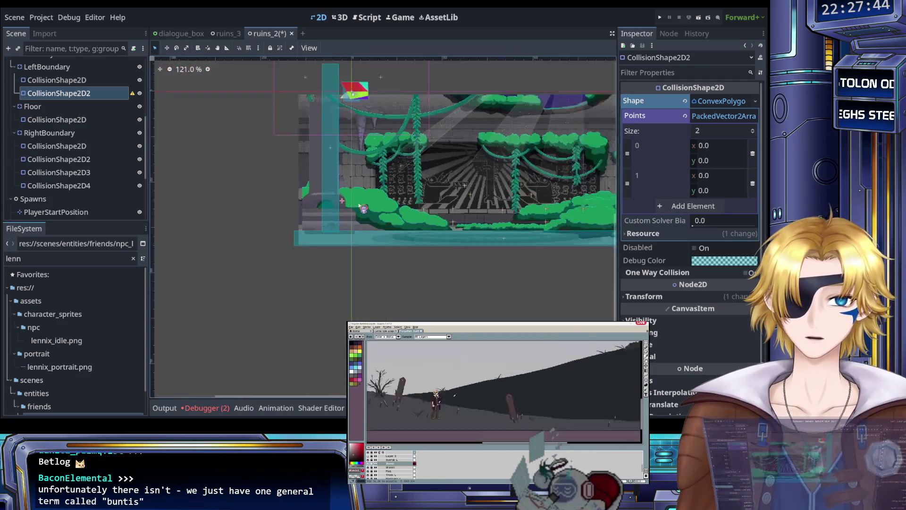
scroll(358, 206, "up", 5)
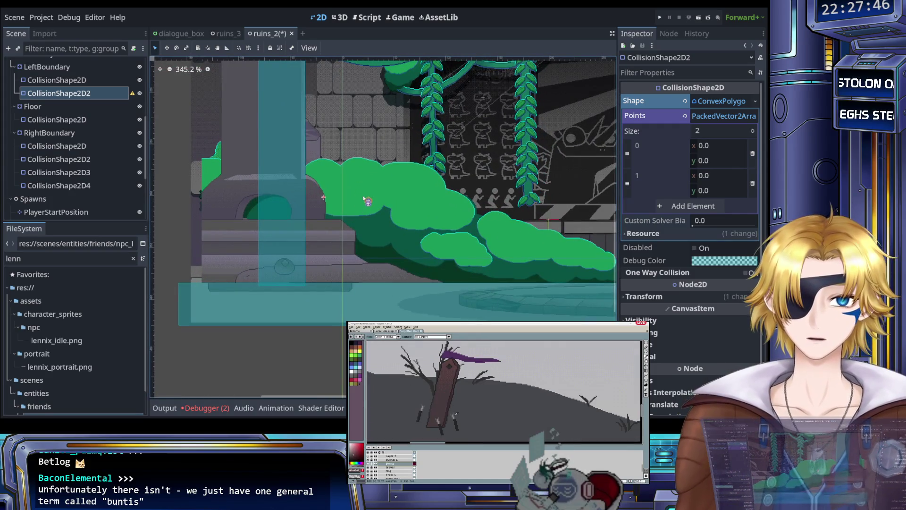
scroll(367, 201, "up", 3)
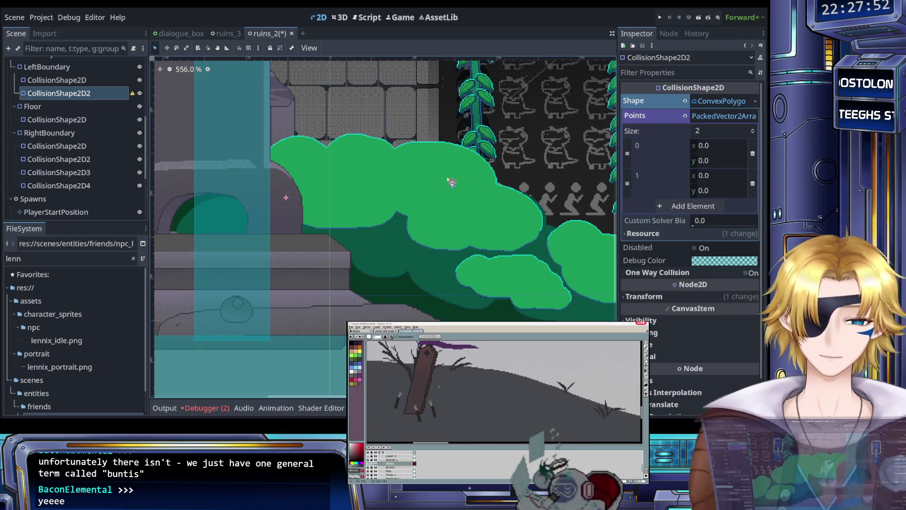
scroll(452, 182, "up", 3)
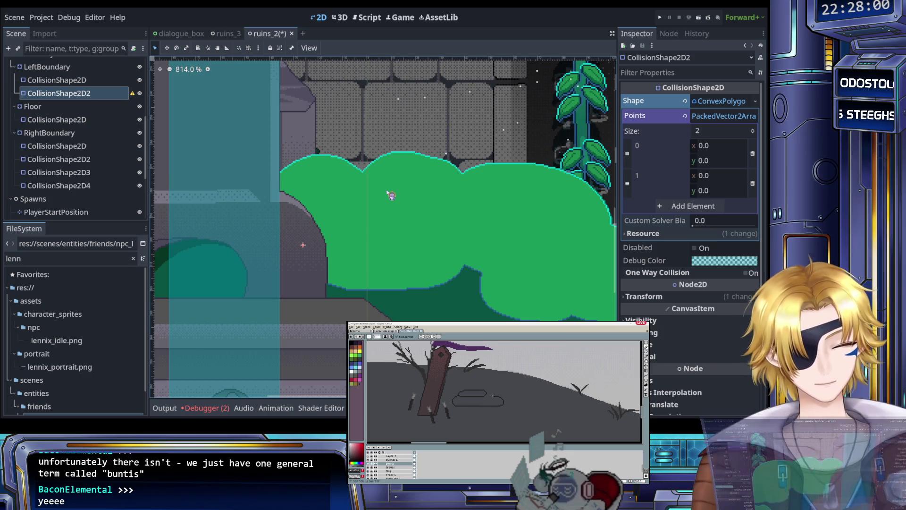
scroll(385, 206, "up", 3)
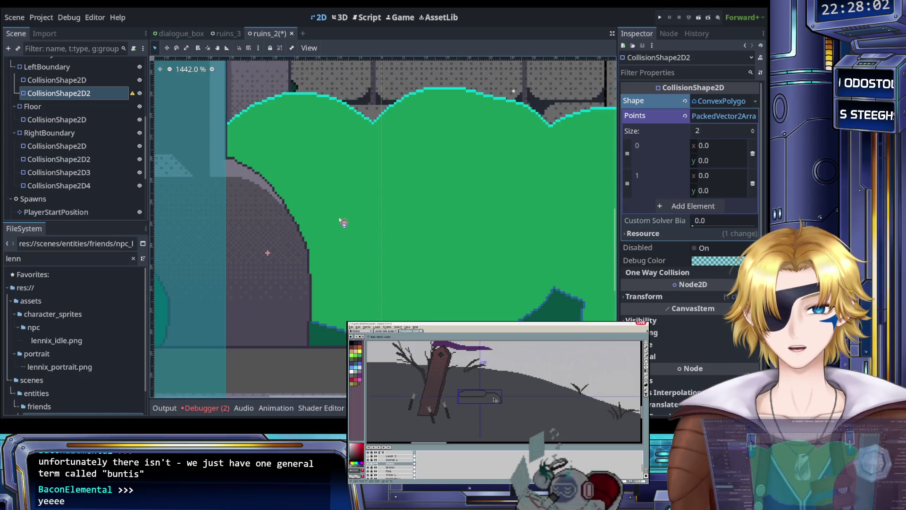
scroll(424, 215, "right", 1)
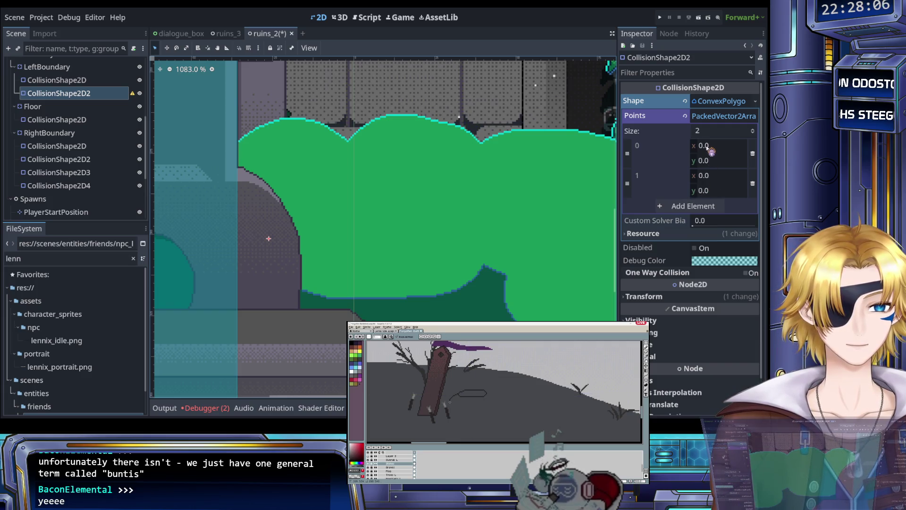
scroll(398, 163, "down", 15)
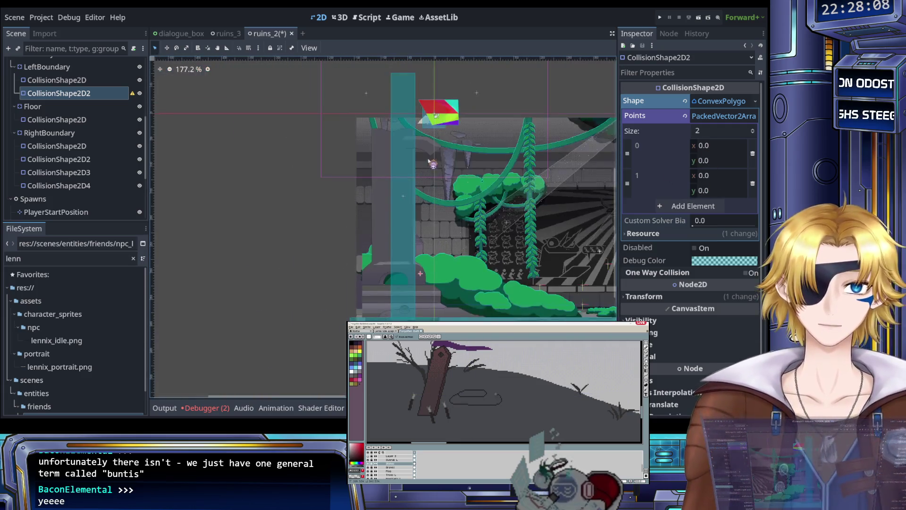
scroll(548, 155, "up", 9)
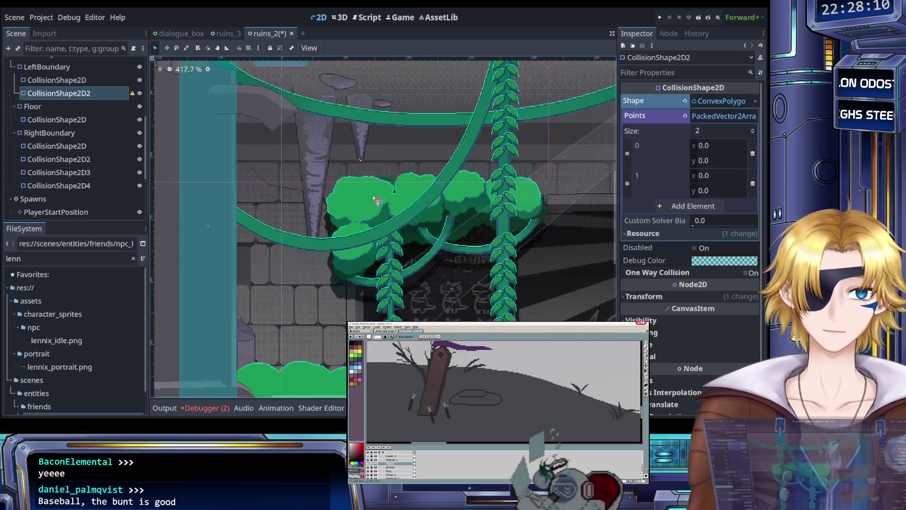
scroll(549, 155, "up", 3)
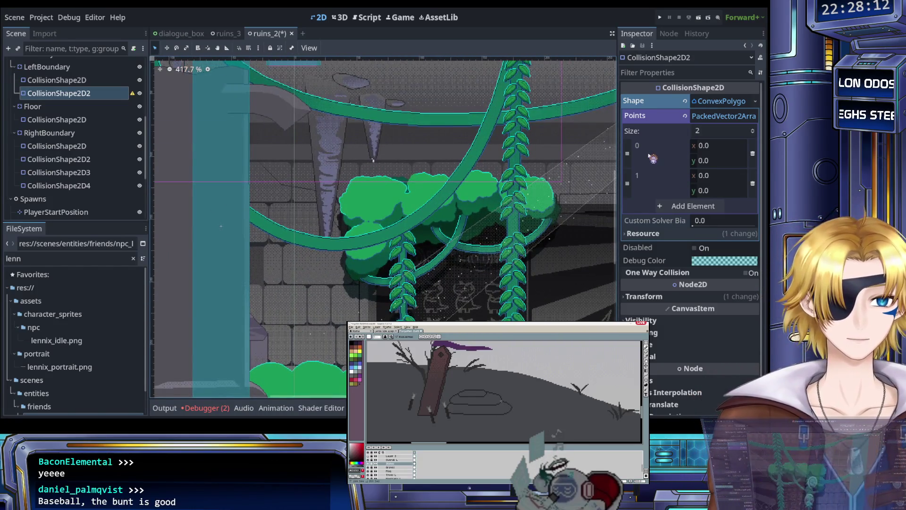
Step: Set the polygon's first point to x 2, y 200
left_click(705, 146)
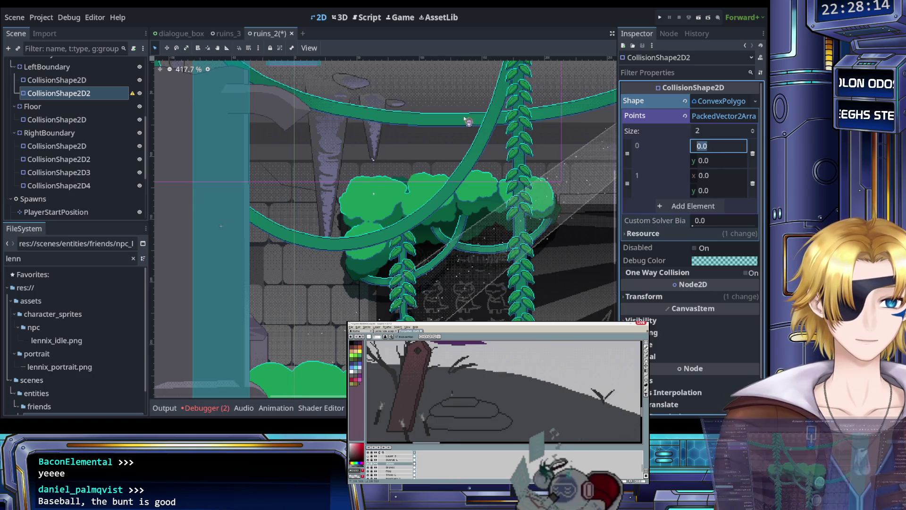
scroll(464, 119, "down", 4)
scroll(492, 132, "down", 2)
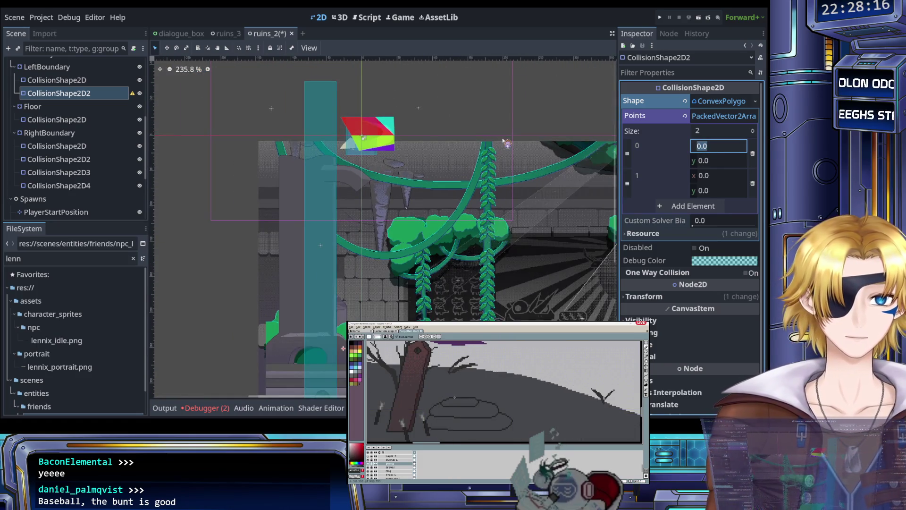
type("2")
left_click(658, 149)
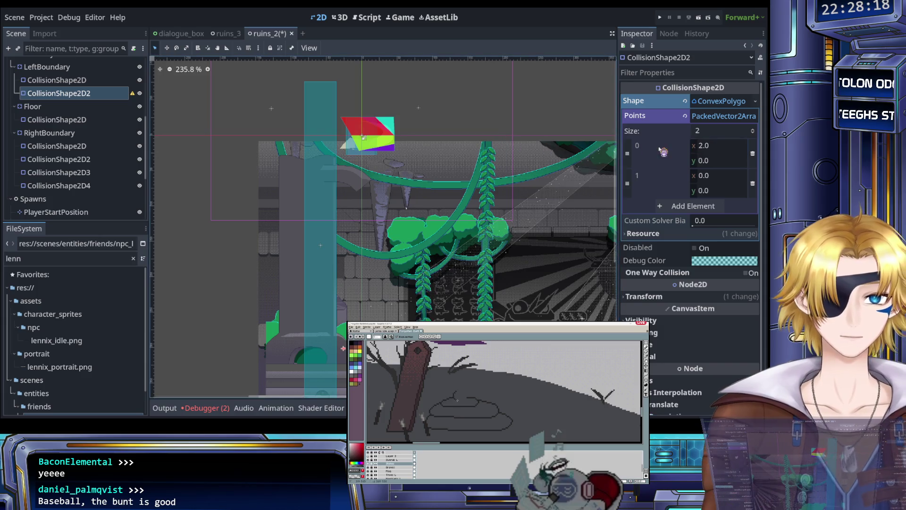
left_click(712, 161)
type("20")
key("Return")
key("Return")
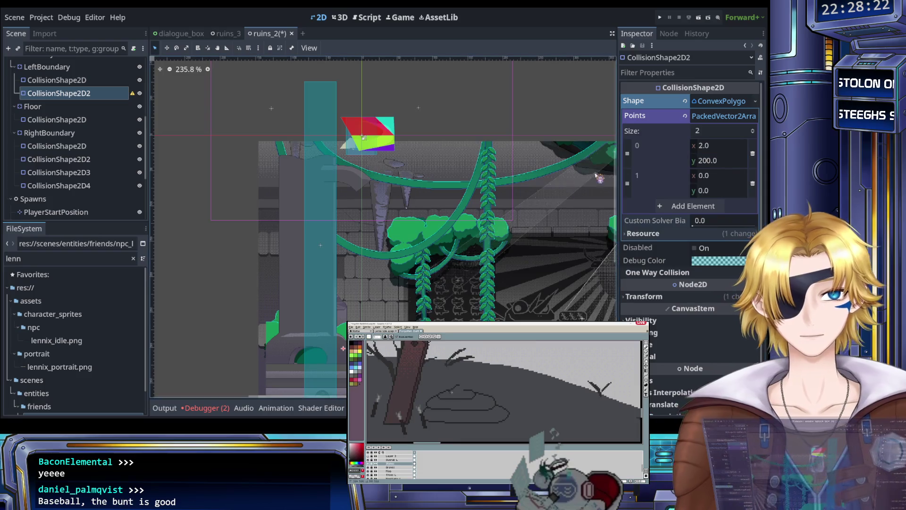
scroll(481, 156, "up", 2)
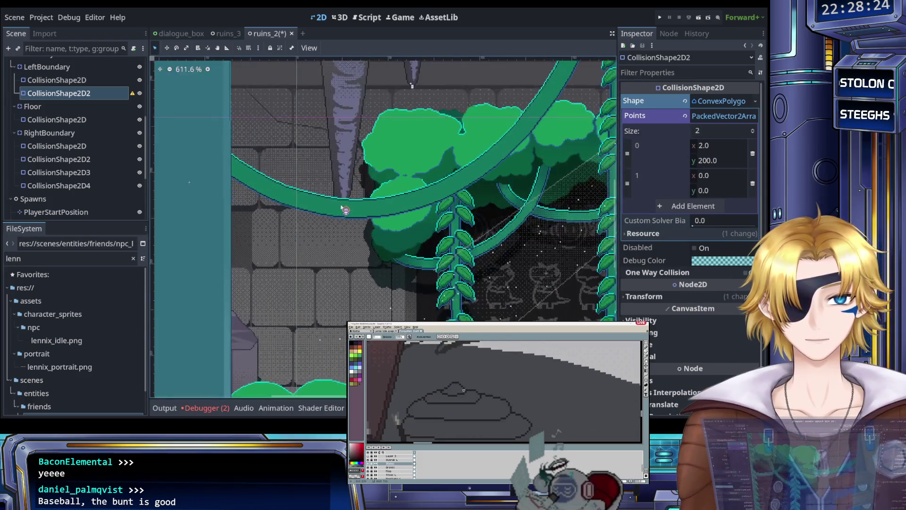
scroll(338, 195, "down", 2)
scroll(368, 212, "up", 3)
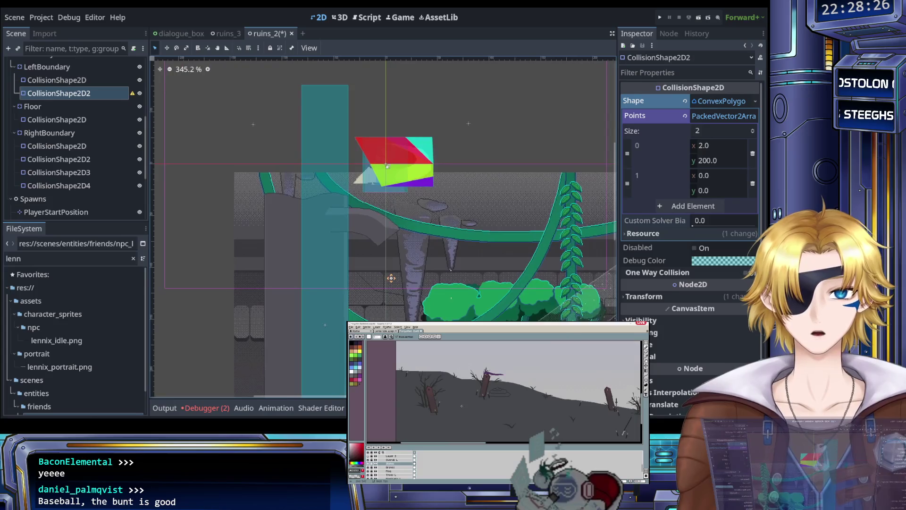
scroll(398, 268, "down", 5)
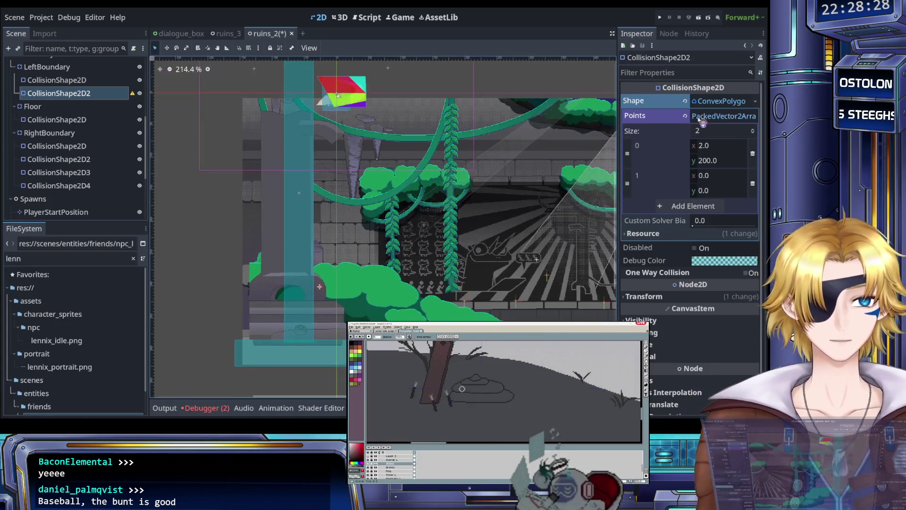
Step: Clear the collision node's Shape, then search 'player' and open player.tscn
left_click(755, 101)
left_click(736, 156)
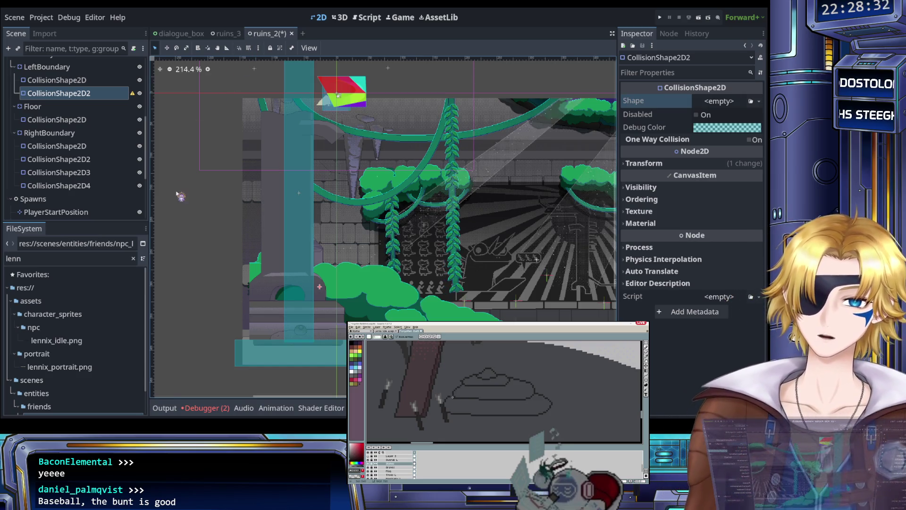
left_click(8, 258)
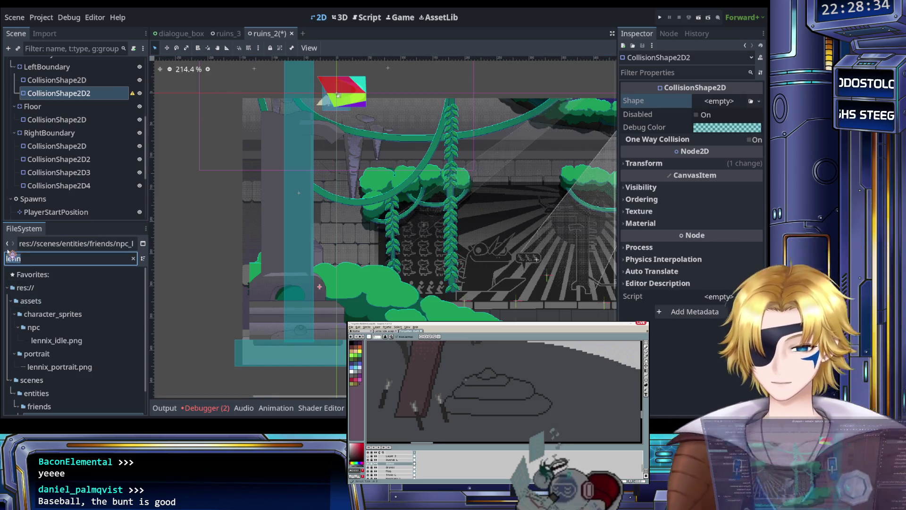
type("player")
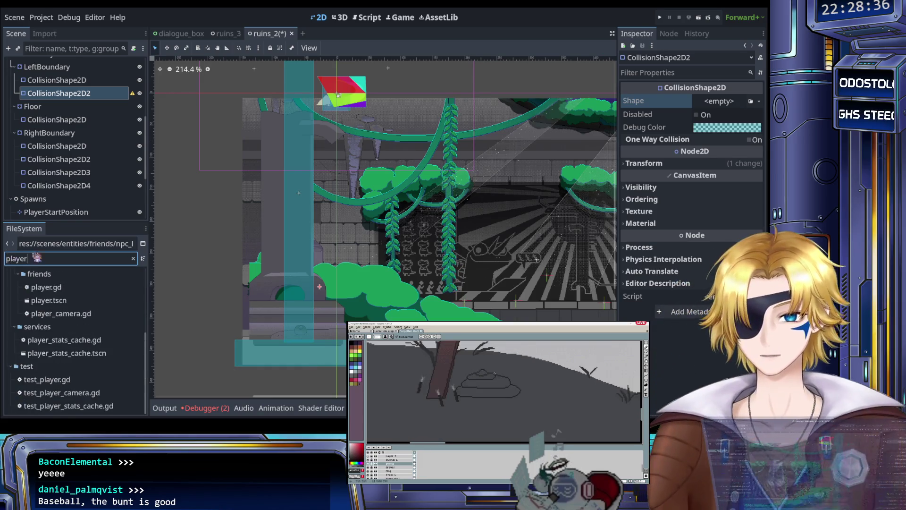
left_click(75, 301)
double_click(75, 301)
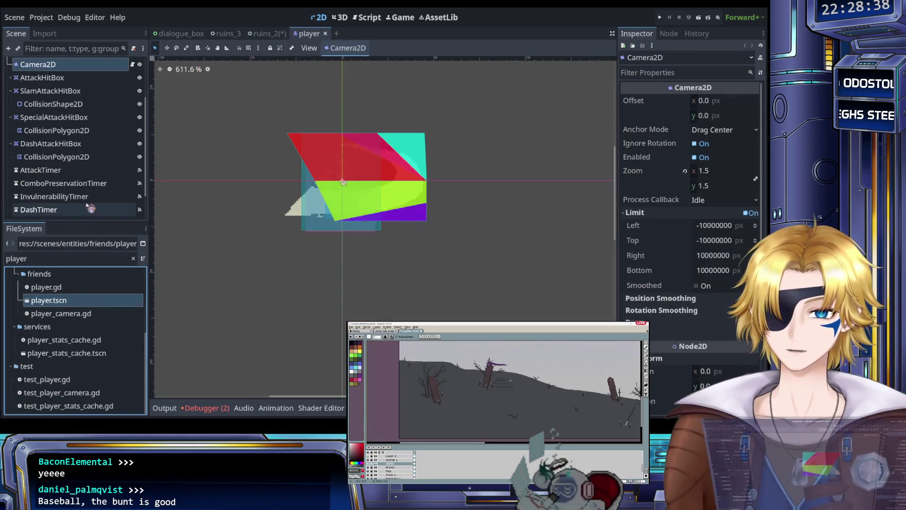
Step: Expand AttackHitBox and select its CollisionPolygon2D for reference
scroll(14, 131, "up", 3)
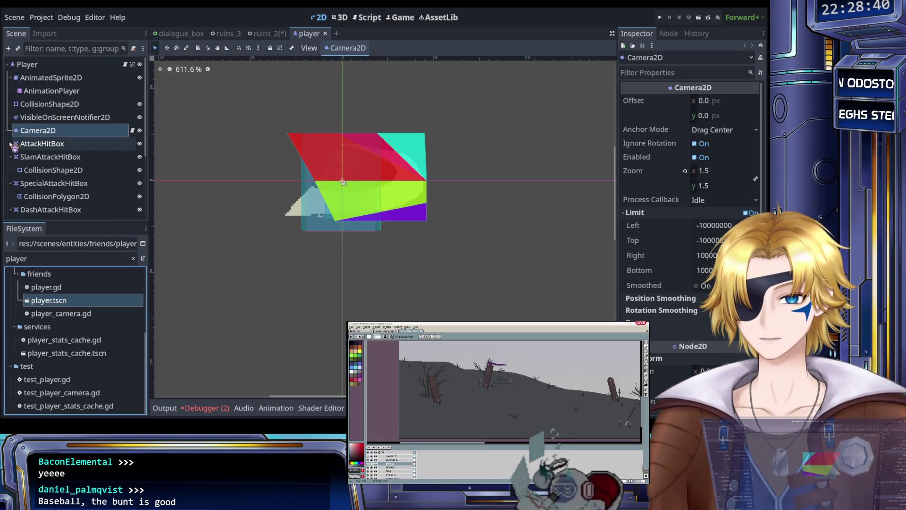
left_click(10, 144)
left_click(71, 156)
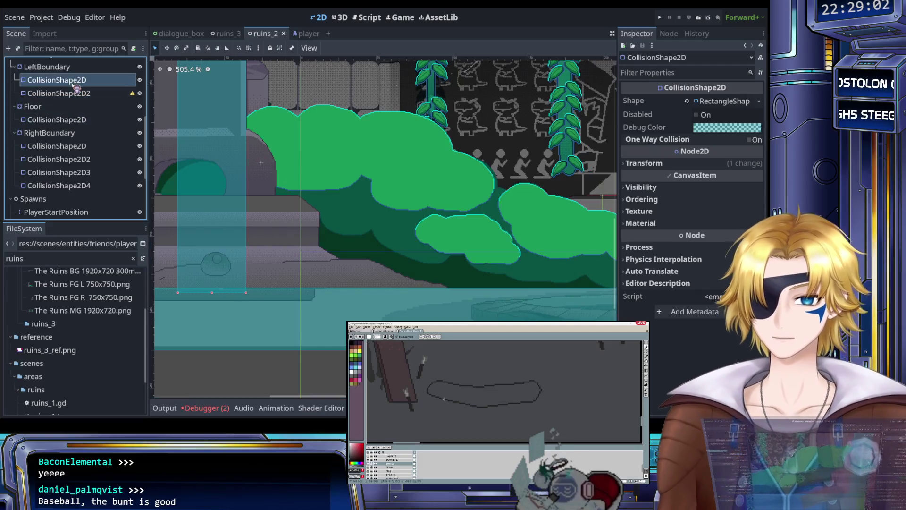
Step: Delete CollisionShape2D2 and add a CollisionPolygon2D child under LeftBoundary
key("Delete")
left_click(75, 68)
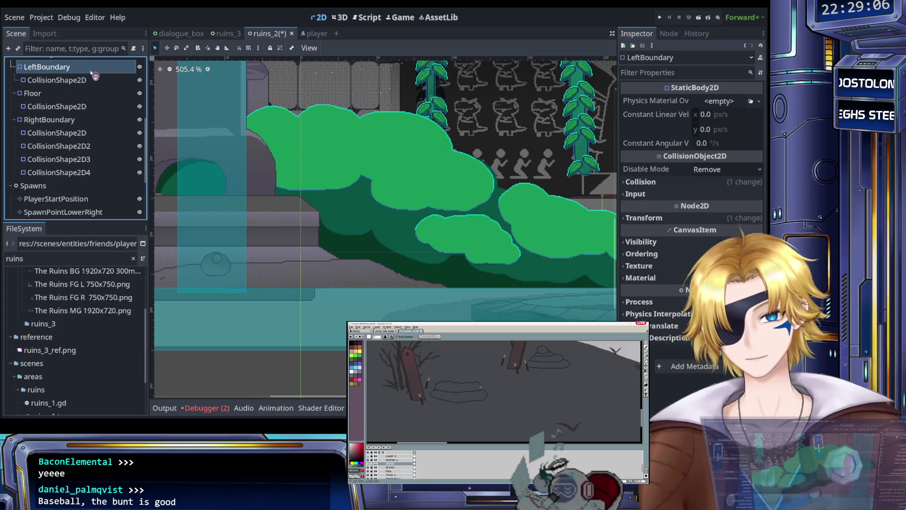
key("ctrl+v")
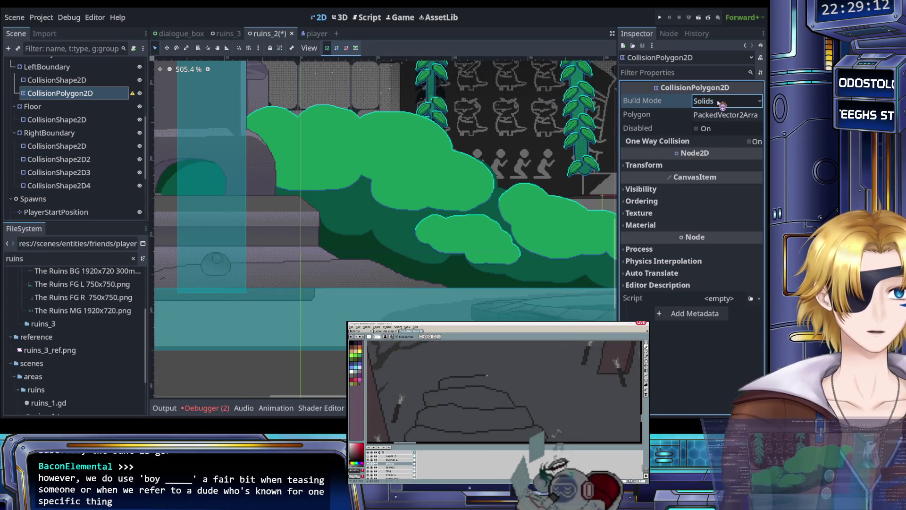
Step: Give the polygon one point at (0, 0) and move it right beside the left wall
left_click(719, 116)
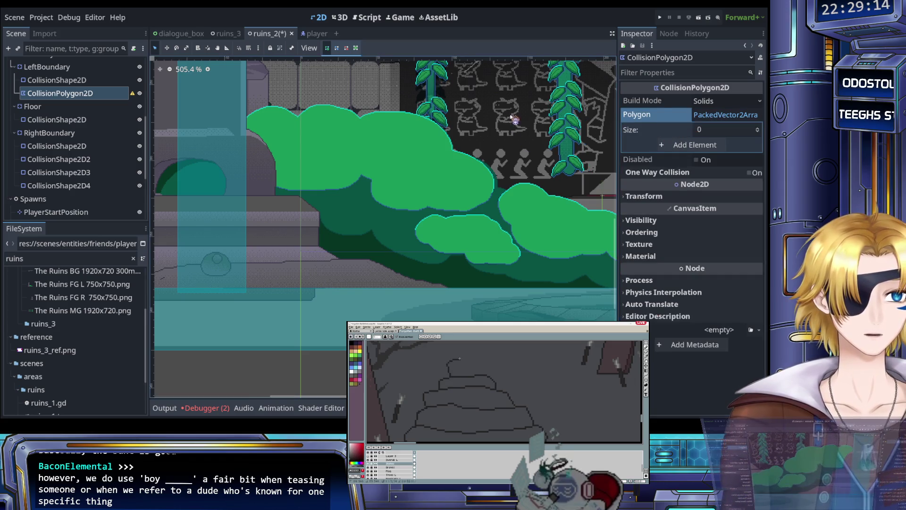
left_click(677, 146)
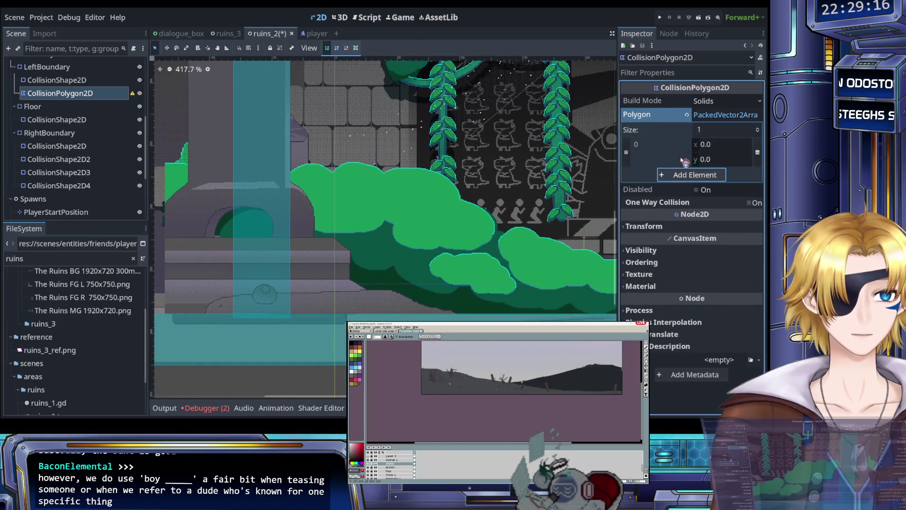
scroll(257, 123, "down", 5)
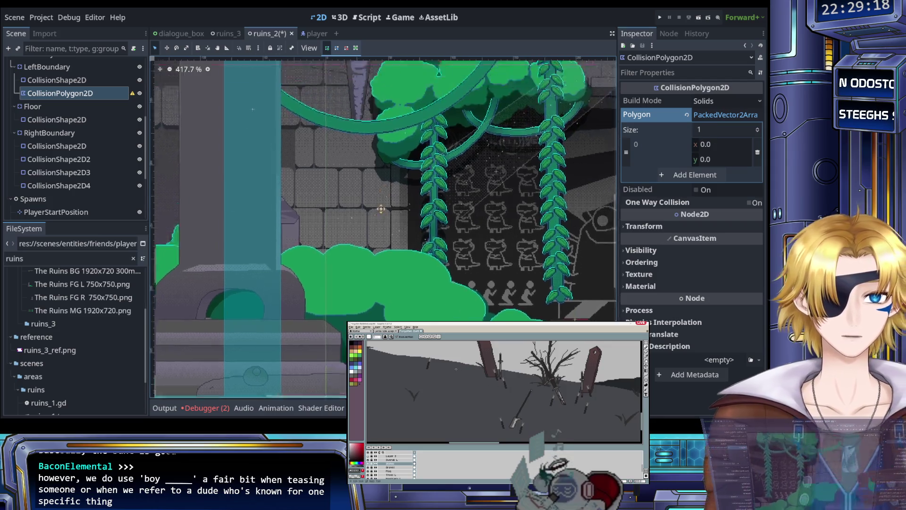
scroll(257, 123, "up", 3)
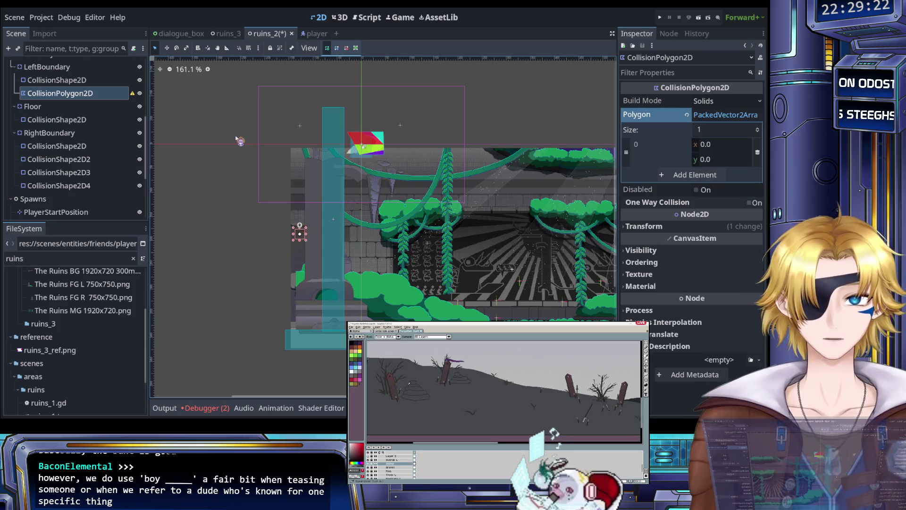
left_click_drag(304, 241, 342, 241)
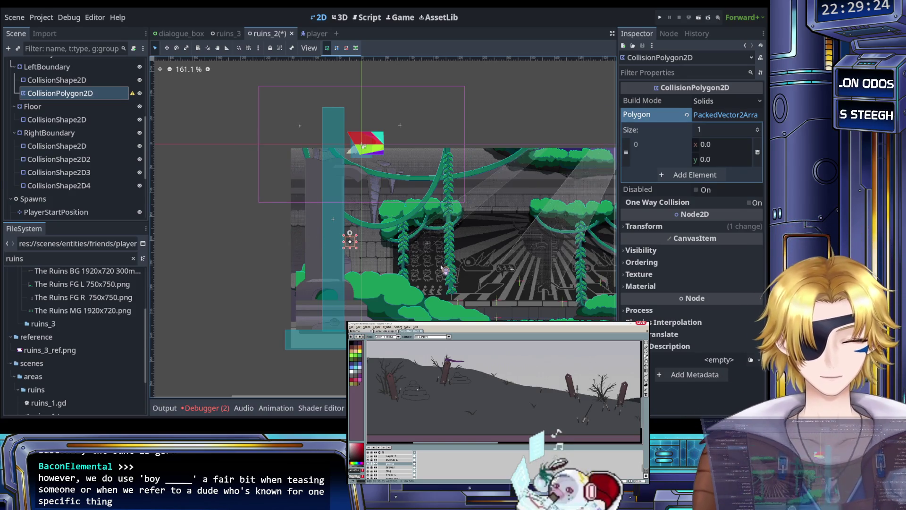
scroll(383, 289, "up", 6)
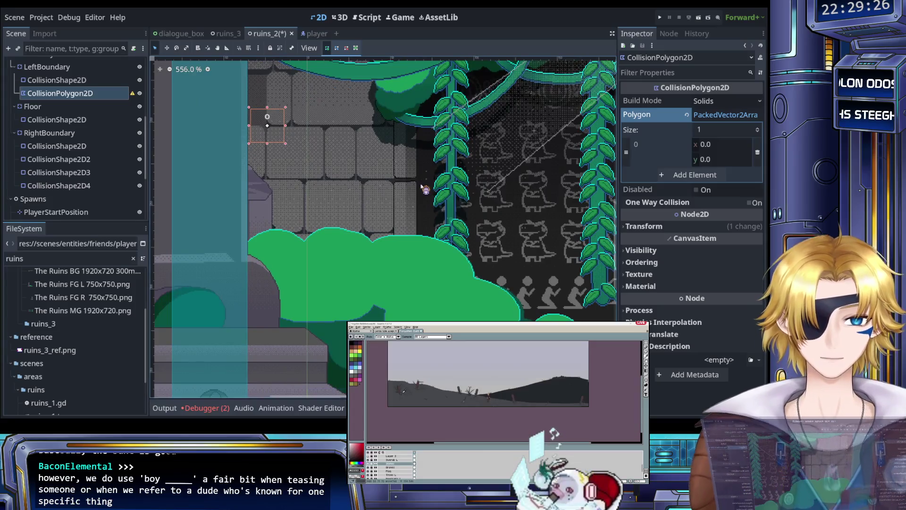
Step: Nudge the polygon down toward the bushes and add a second point
key("Down")
key("Down")
key("Down")
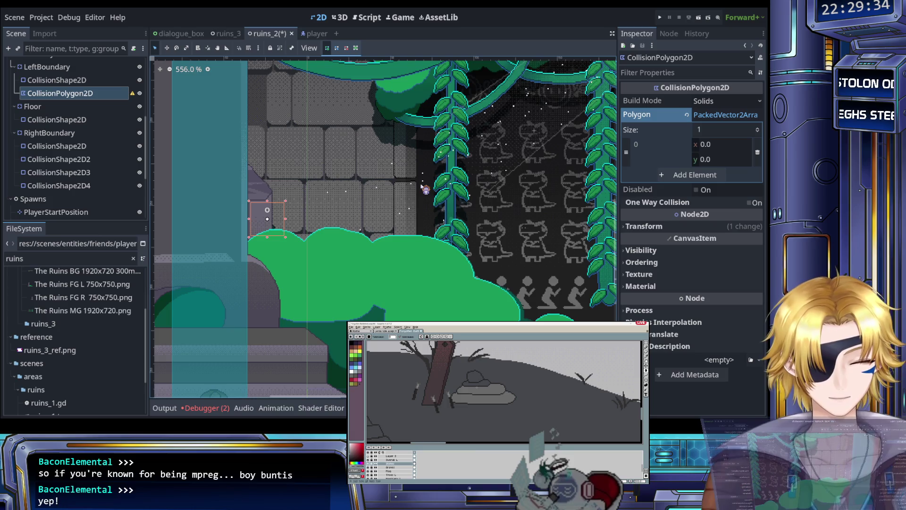
scroll(417, 186, "up", 5)
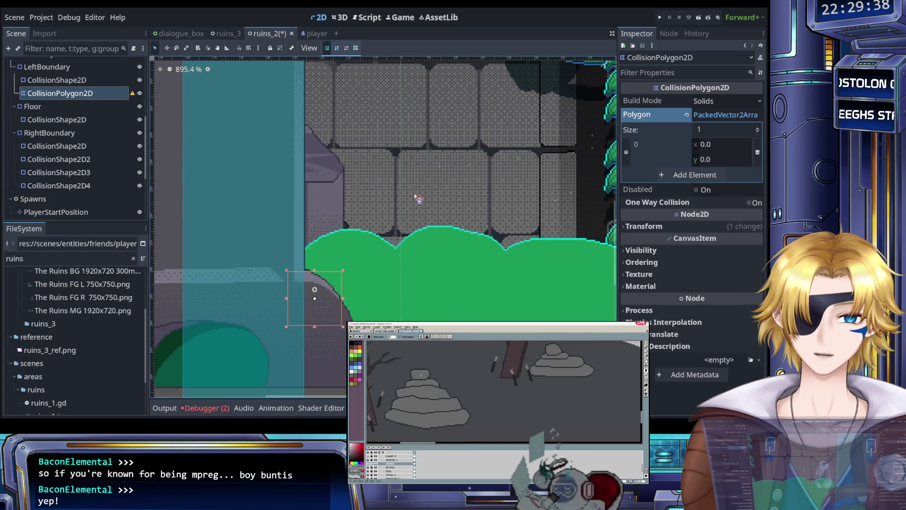
left_click(692, 175)
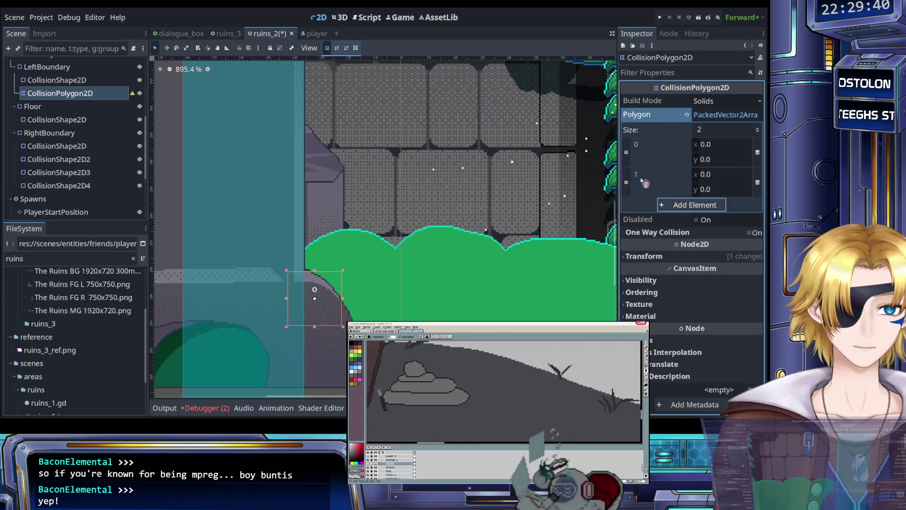
scroll(386, 258, "down", 11)
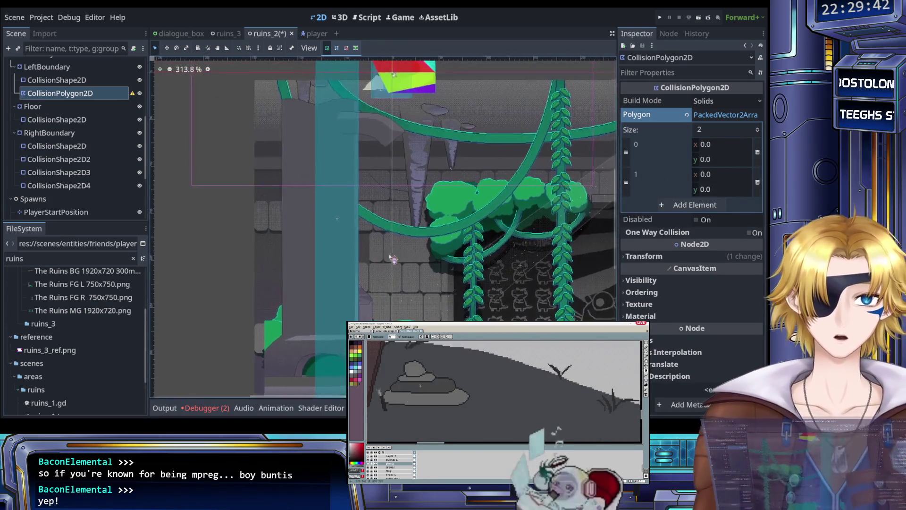
scroll(392, 216, "right", 2)
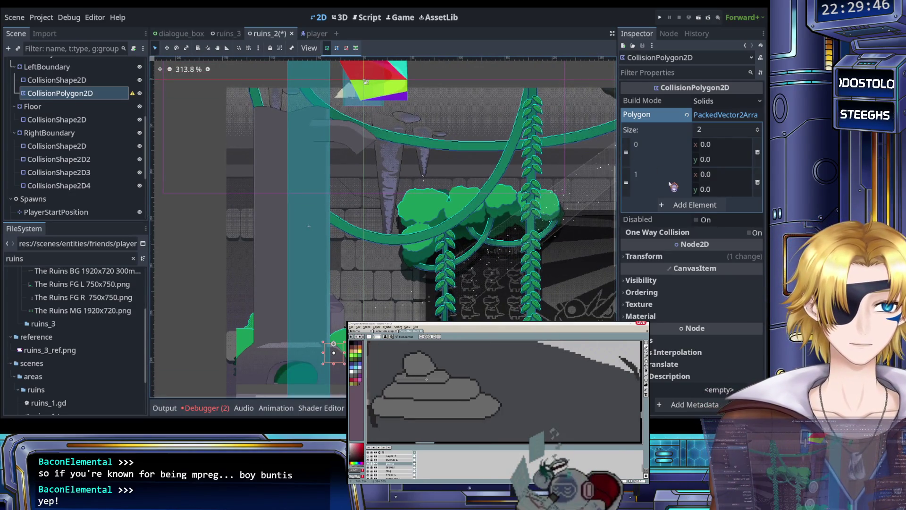
Step: Clear the polygon's points, keep Build Mode as Solids, and save the scene
left_click(687, 115)
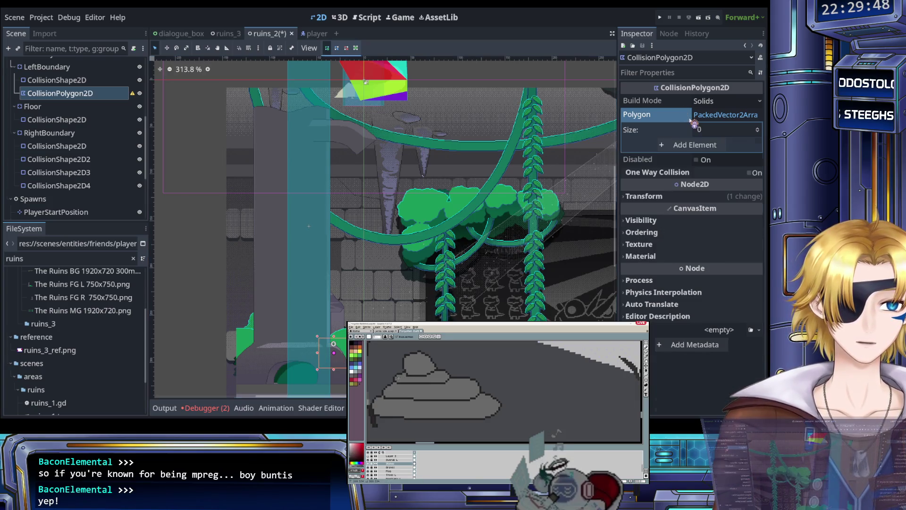
left_click(724, 117)
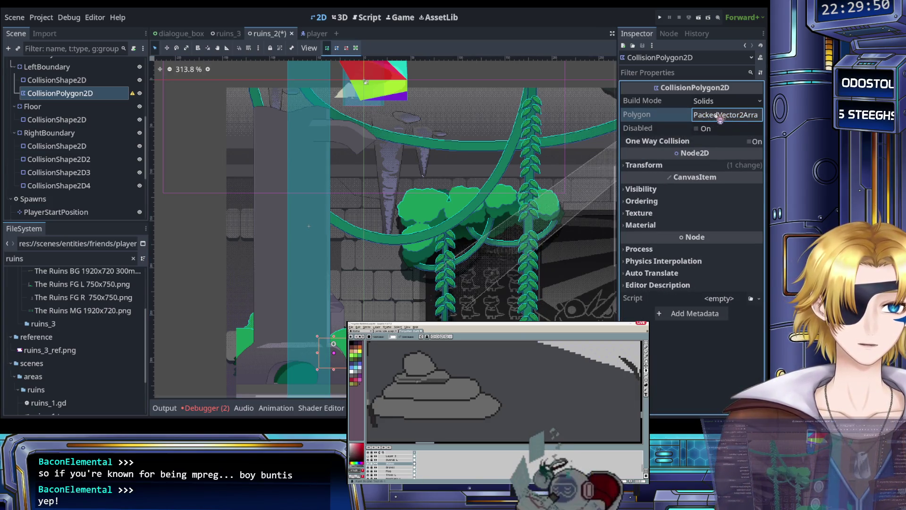
left_click(722, 102)
left_click(721, 129)
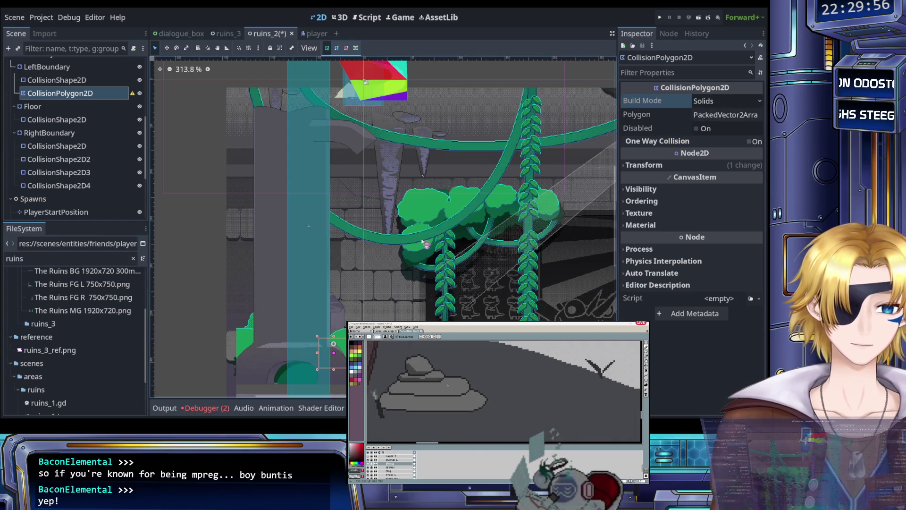
scroll(378, 263, "up", 2)
key("ctrl+s")
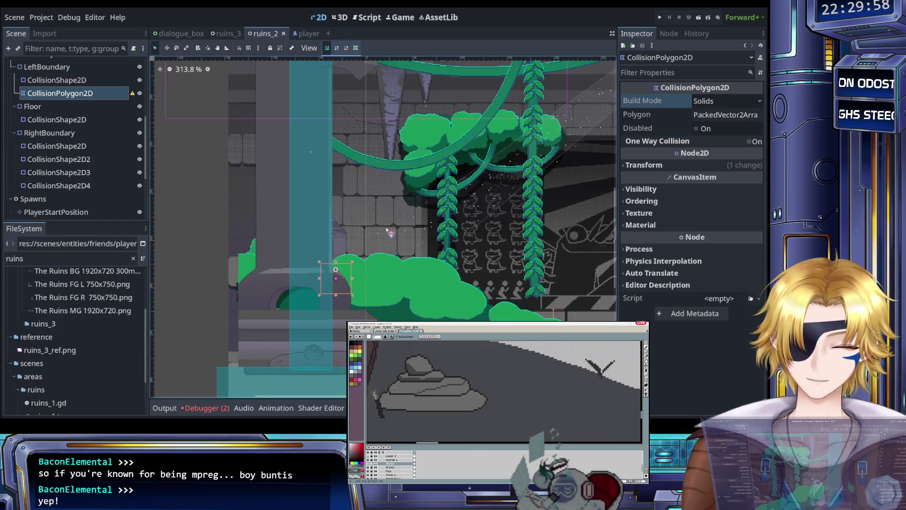
Step: Expand the Polygon list and add point 0 at (0, 0)
scroll(378, 263, "down", 3)
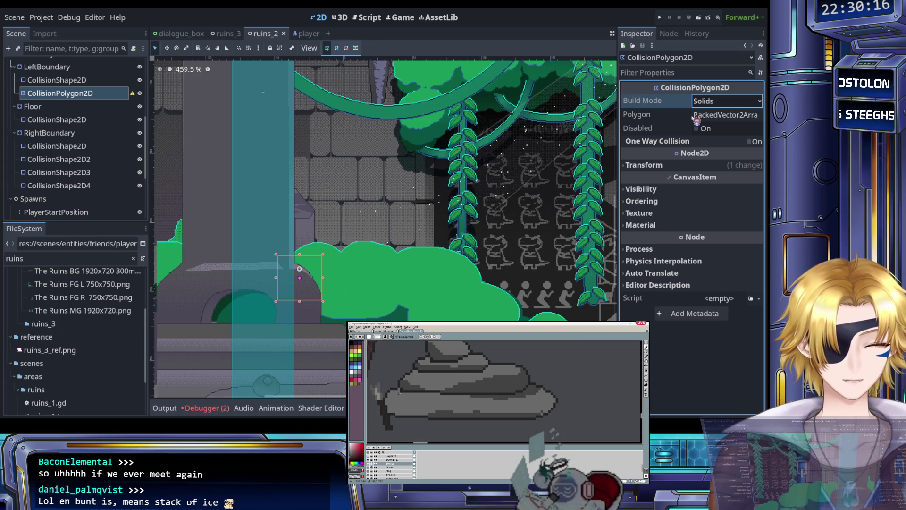
scroll(381, 227, "up", 3)
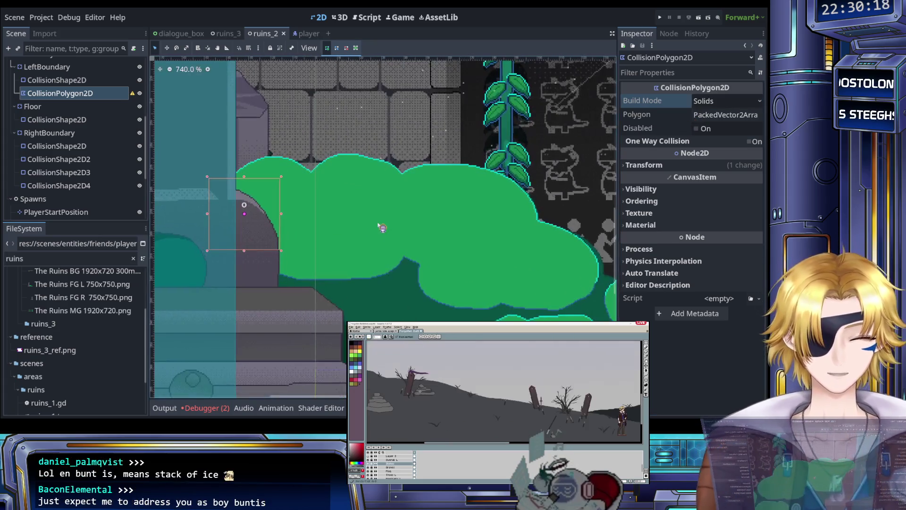
scroll(381, 227, "down", 4)
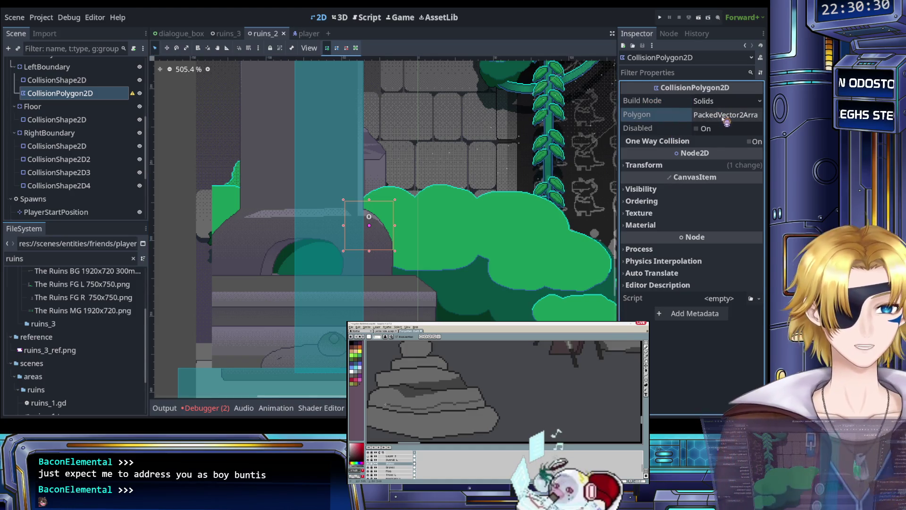
left_click(716, 117)
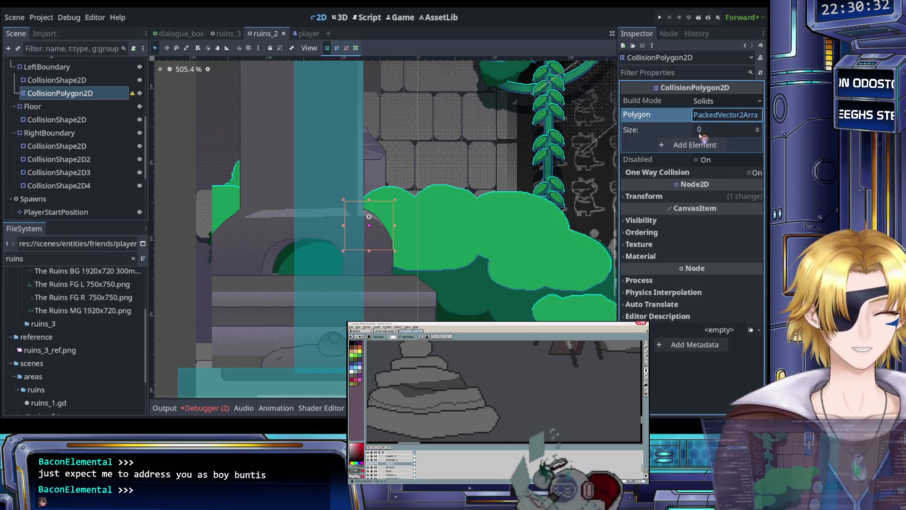
left_click(690, 146)
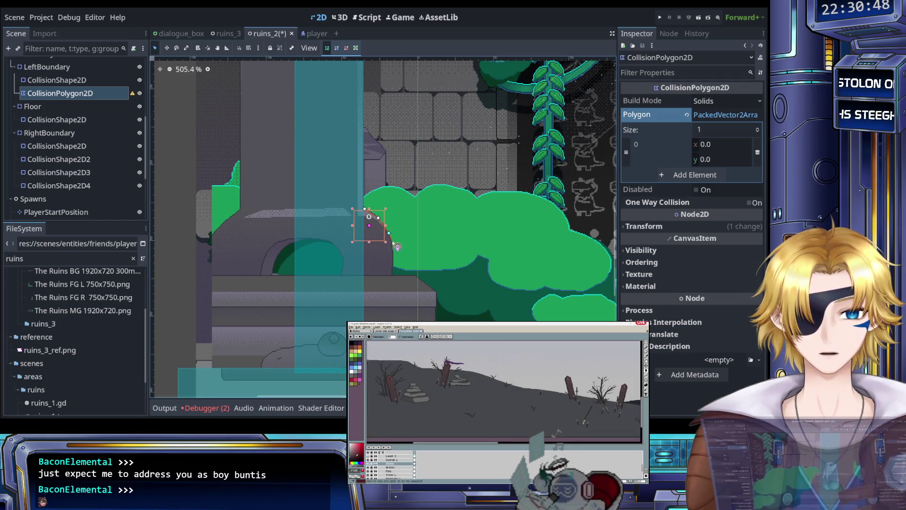
Step: Add the final points below the bush and along the stone ledge, closing the 14-point outline
left_click(391, 275)
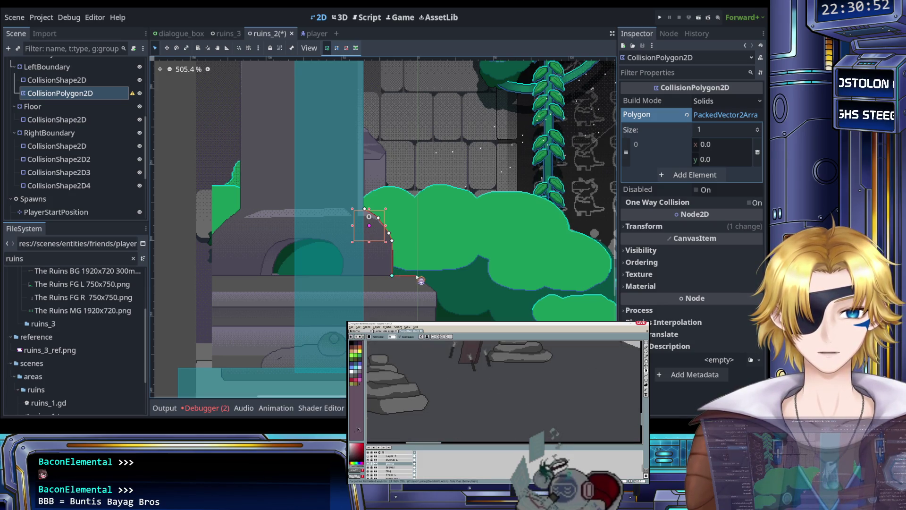
left_click(436, 292)
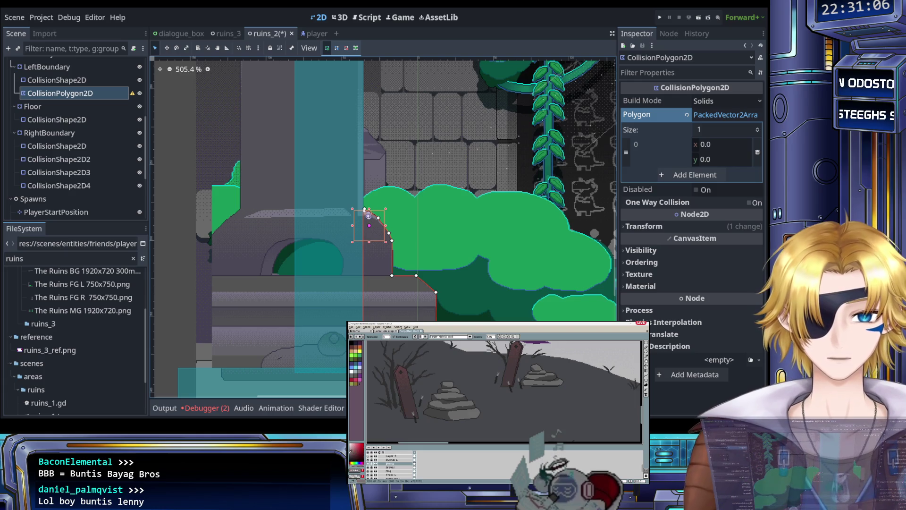
scroll(368, 215, "up", 5)
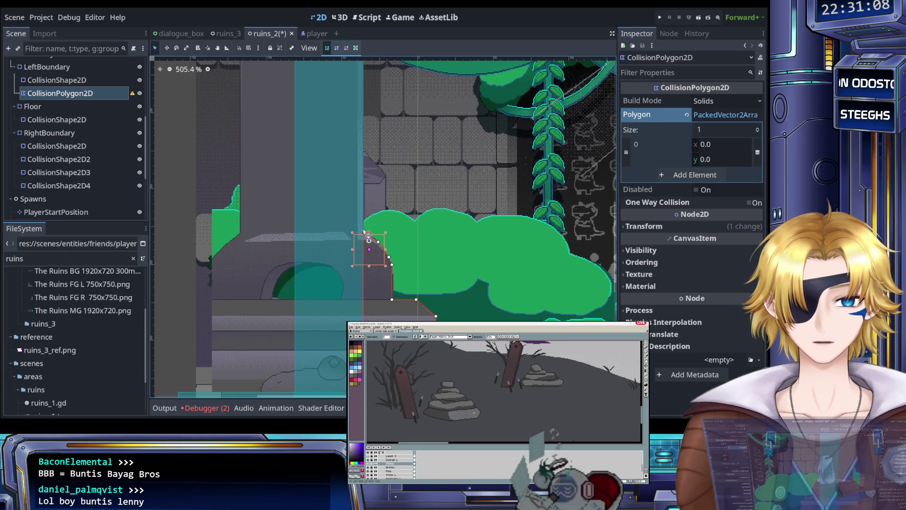
scroll(368, 238, "up", 11)
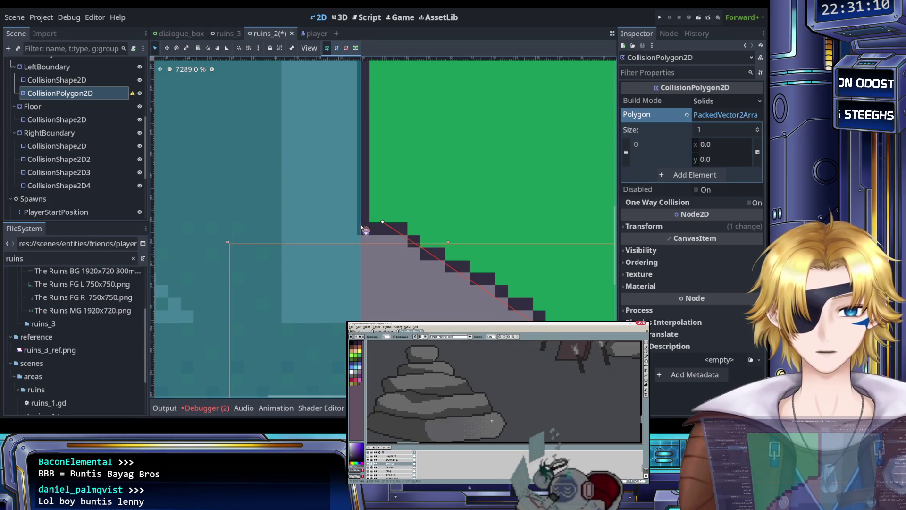
left_click(361, 222)
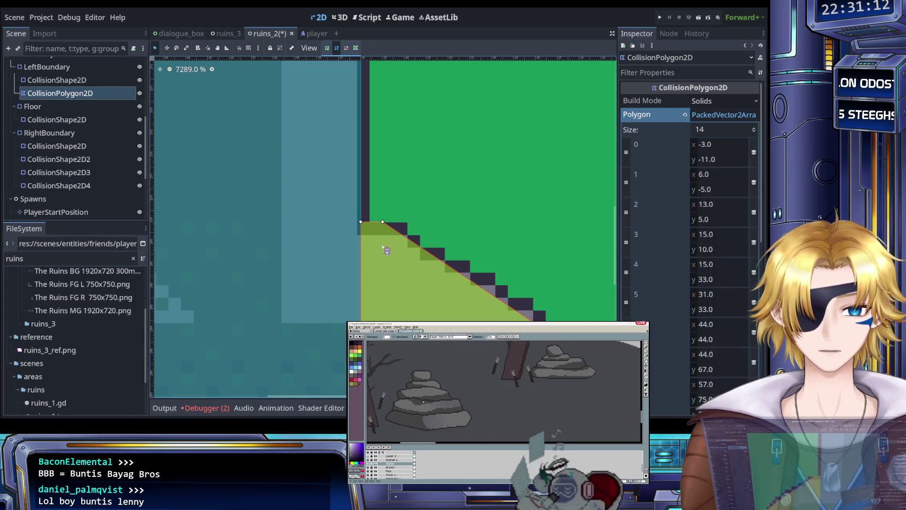
Step: Save the ruins_2 scene, then remove the left polygon's last point, leaving 13 points
scroll(383, 254, "down", 1)
scroll(379, 250, "down", 20)
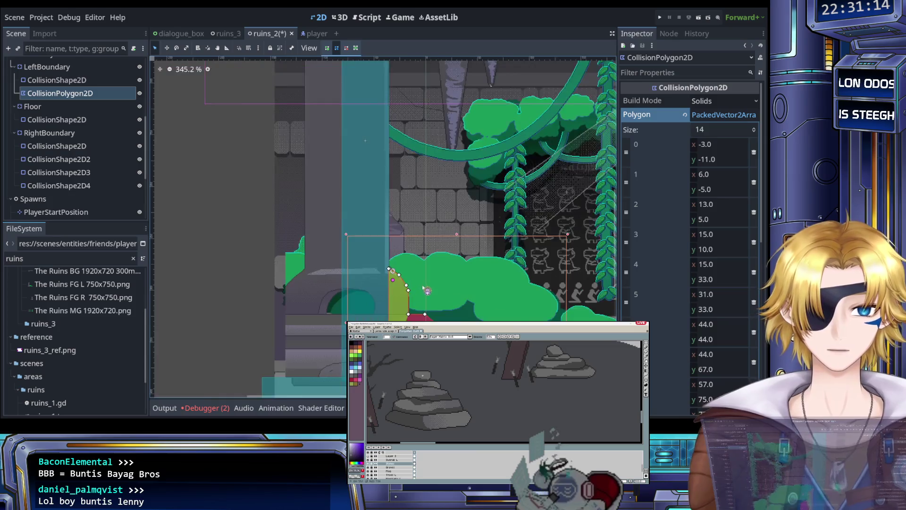
left_click_drag(446, 307, 354, 261)
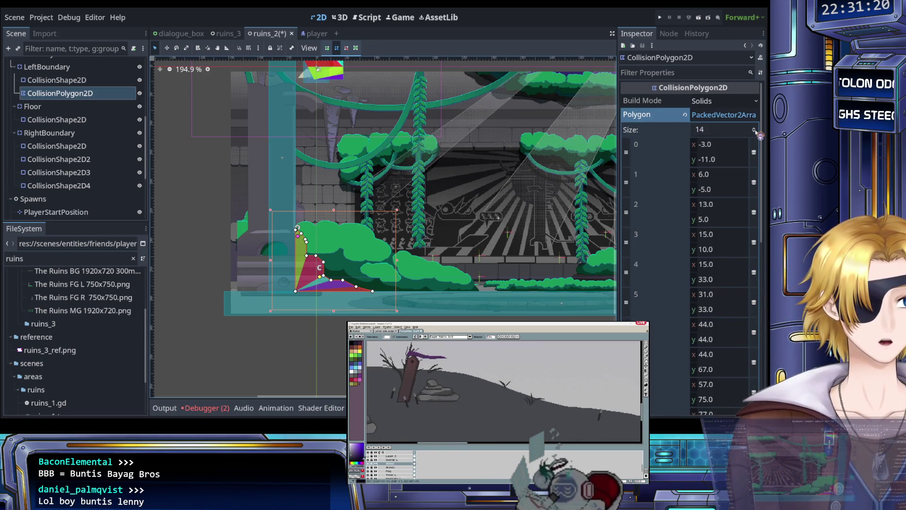
key("ctrl+s")
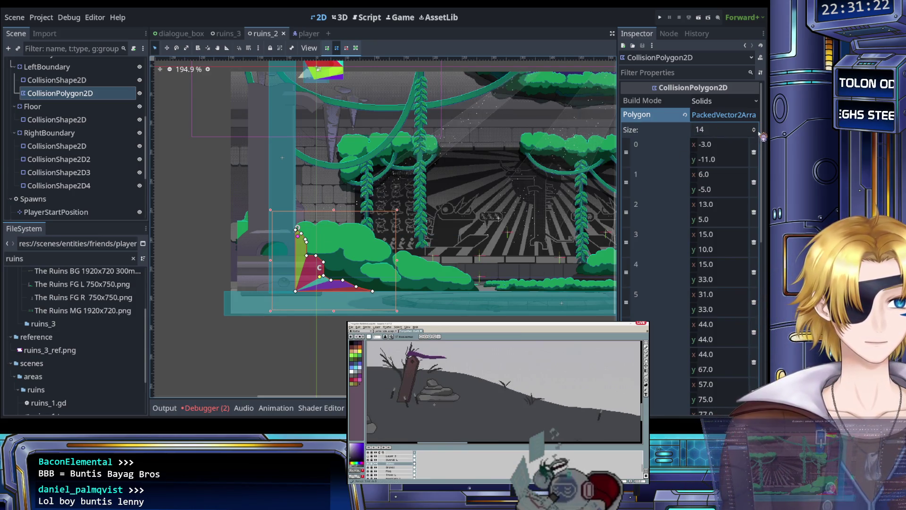
left_click(755, 132)
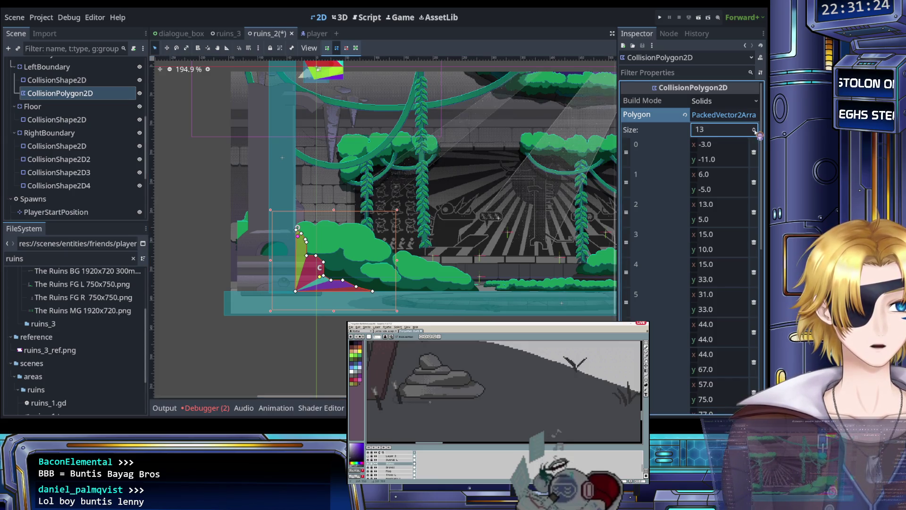
Step: Restore the removed point and delete CollisionShape2D2–4 under RightBoundary
key("ctrl+z")
scroll(346, 168, "right", 5)
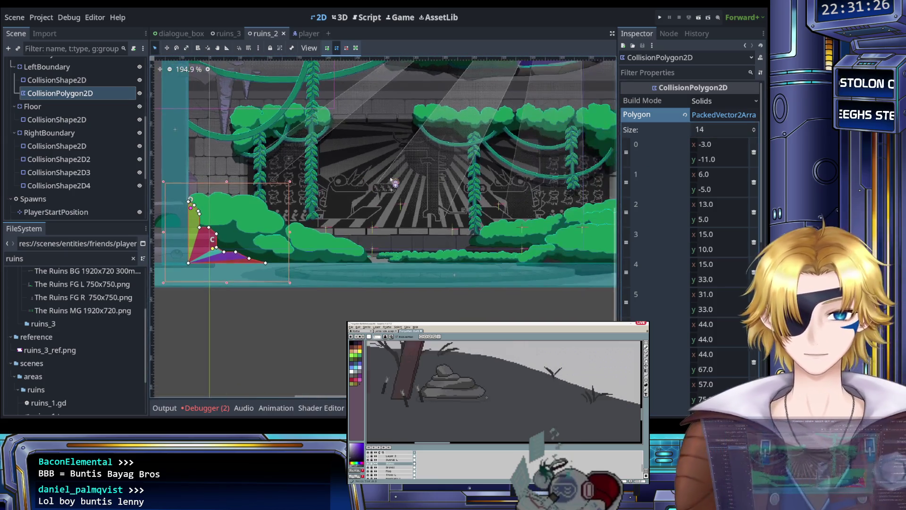
scroll(345, 167, "up", 5)
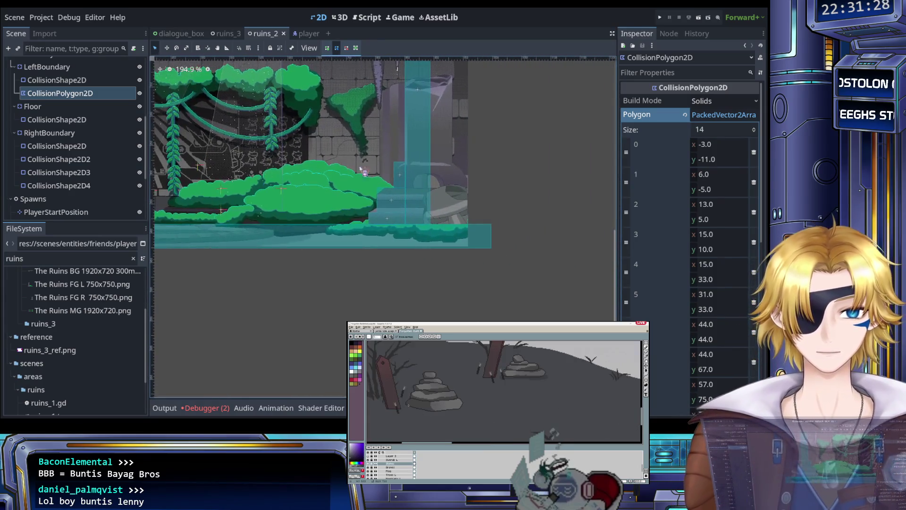
scroll(389, 180, "up", 2)
left_click(79, 161)
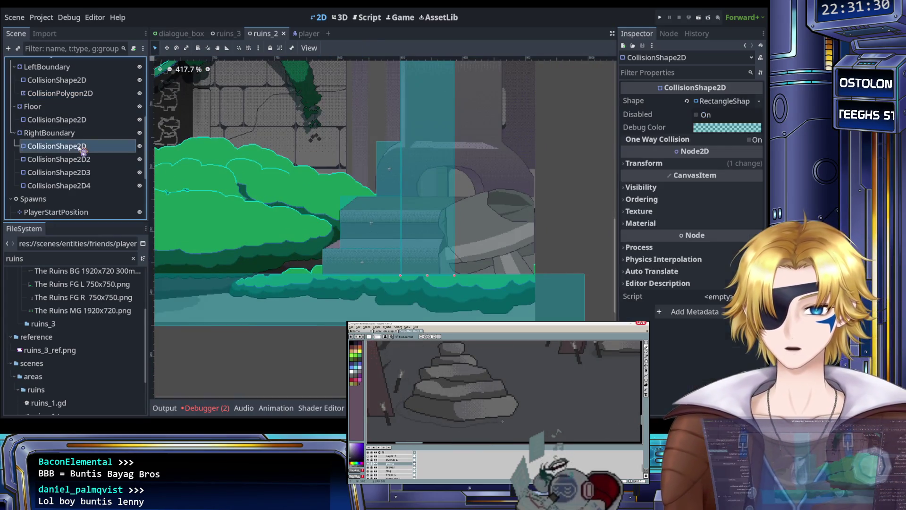
left_click(86, 185, "shift")
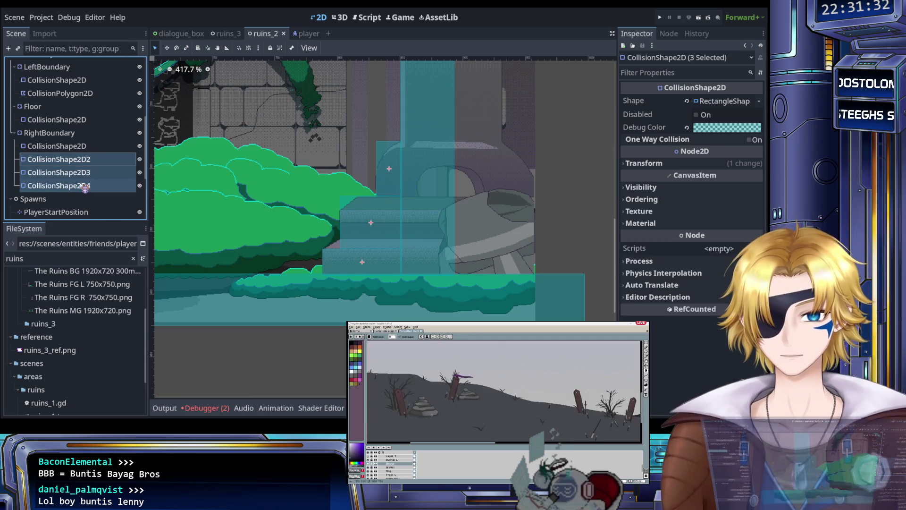
key("Delete")
Step: Add an empty CollisionPolygon2D child to RightBoundary and expand its Polygon point list
left_click(76, 134)
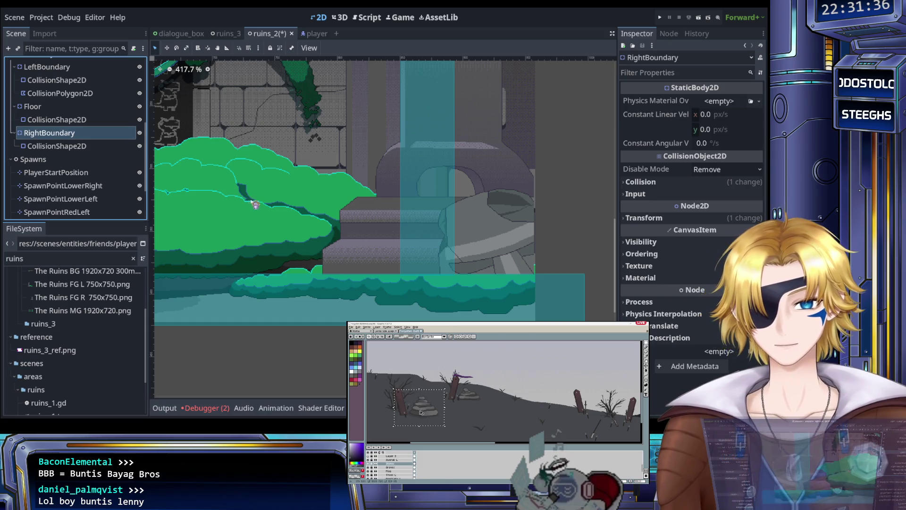
key("ctrl+v")
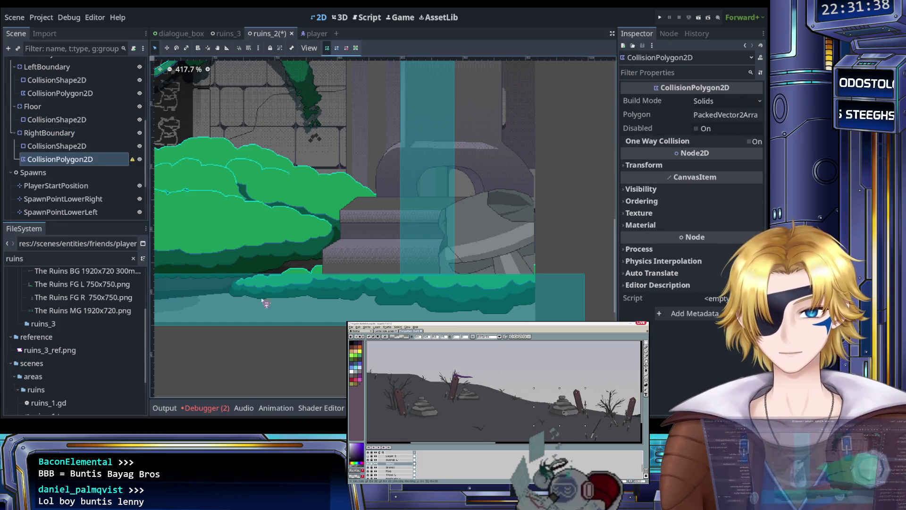
left_click(718, 102)
left_click(717, 115)
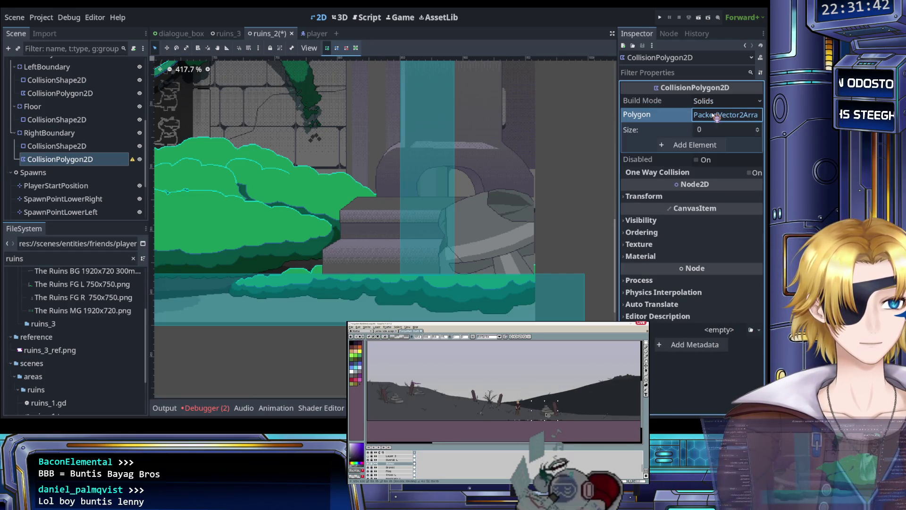
Step: Place the first right-boundary points down the curved wall to where it meets the floor
left_click(703, 145)
scroll(366, 158, "down", 5)
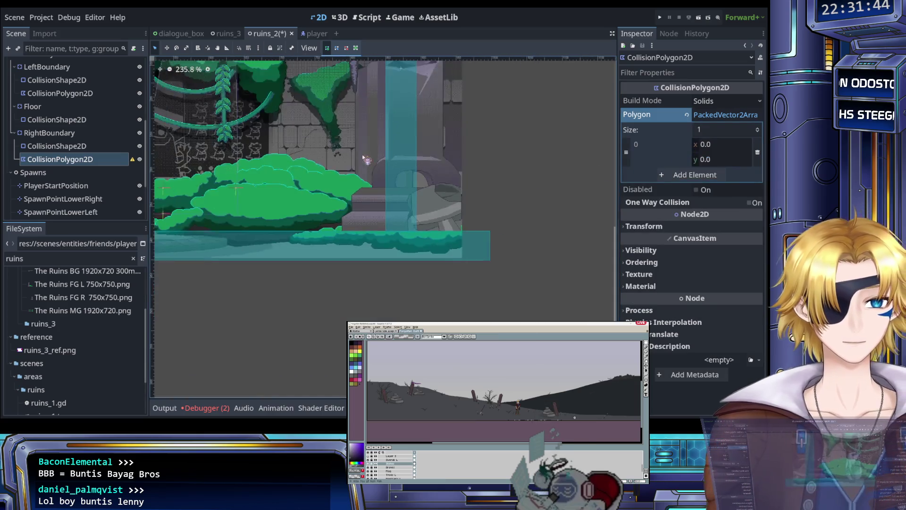
scroll(354, 142, "up", 8)
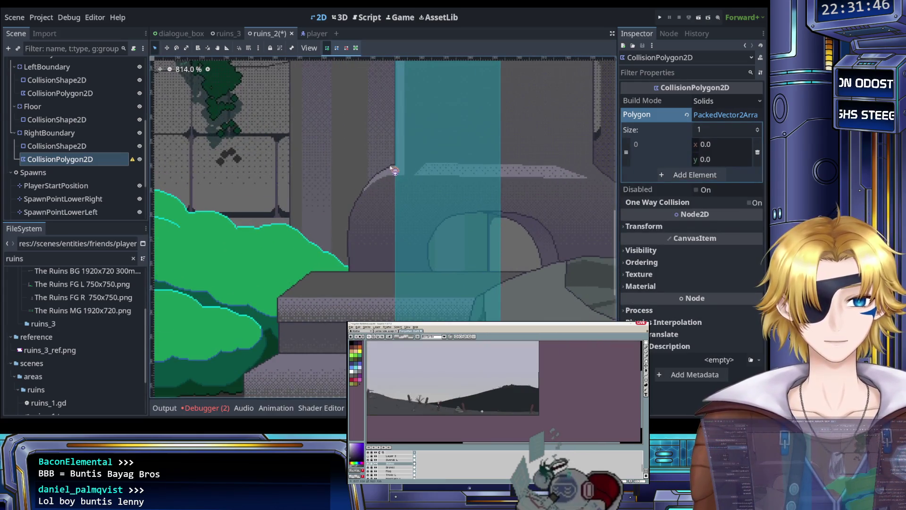
scroll(366, 178, "down", 3)
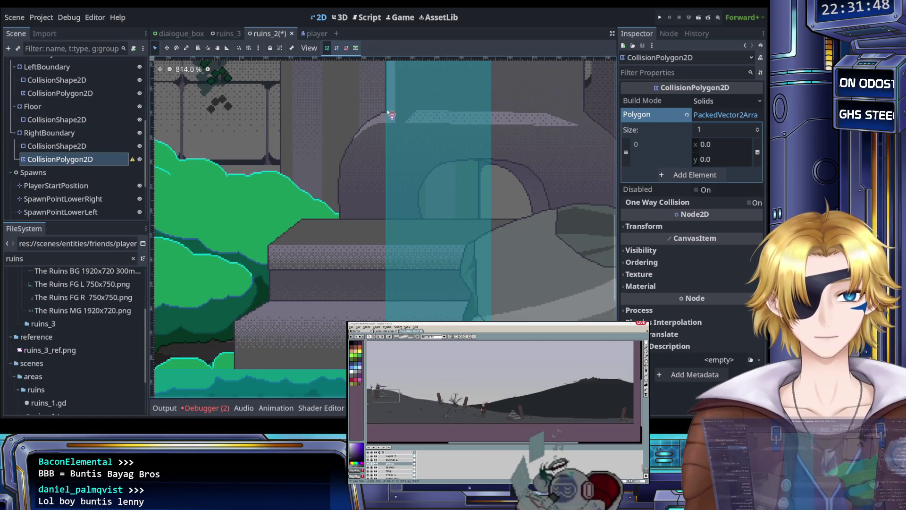
scroll(388, 112, "up", 4)
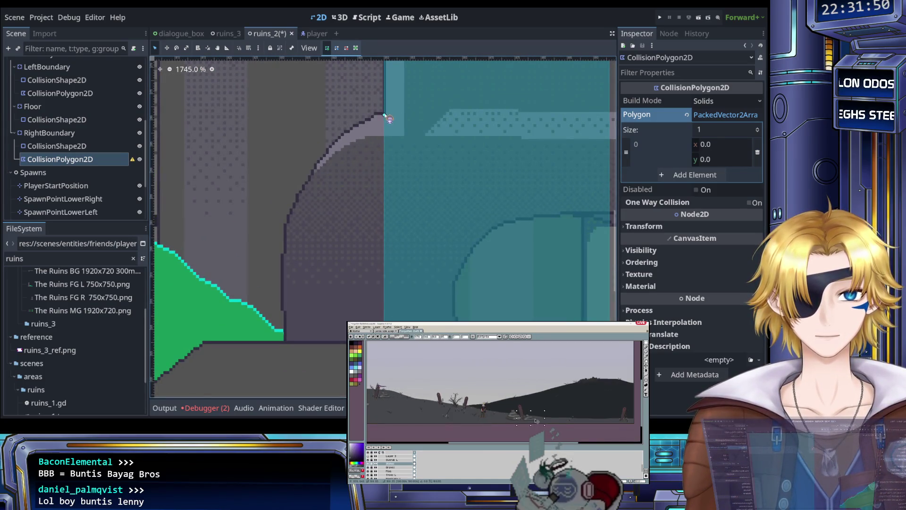
left_click(327, 146)
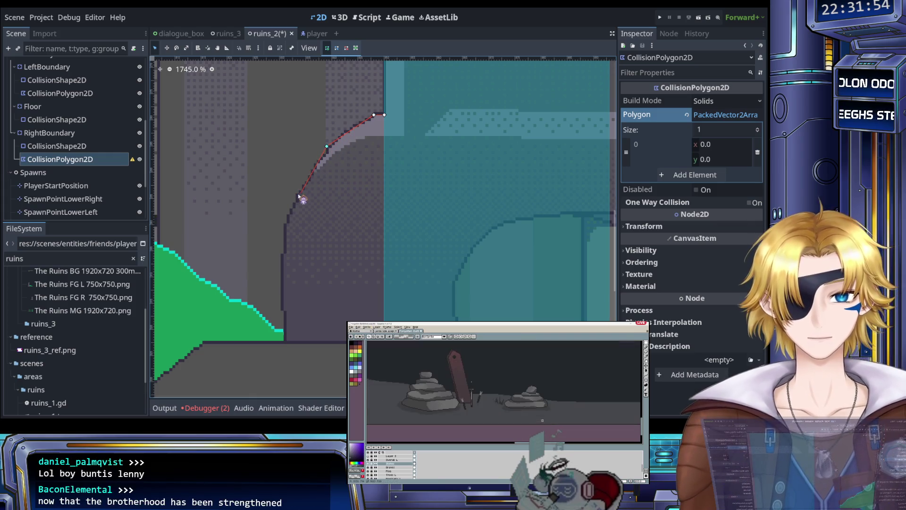
left_click(285, 225)
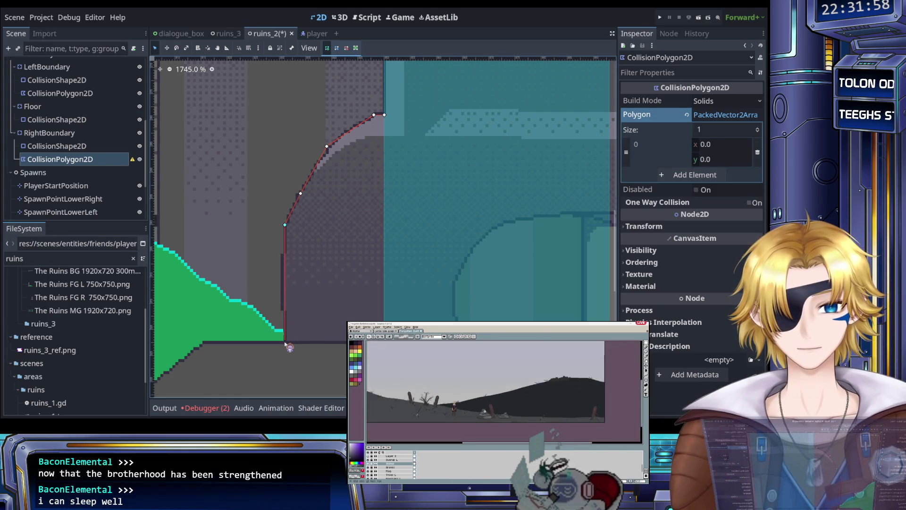
left_click_drag(245, 343, 422, 250)
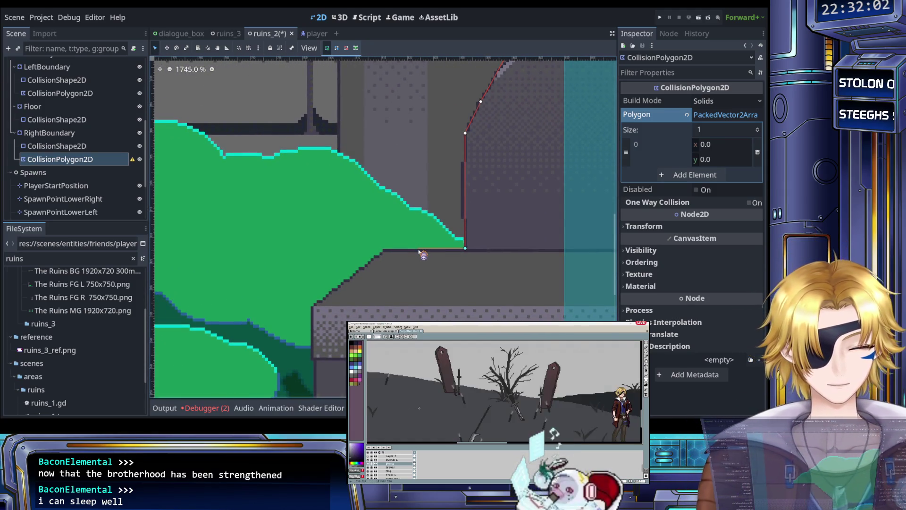
left_click(382, 248)
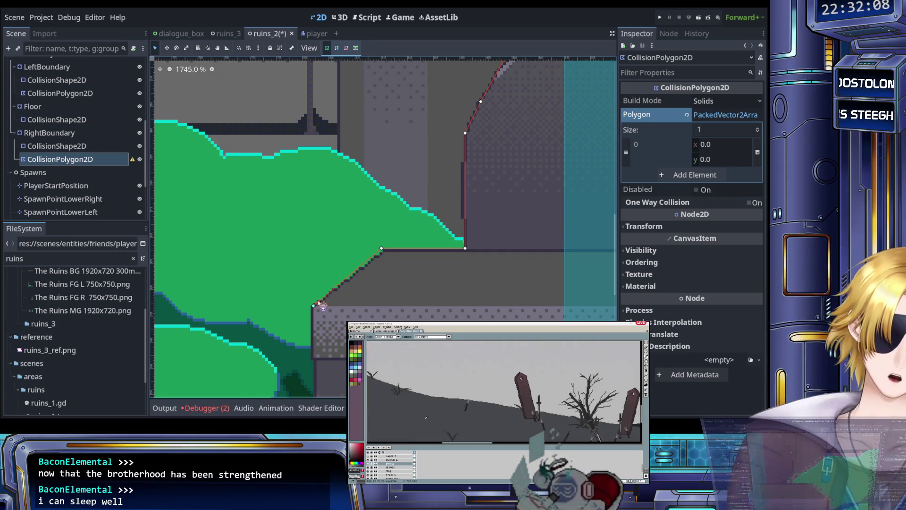
Step: Add the floor step's lower corner and close the polygon on its first vertex, making 12 points
scroll(321, 302, "down", 2)
scroll(325, 288, "down", 3)
scroll(324, 274, "up", 6)
left_click(323, 264)
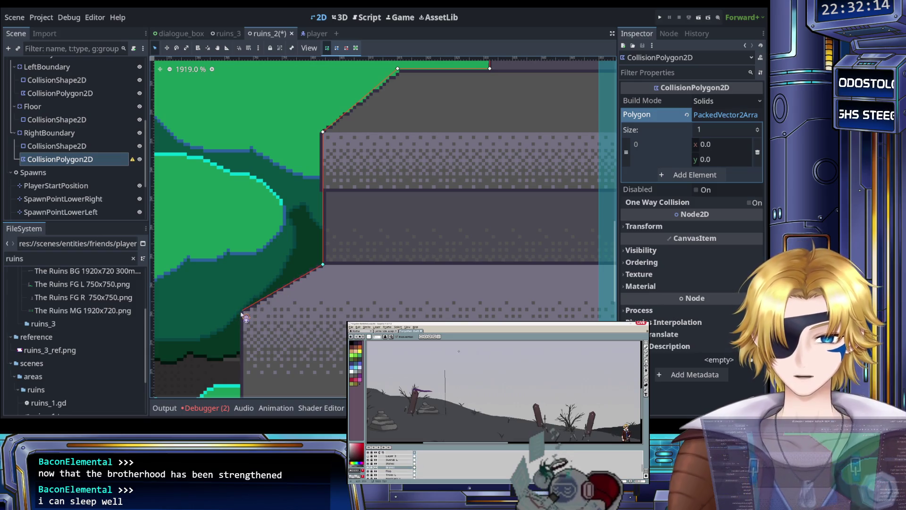
left_click_drag(242, 321, 269, 203)
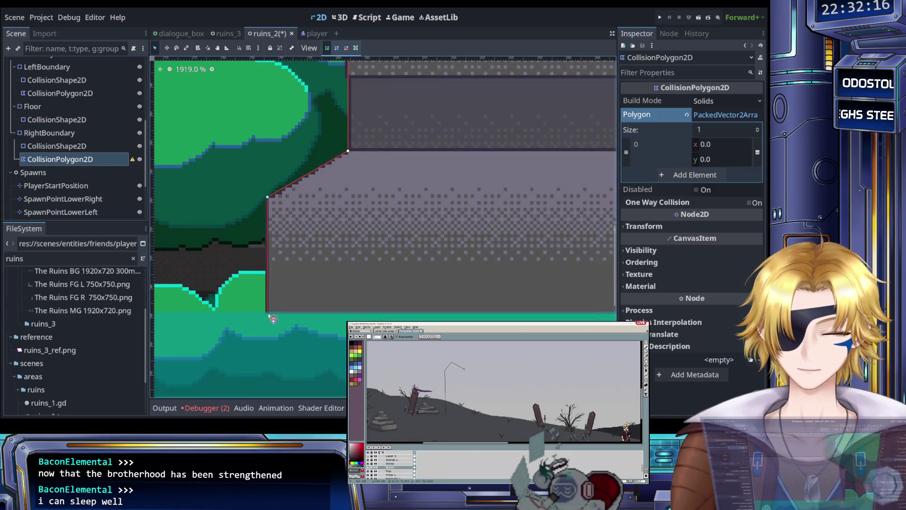
scroll(307, 302, "down", 5)
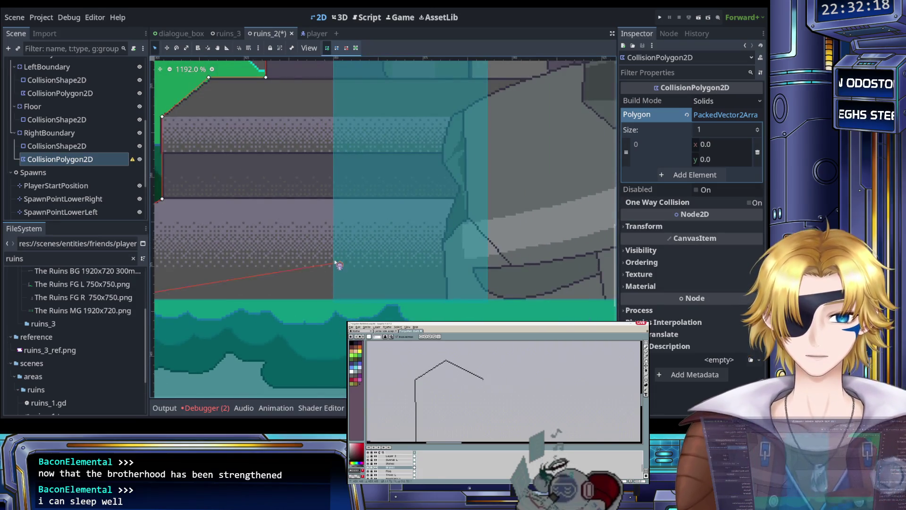
scroll(332, 265, "up", 5)
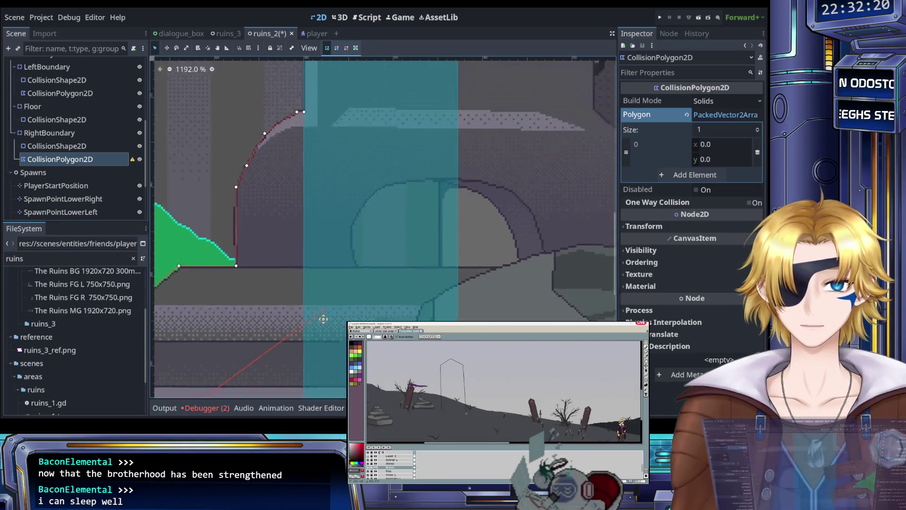
scroll(325, 300, "up", 5)
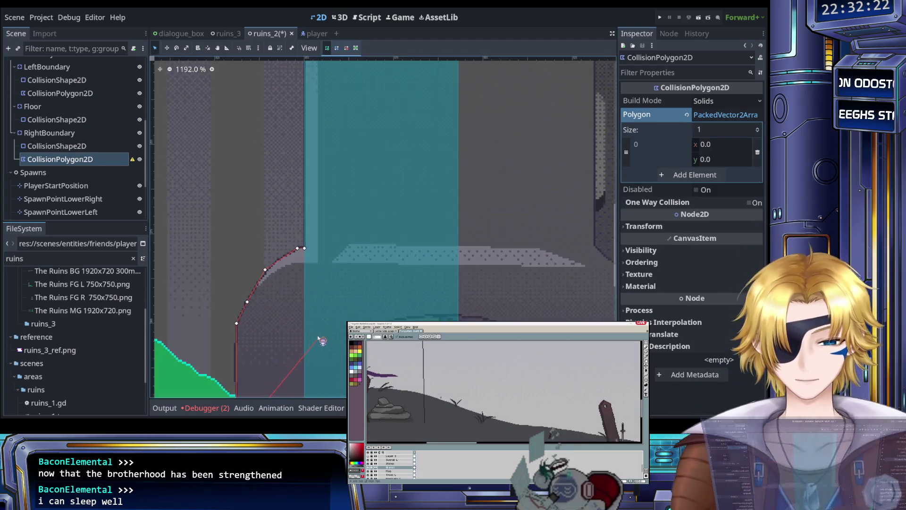
scroll(322, 341, "down", 8)
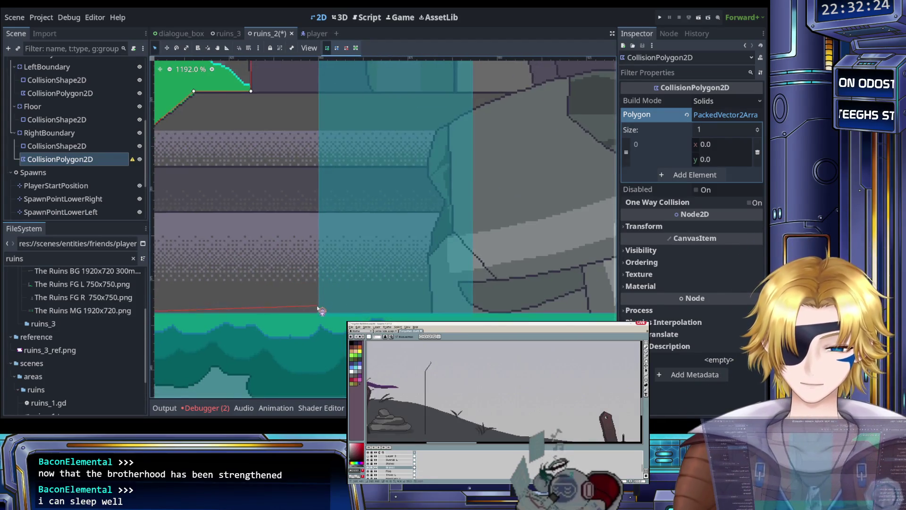
scroll(321, 309, "up", 2)
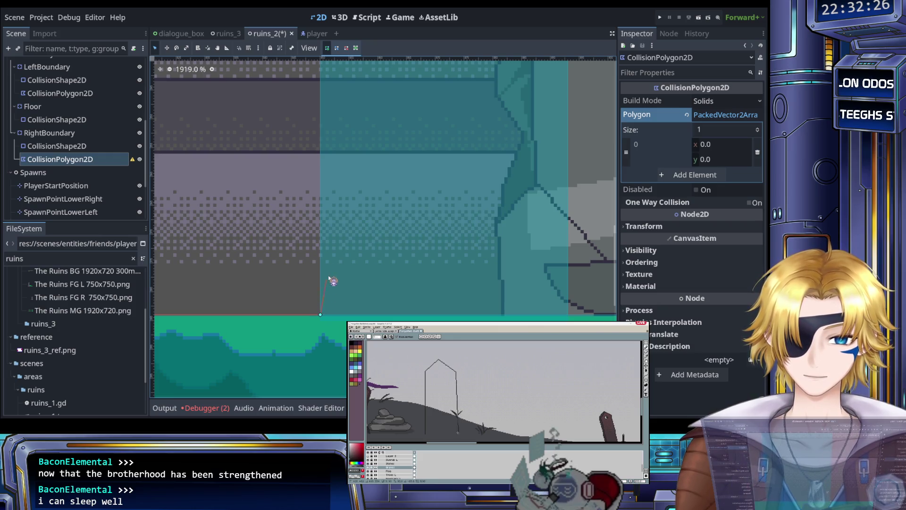
scroll(331, 286, "down", 7)
scroll(328, 302, "up", 5)
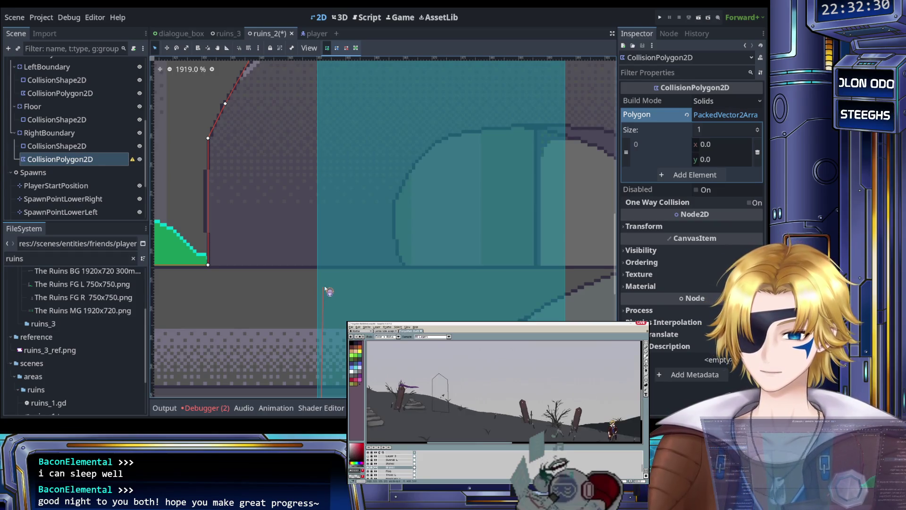
scroll(340, 189, "up", 6)
scroll(346, 259, "up", 6)
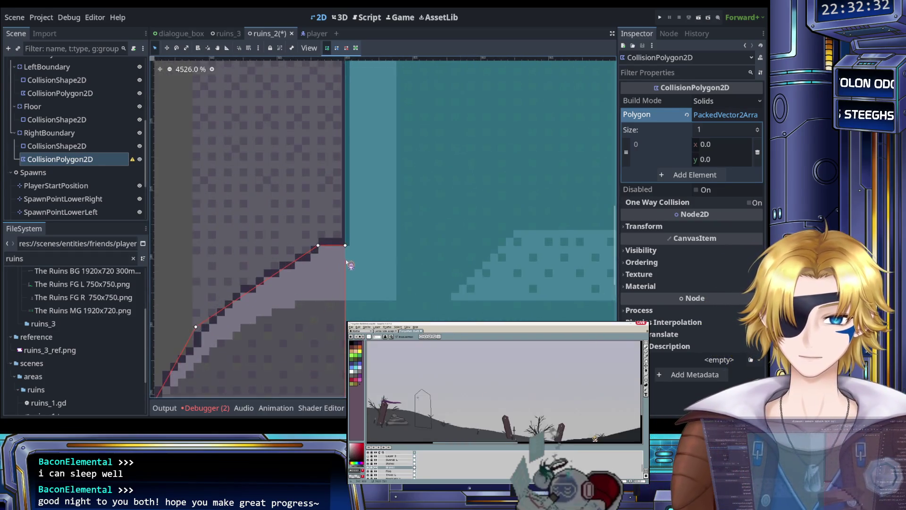
left_click(346, 235)
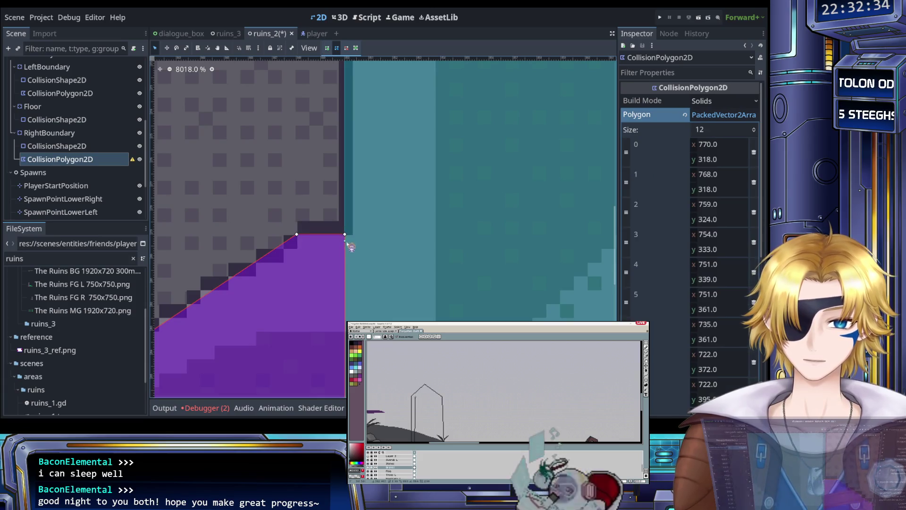
Step: Zoom out and back in to inspect the whole right-boundary polygon over the ruins
scroll(280, 289, "down", 9)
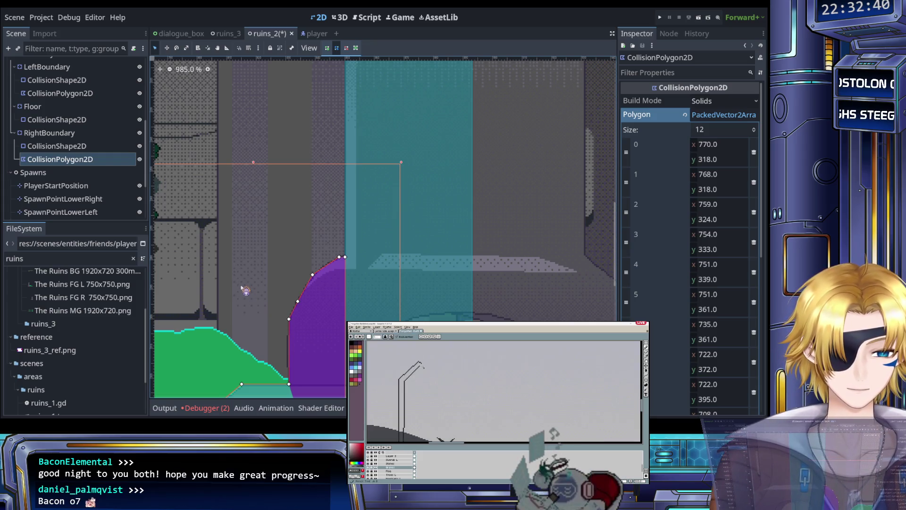
scroll(221, 295, "down", 5)
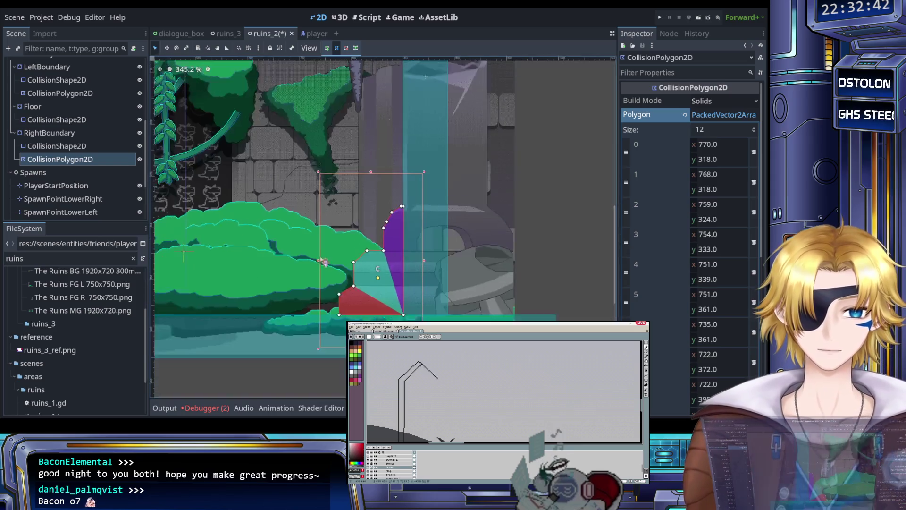
scroll(316, 264, "up", 5)
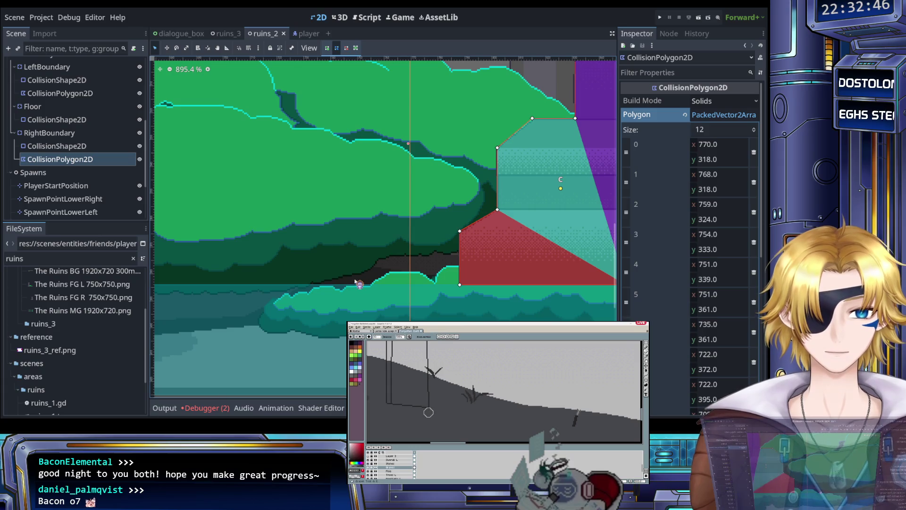
scroll(286, 262, "down", 8)
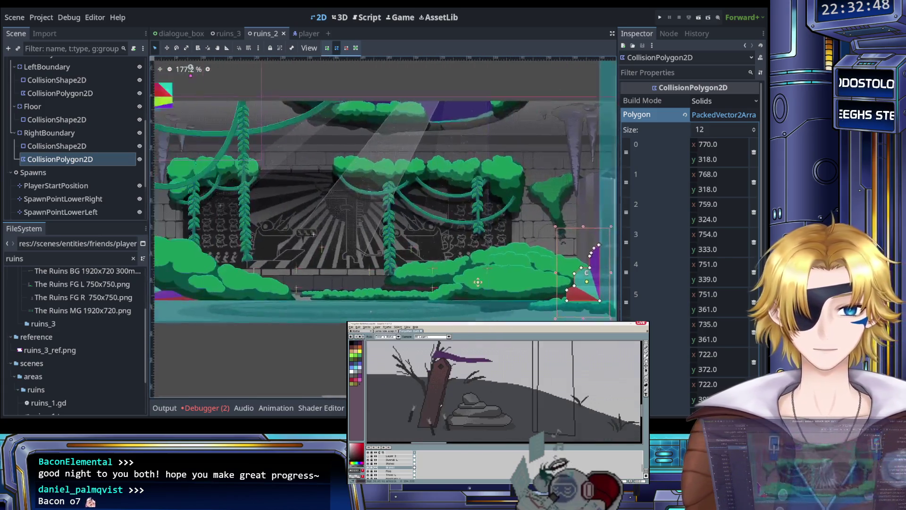
scroll(341, 322, "up", 4)
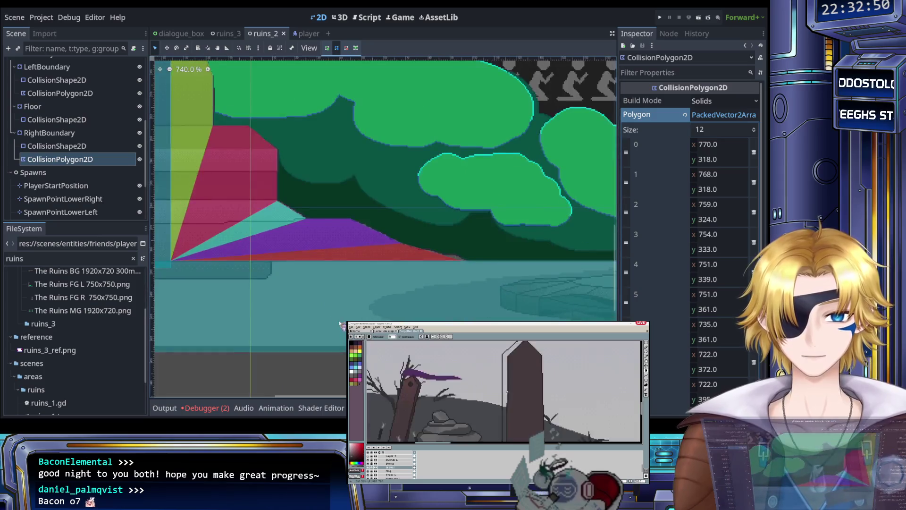
scroll(341, 322, "down", 6)
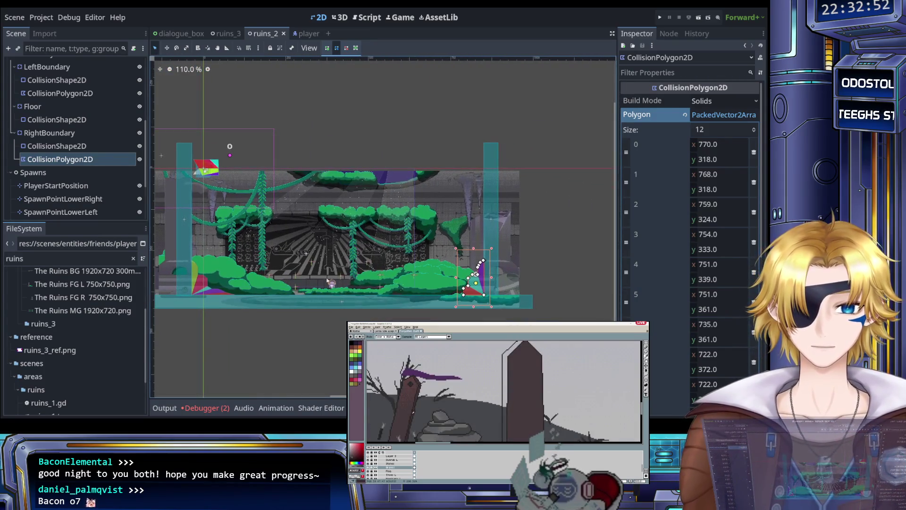
Step: Launch the game and run the knight right through the ruins to test the boundary collisions
left_click(661, 19)
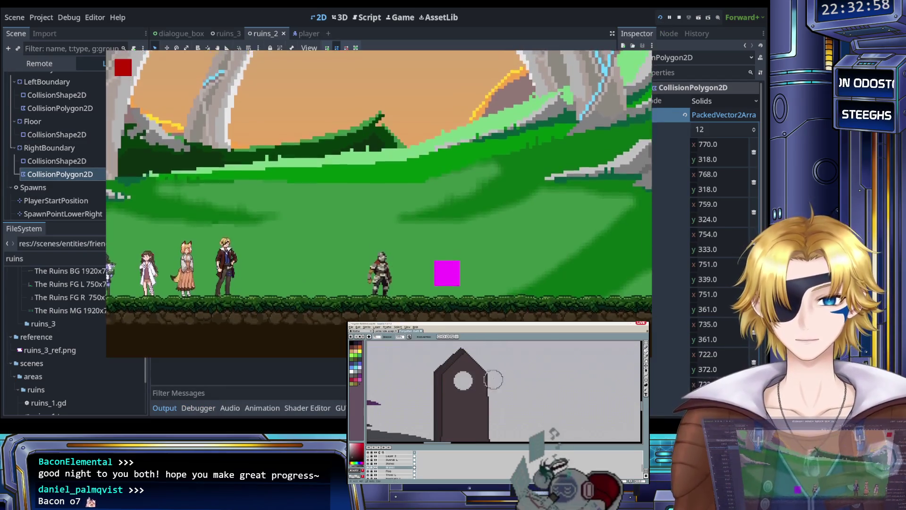
key("Right")
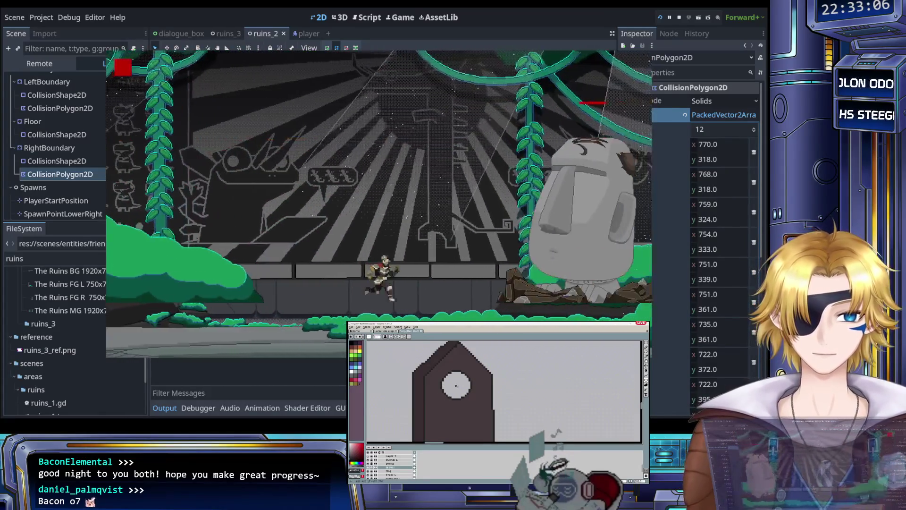
key("Right")
key("Right")
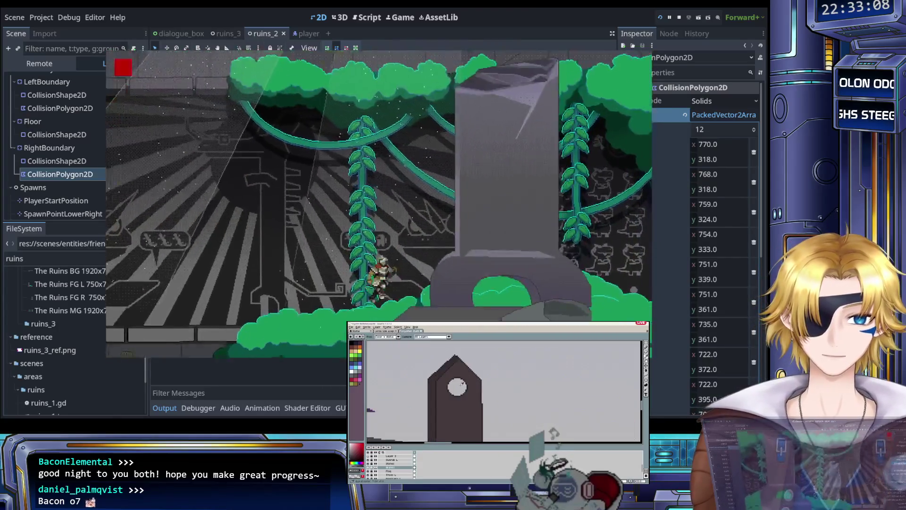
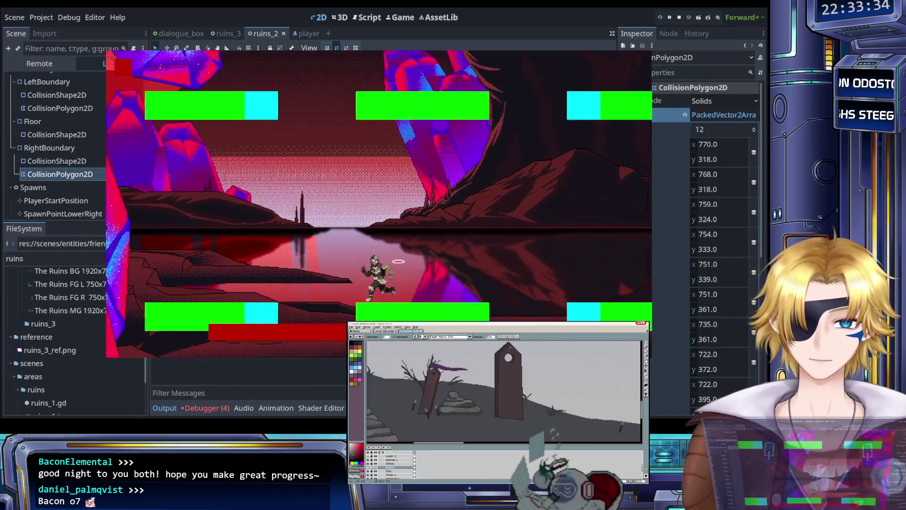
Step: Move through the game's main menu to end the ruins level test run
key("Return")
key("Return")
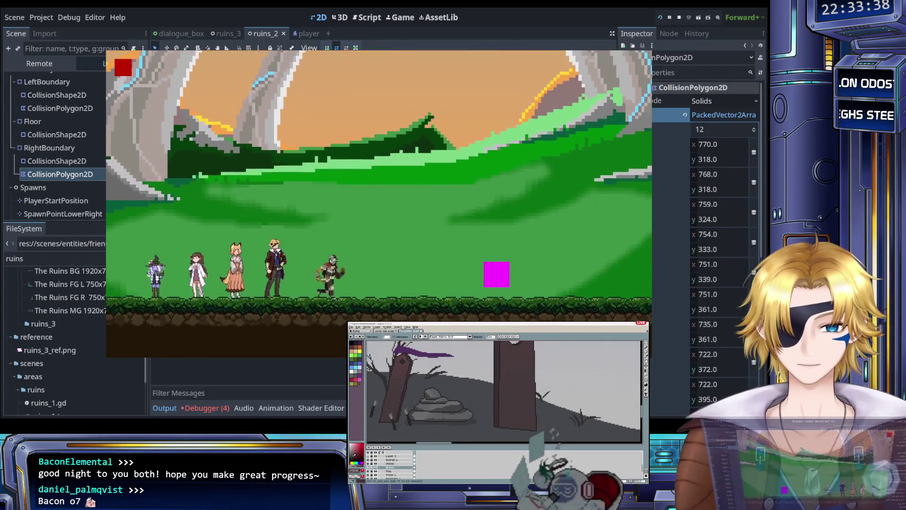
key("Escape")
key("Return")
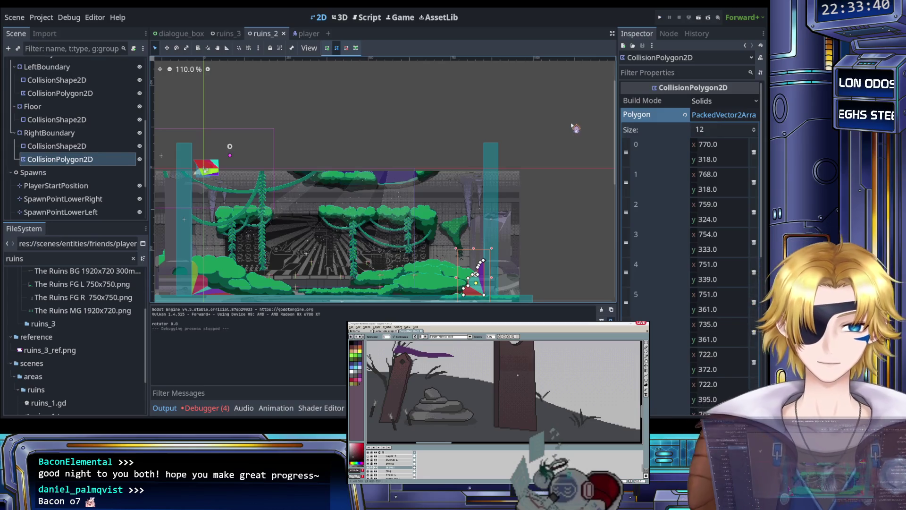
key("ctrl+s")
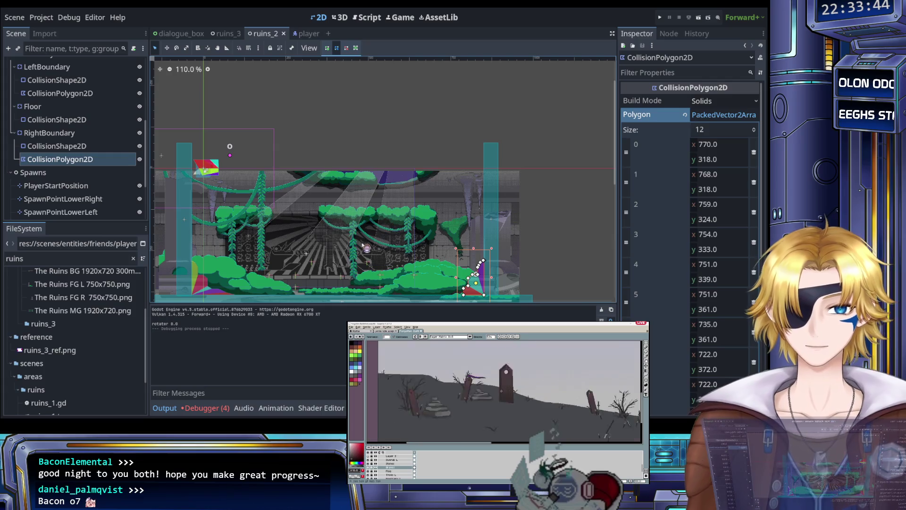
scroll(340, 257, "left", 5)
scroll(340, 257, "down", 2)
scroll(337, 255, "up", 5)
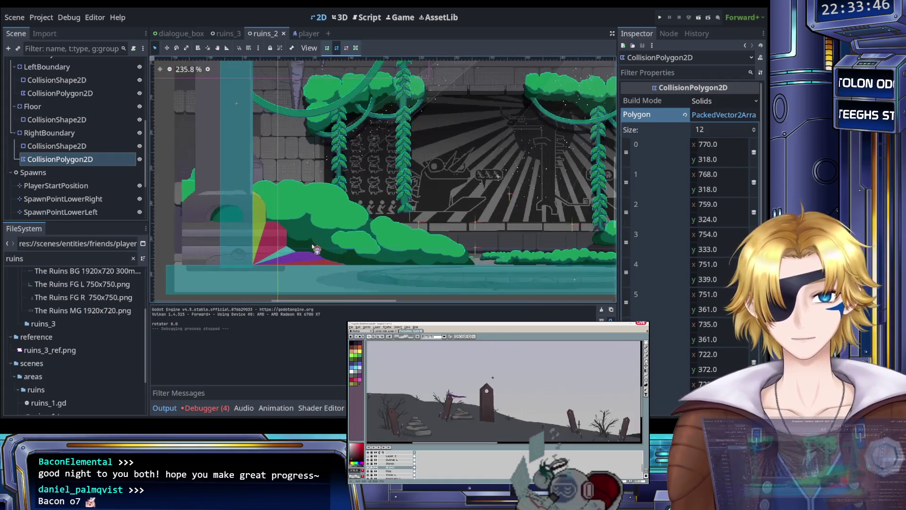
scroll(344, 224, "down", 1)
scroll(347, 229, "right", 3)
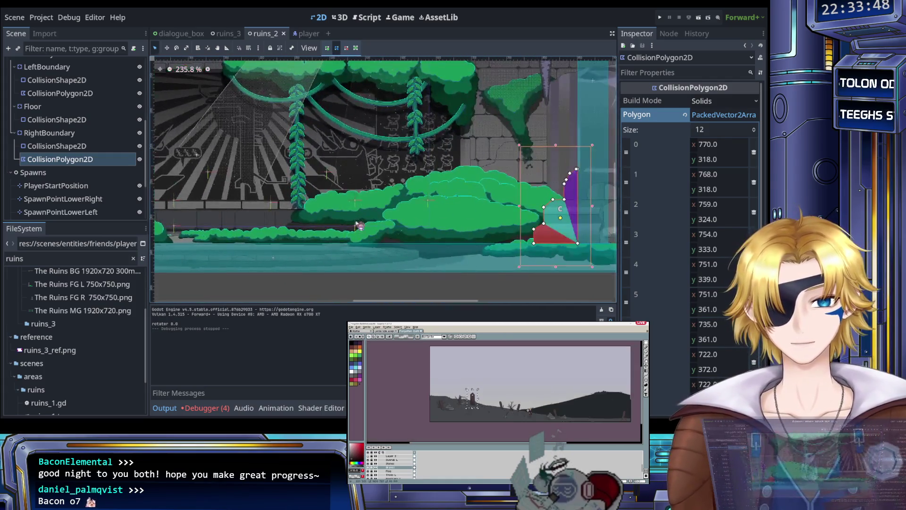
scroll(363, 235, "down", 2)
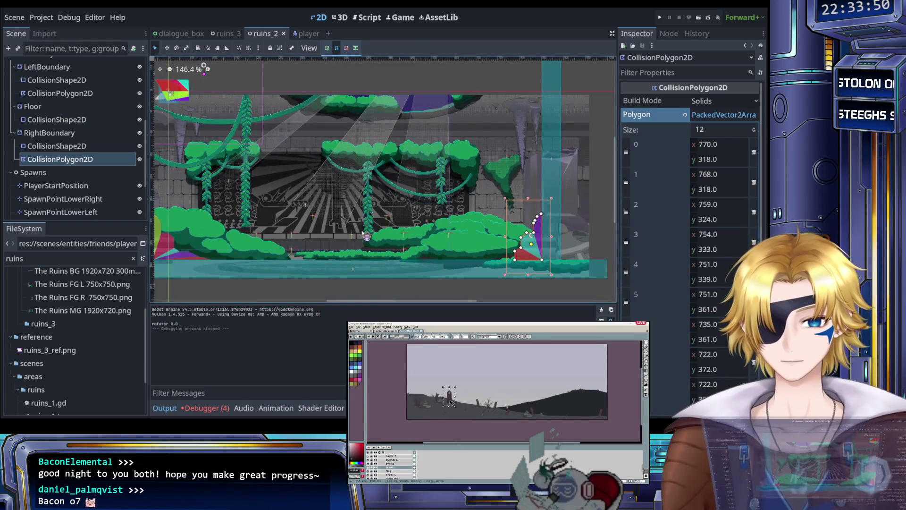
scroll(368, 239, "left", 3)
scroll(385, 250, "down", 1)
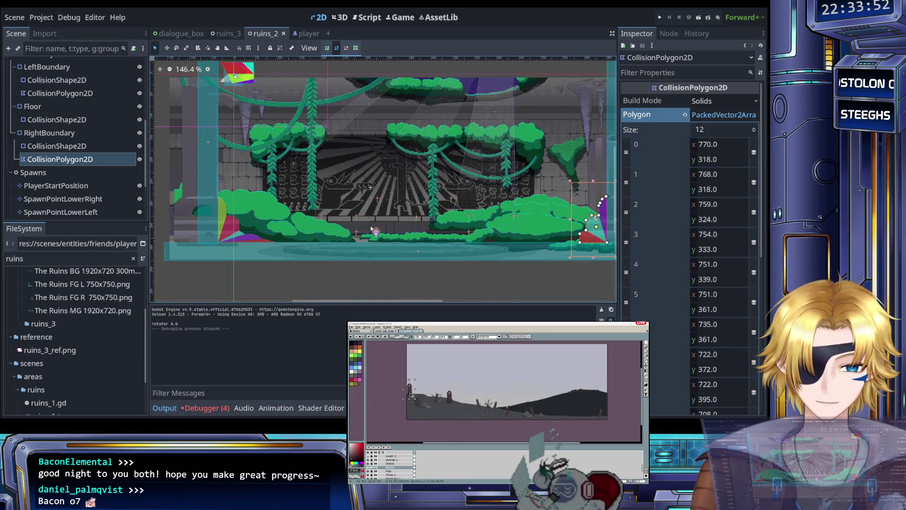
scroll(357, 228, "right", 1)
scroll(357, 228, "right", 4)
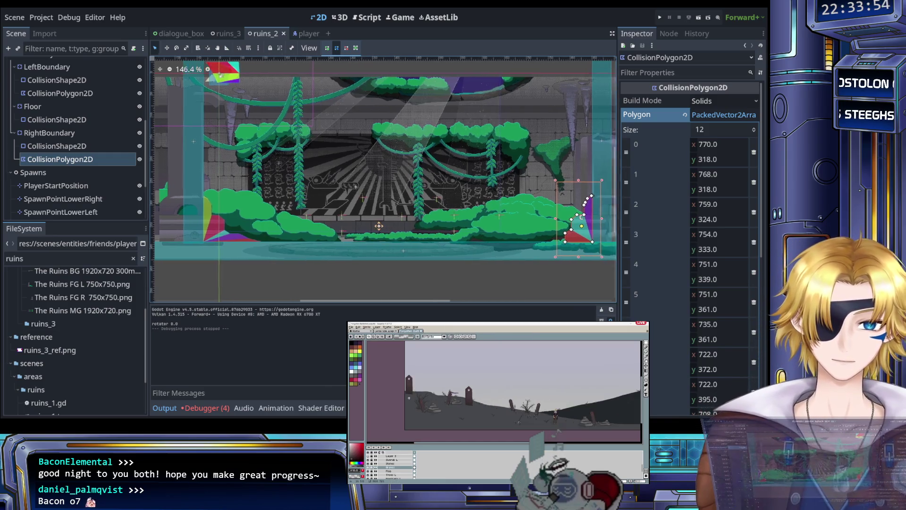
scroll(325, 227, "down", 1)
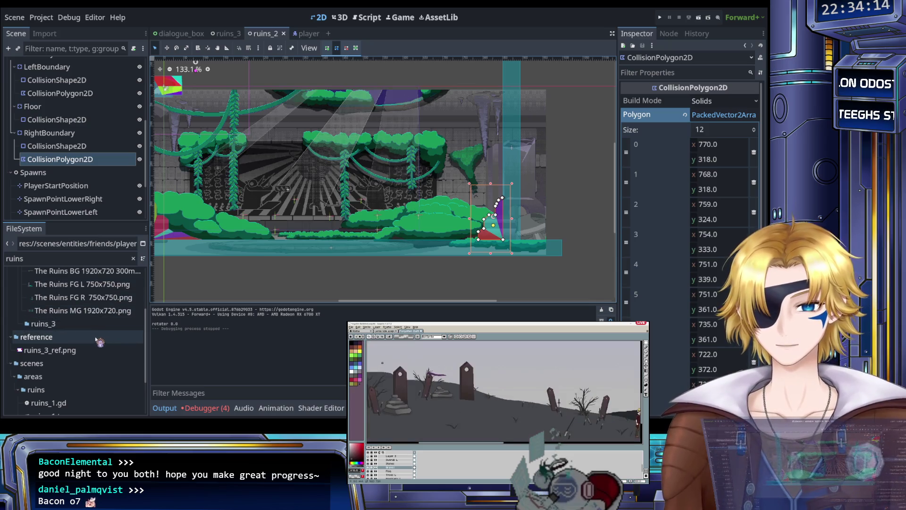
scroll(99, 342, "up", 5)
scroll(100, 335, "down", 10)
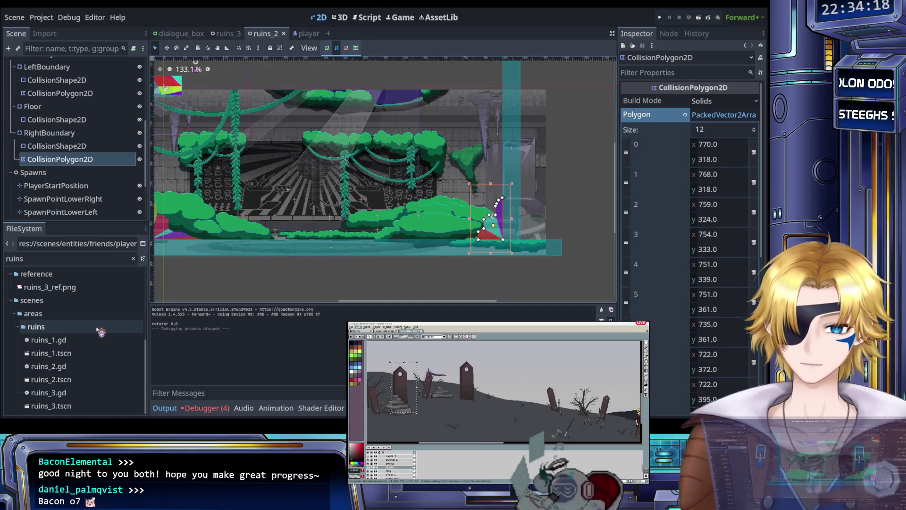
scroll(102, 332, "up", 5)
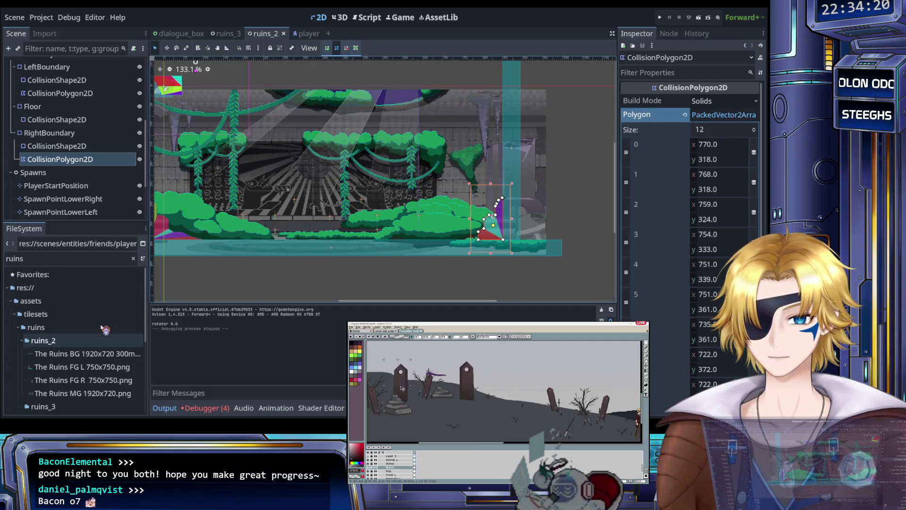
scroll(104, 329, "down", 5)
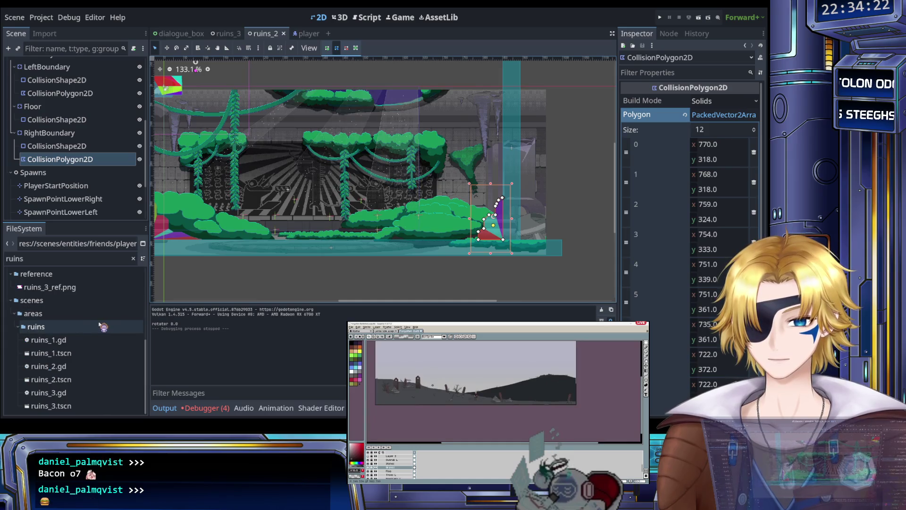
scroll(99, 321, "up", 5)
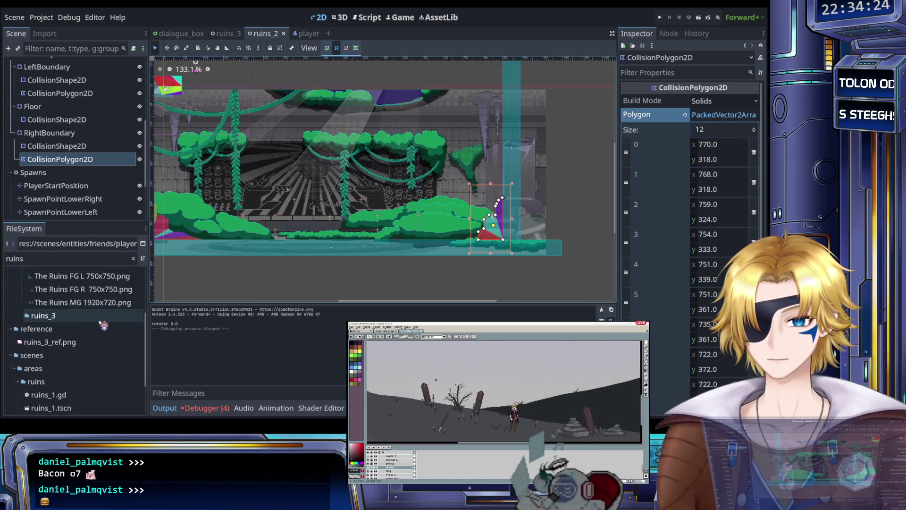
double_click(9, 258)
Step: Filter the FileSystem for 'ina' and open npc_ina.gd and npc_ina.tscn
type("ina")
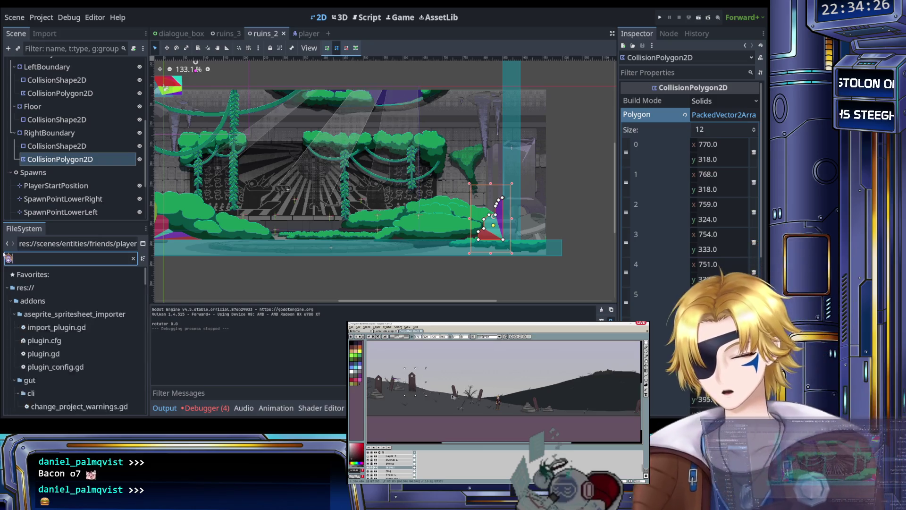
scroll(70, 330, "down", 2)
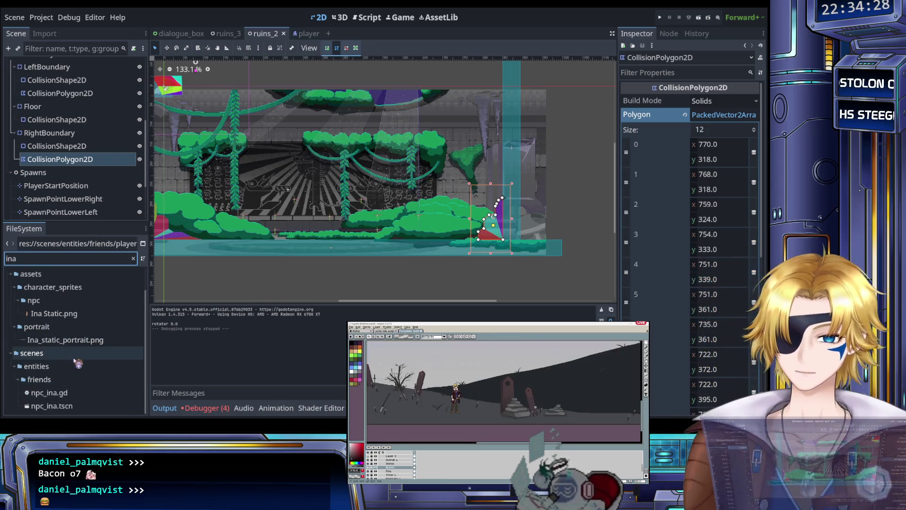
double_click(52, 393)
double_click(52, 406)
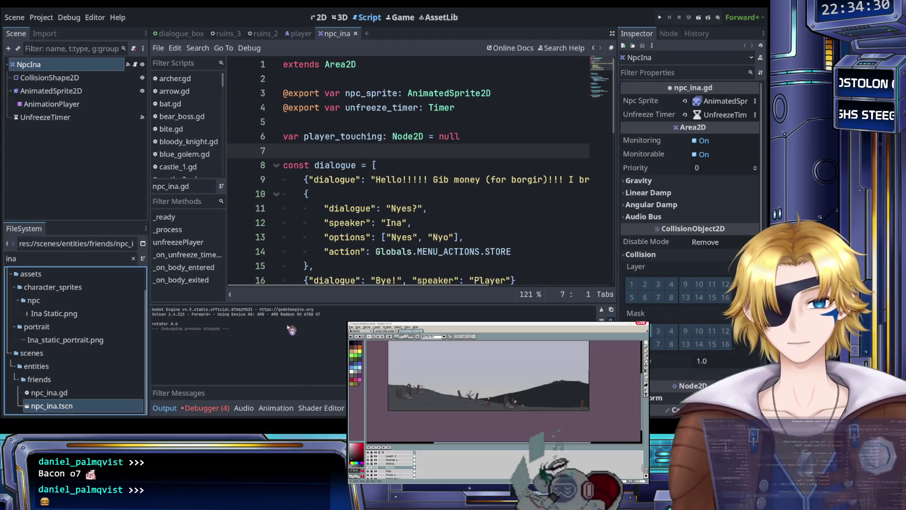
scroll(348, 241, "up", 4)
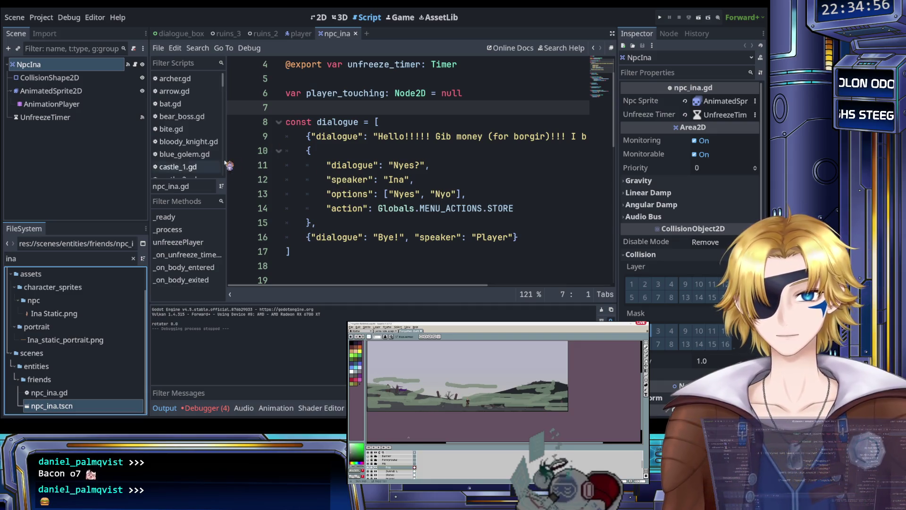
Step: Switch to npc_lennix.gd and select its dialogue_start array
scroll(199, 143, "down", 10)
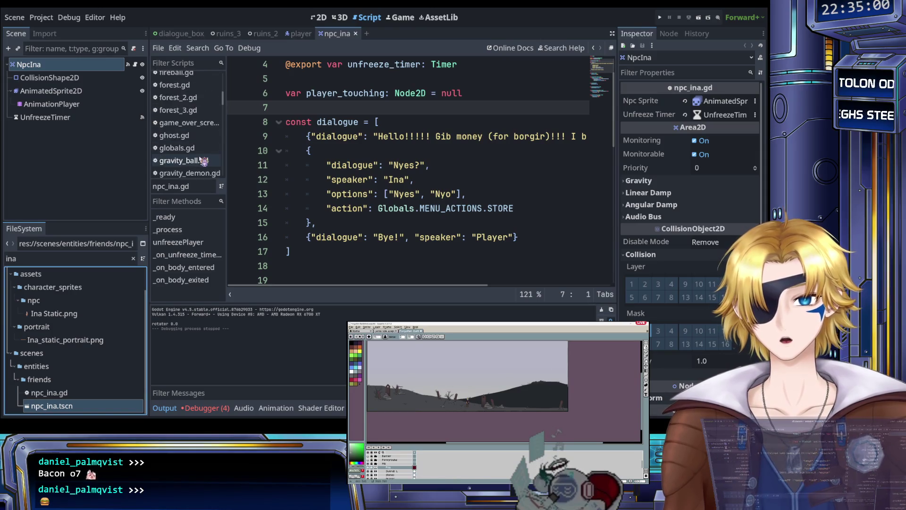
scroll(202, 156, "down", 5)
scroll(202, 151, "down", 2)
left_click(202, 129)
mouse_move(313, 217)
left_mouse_down()
mouse_move(312, 181)
mouse_move(290, 166)
left_mouse_up()
scroll(312, 183, "up", 20)
scroll(312, 183, "up", 3)
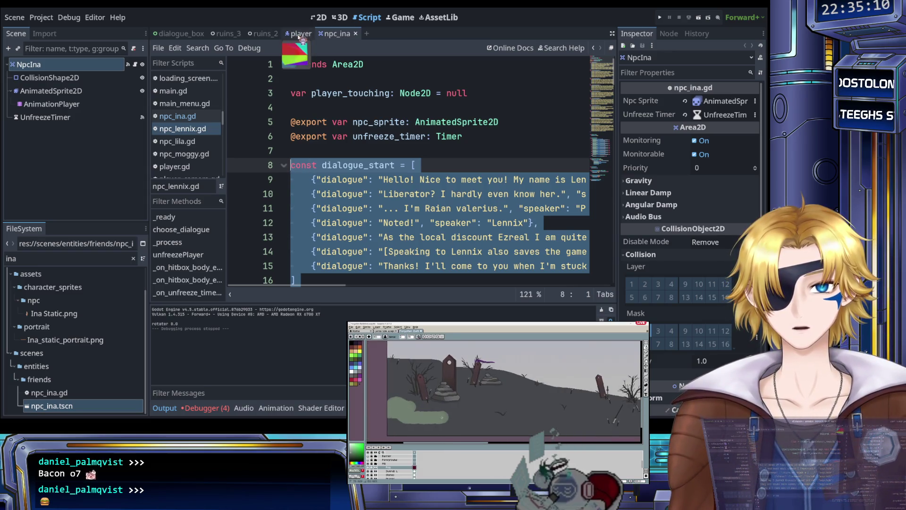
Step: Replace Ina's existing dialogue block in npc_ina.gd with Lennix's copied dialogue
left_click(190, 118)
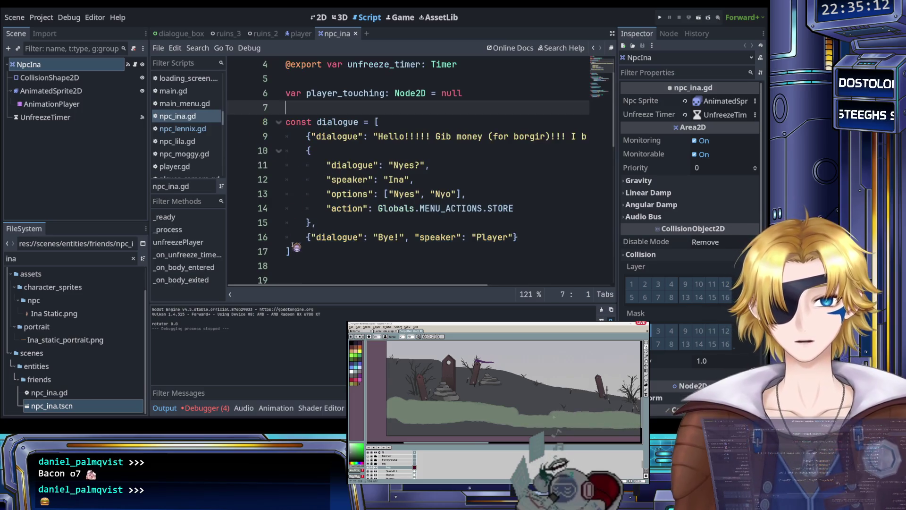
left_click_drag(296, 247, 283, 124)
key("ctrl+v")
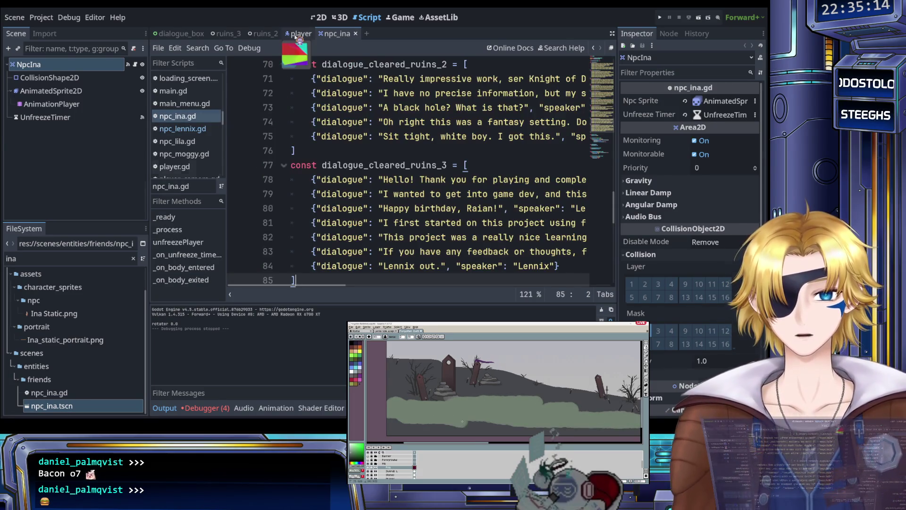
left_click(297, 34)
left_click(337, 34)
Step: Cut the choose_dialogue function from below _ready in npc_lennix.gd and remove leftover blank lines
left_click(189, 129)
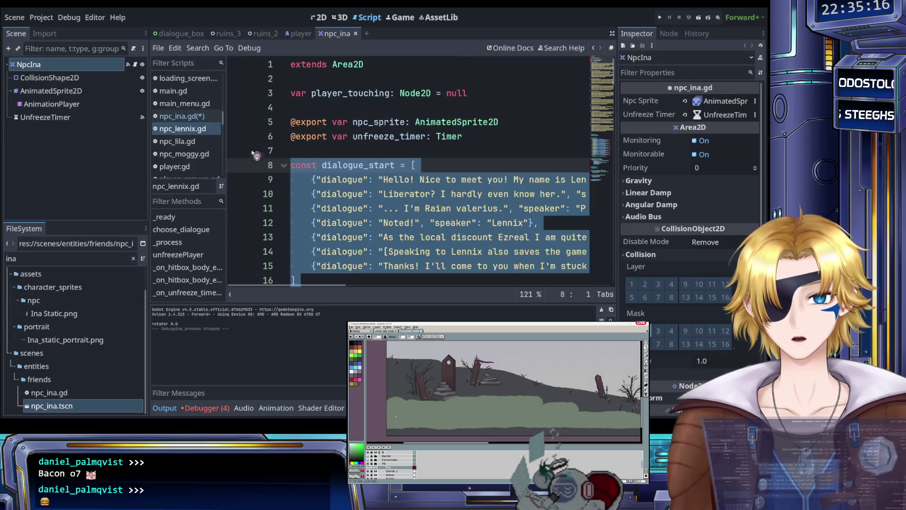
scroll(339, 181, "down", 20)
scroll(338, 181, "down", 5)
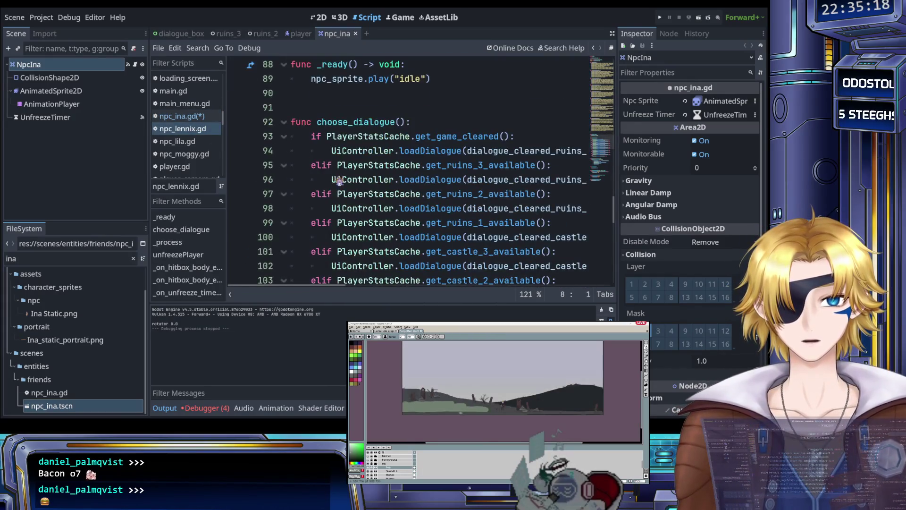
left_click(297, 108)
key("Return")
mouse_move(298, 165)
left_mouse_down()
mouse_move(330, 288)
mouse_move(362, 179)
mouse_move(482, 172)
mouse_move(589, 151)
left_mouse_up()
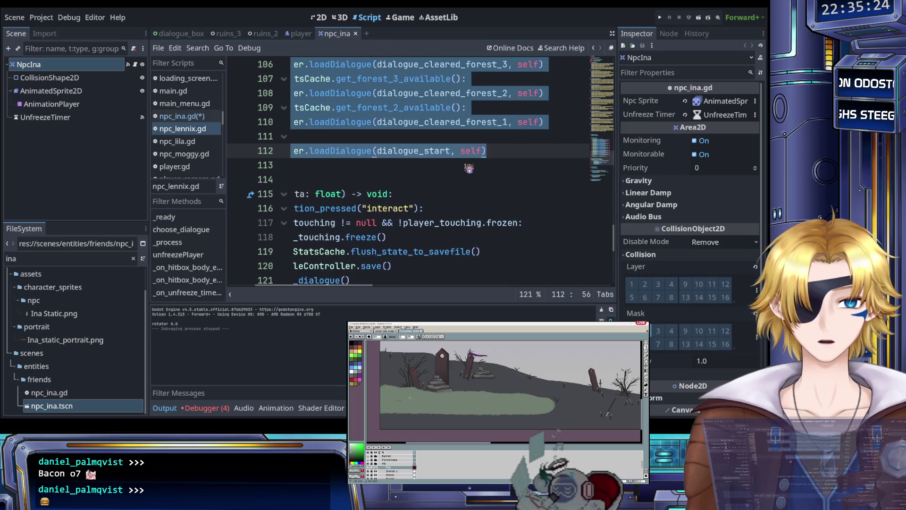
key("ctrl+x")
scroll(461, 190, "up", 4)
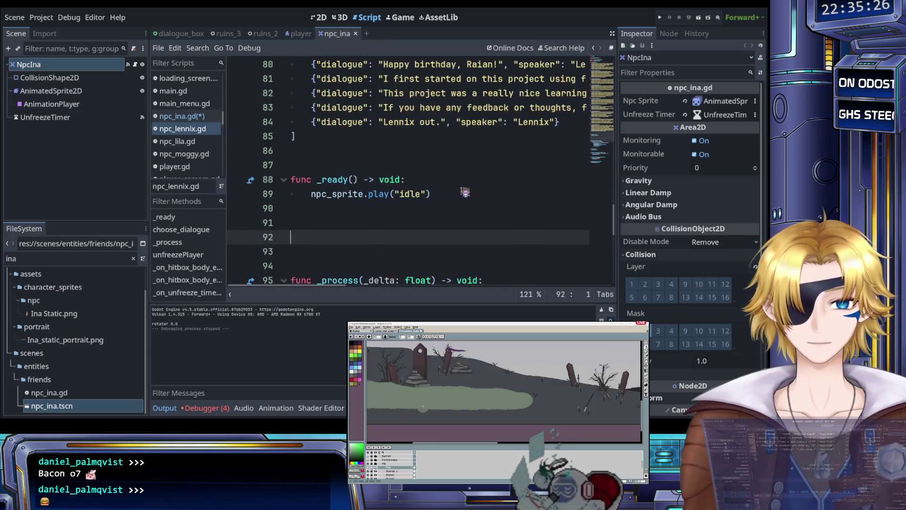
key("Down")
key("BackSpace")
key("BackSpace")
key("BackSpace")
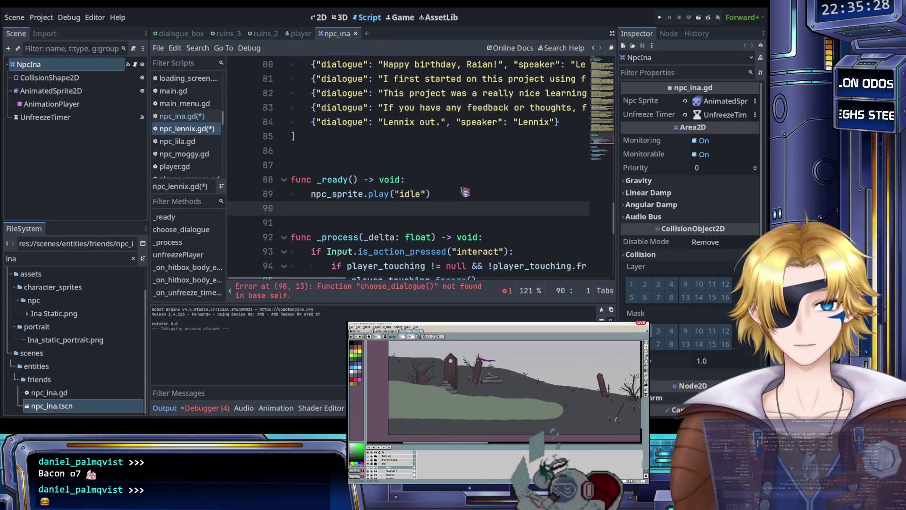
Step: Paste choose_dialogue below unfreezePlayer in npc_lennix.gd and save
scroll(404, 182, "down", 4)
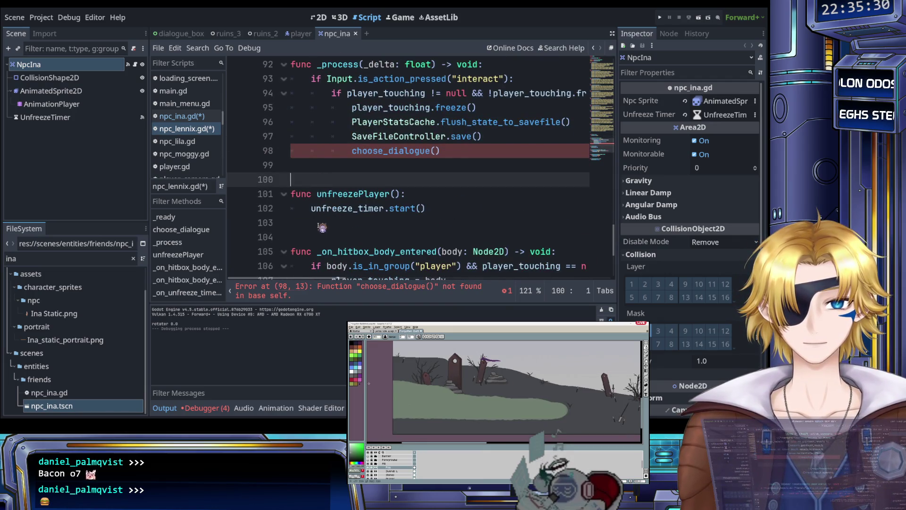
left_click(323, 224)
key("Return")
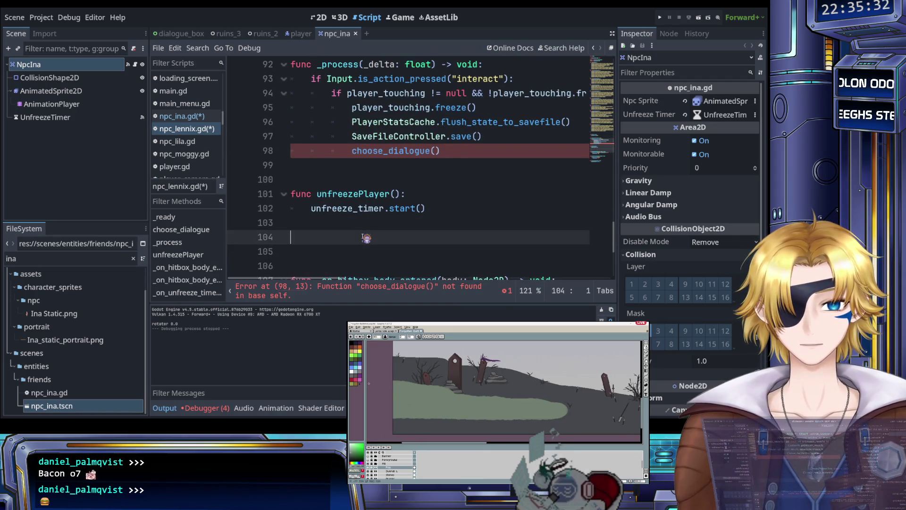
key("ctrl+v")
scroll(357, 232, "down", 4)
scroll(357, 232, "up", 10)
key("ctrl+s")
Step: Paste the choose_dialogue function into npc_ina.gd below line 96 and save
left_click(182, 115)
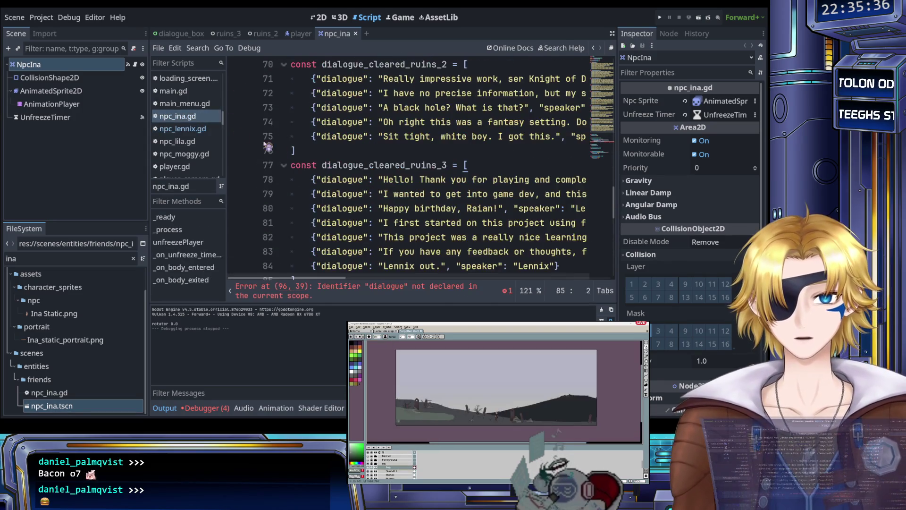
scroll(344, 174, "down", 5)
scroll(344, 174, "up", 4)
left_click(318, 199)
key("Return")
key("Return")
key("ctrl+v")
scroll(317, 199, "down", 2)
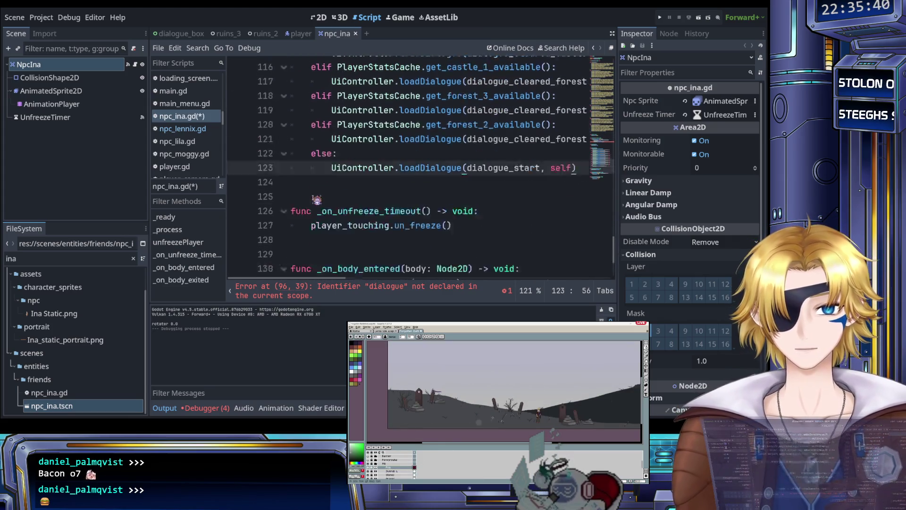
scroll(321, 193, "up", 8)
key("ctrl+s")
scroll(322, 191, "up", 1)
scroll(370, 202, "down", 4)
scroll(402, 203, "up", 3)
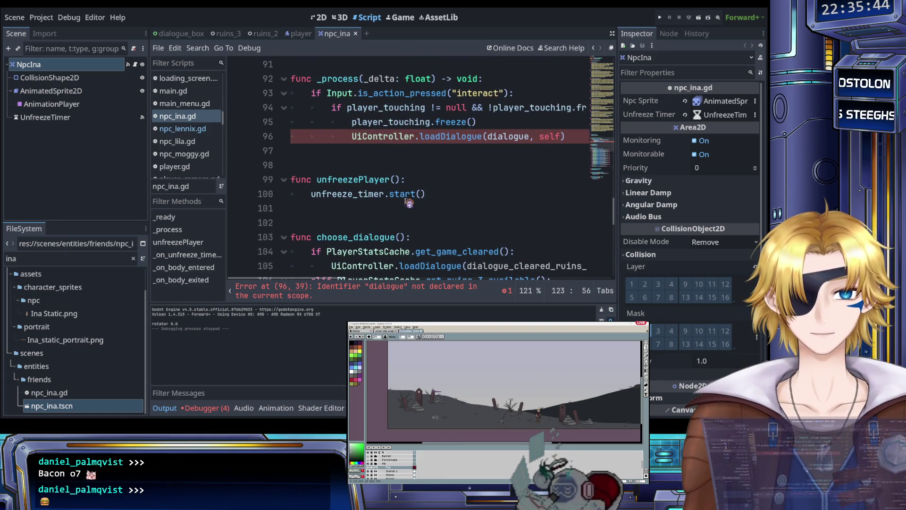
scroll(422, 174, "up", 1)
Step: Replace line 96's UiController.loadDialogue(dialogue, self) with choose_dialogue() and save
left_click_drag(566, 180, 354, 180)
type("choose_dialogue()")
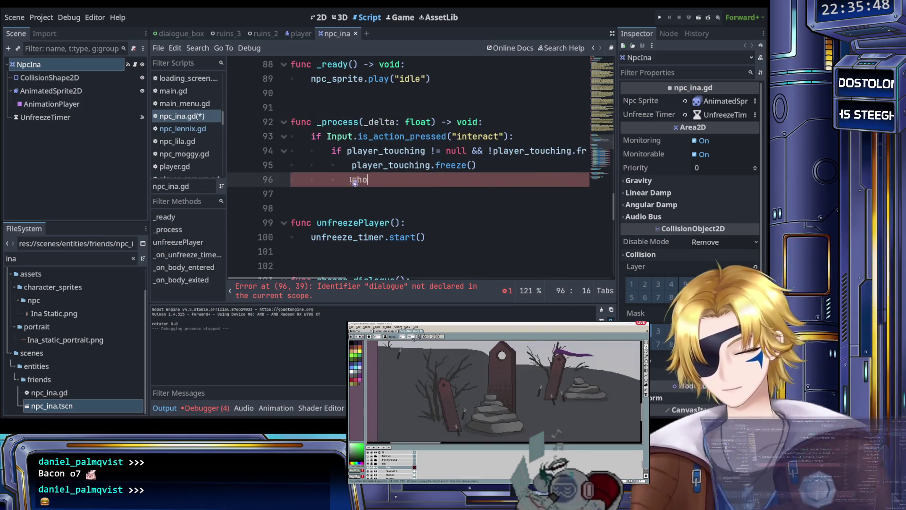
key("ctrl+s")
Step: Scroll through the script's dialogue arrays, then open dialogue_box.gd
scroll(361, 191, "down", 4)
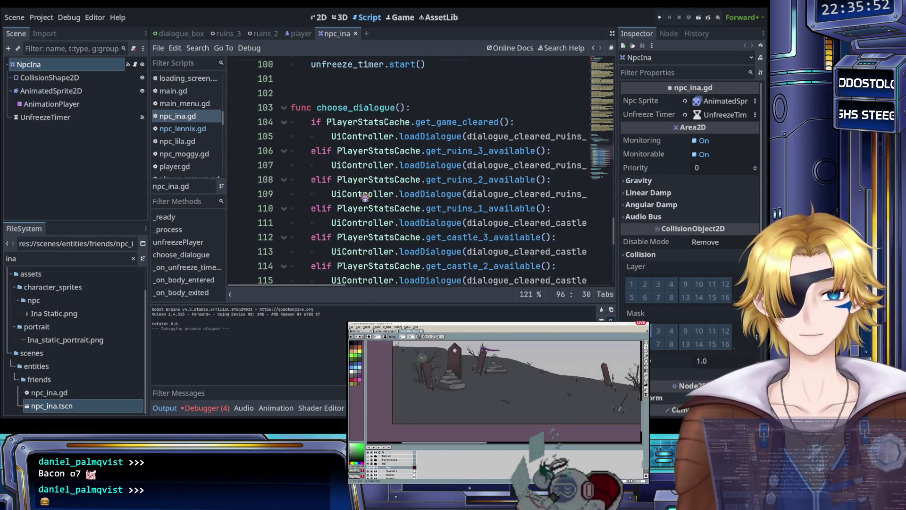
scroll(364, 198, "up", 13)
scroll(361, 199, "up", 16)
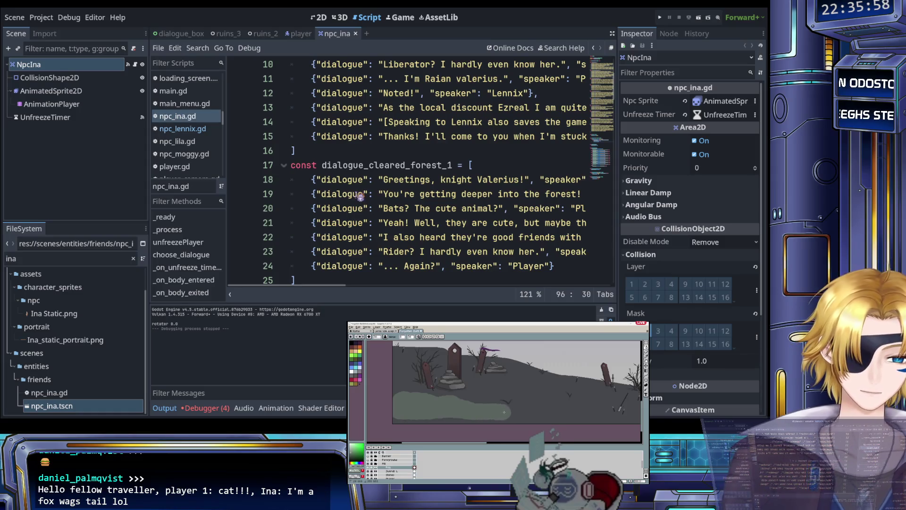
scroll(370, 208, "up", 3)
scroll(371, 206, "down", 1)
scroll(371, 207, "right", 6)
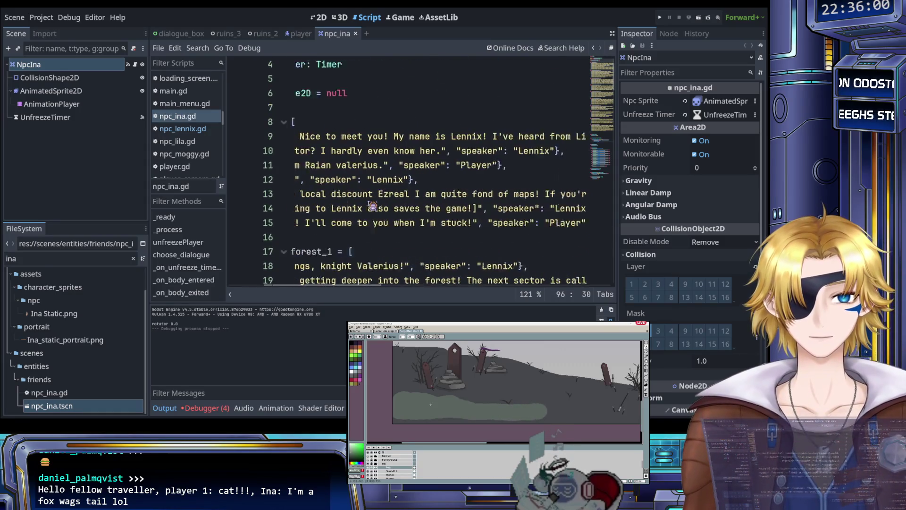
scroll(372, 205, "right", 6)
scroll(371, 204, "left", 3)
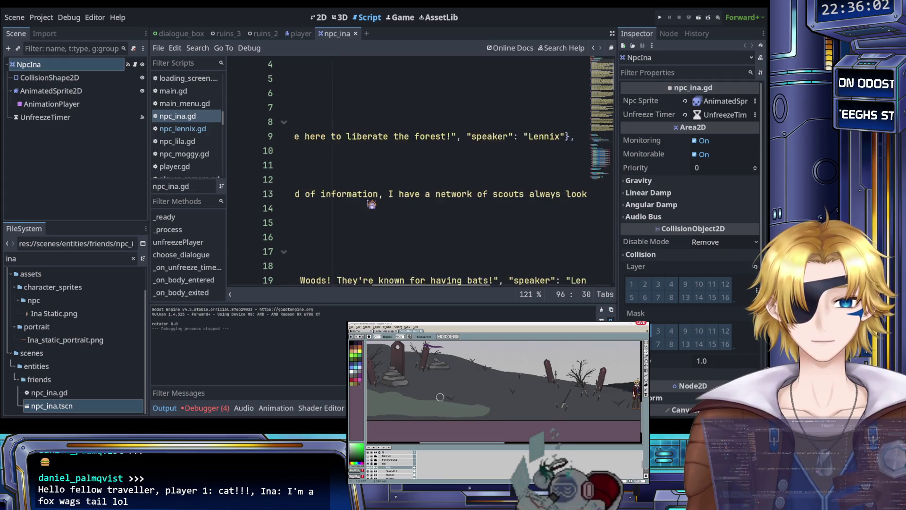
scroll(371, 205, "right", 2)
scroll(297, 183, "left", 12)
scroll(318, 185, "down", 10)
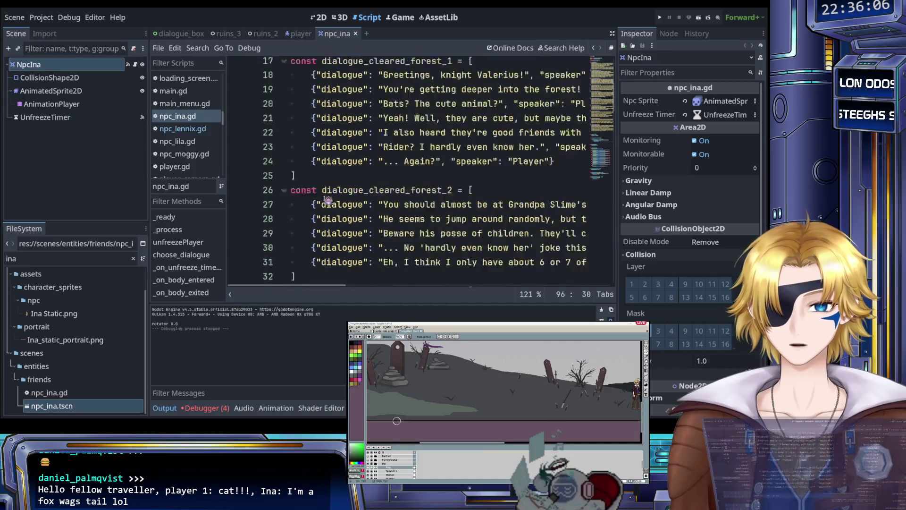
scroll(318, 184, "up", 9)
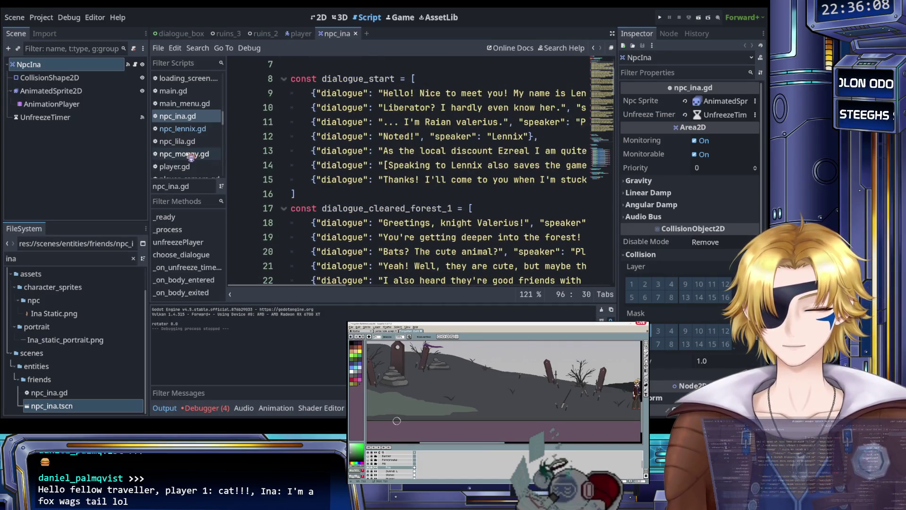
scroll(191, 157, "up", 3)
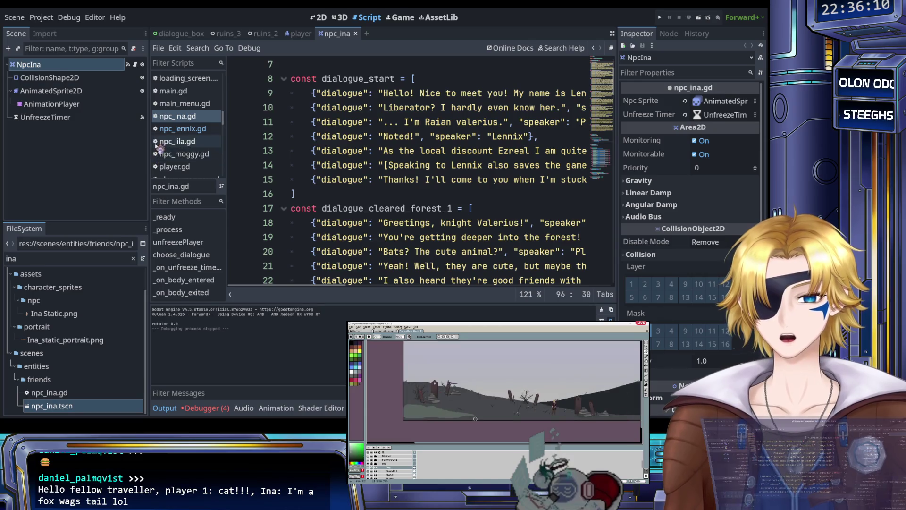
scroll(188, 149, "up", 12)
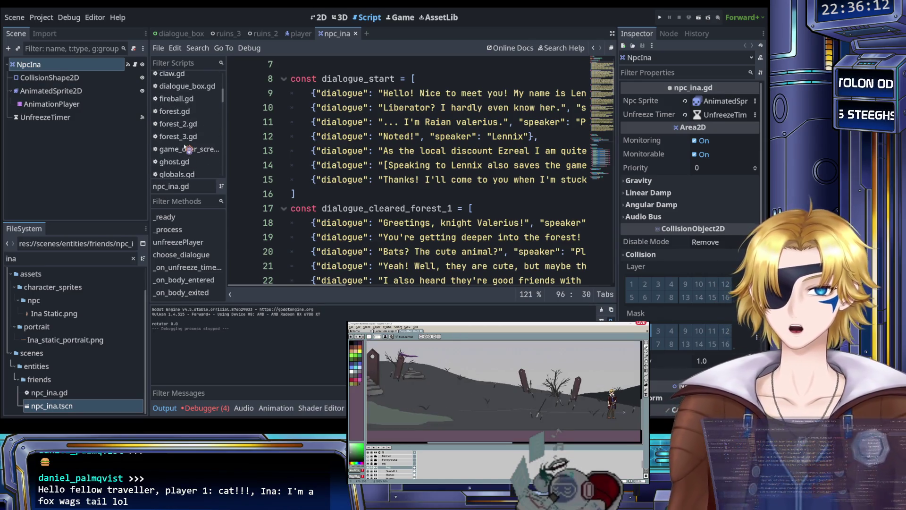
left_click(188, 125)
Step: Browse dialogue_box.gd from the top to review its npc_portrait_mapping
scroll(330, 196, "up", 15)
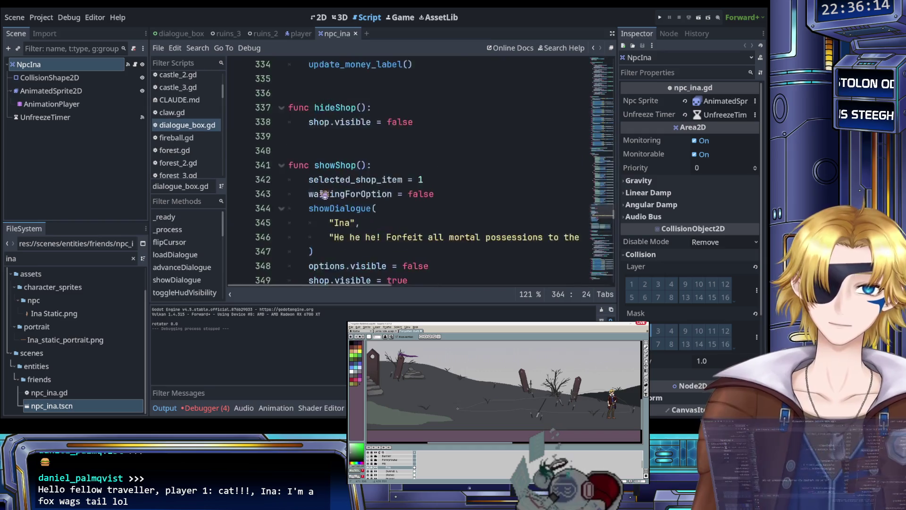
scroll(333, 201, "up", 12)
scroll(335, 202, "down", 20)
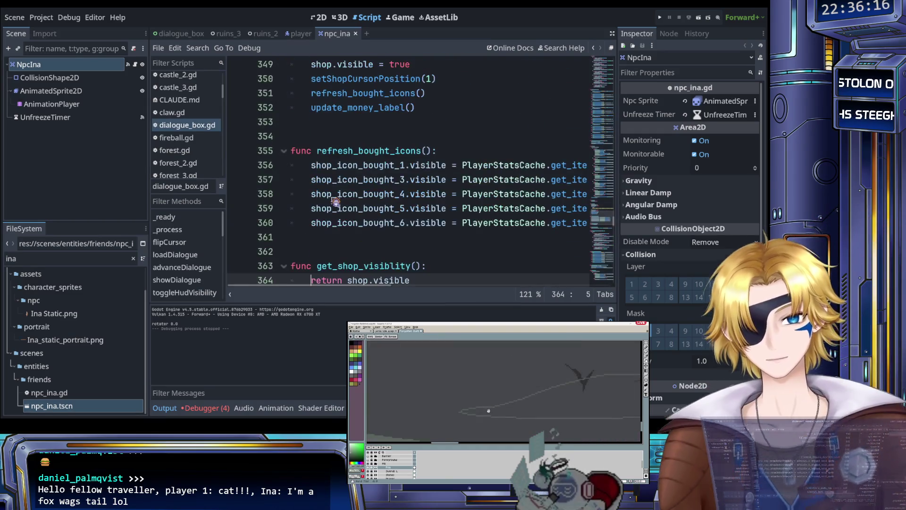
scroll(361, 233, "up", 20)
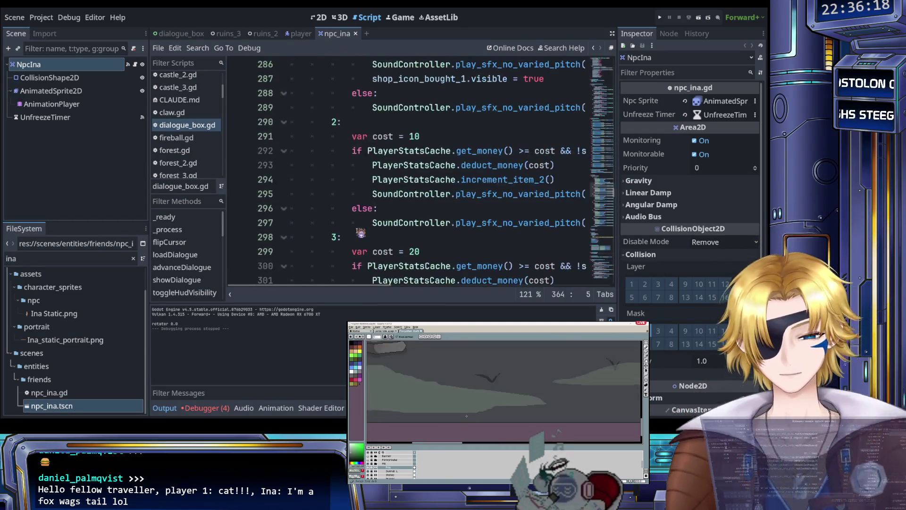
key("ctrl+Home")
scroll(363, 222, "down", 11)
scroll(368, 218, "down", 5)
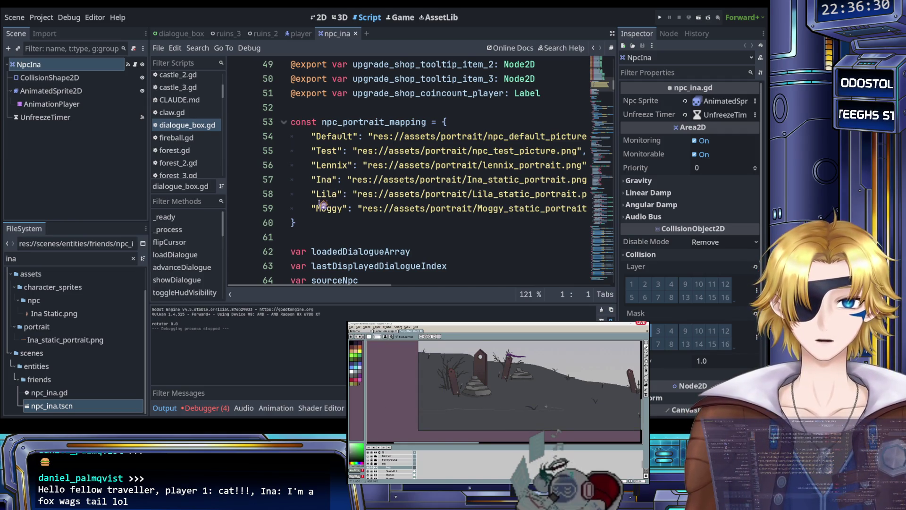
scroll(309, 204, "right", 5)
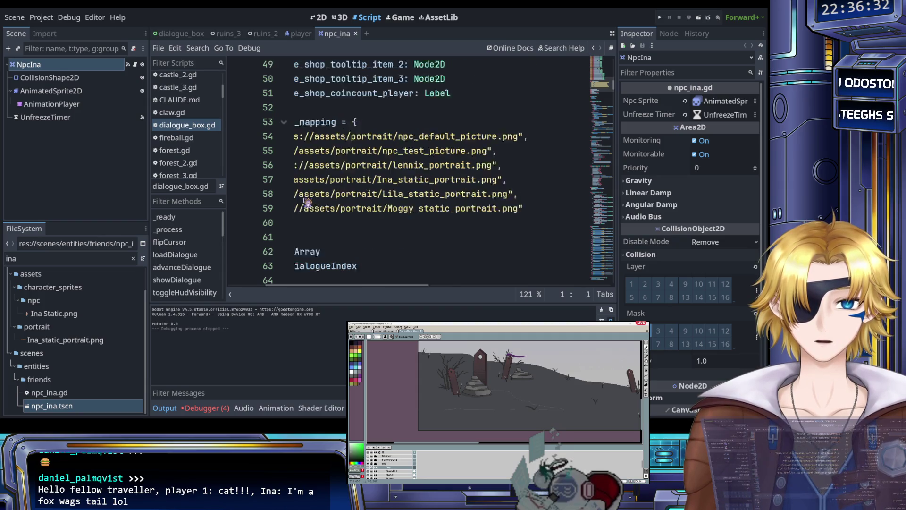
scroll(307, 203, "left", 5)
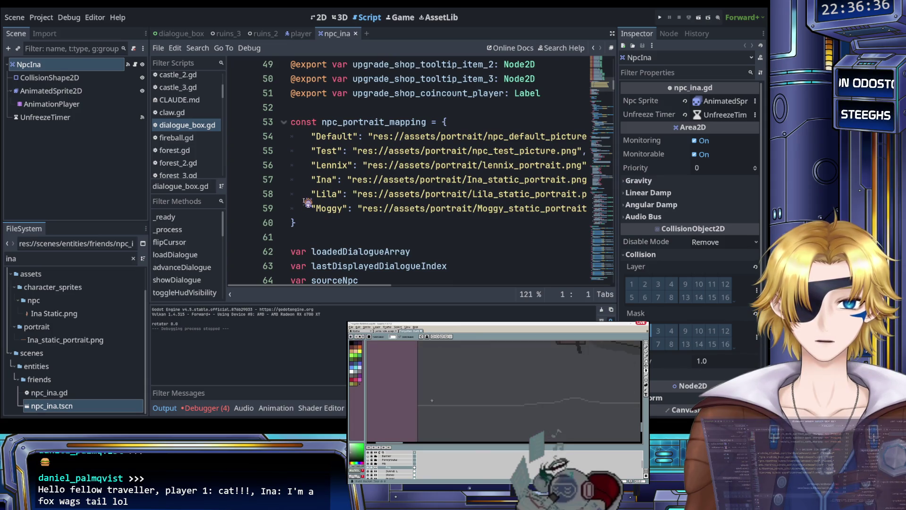
scroll(308, 203, "down", 1)
scroll(307, 203, "down", 8)
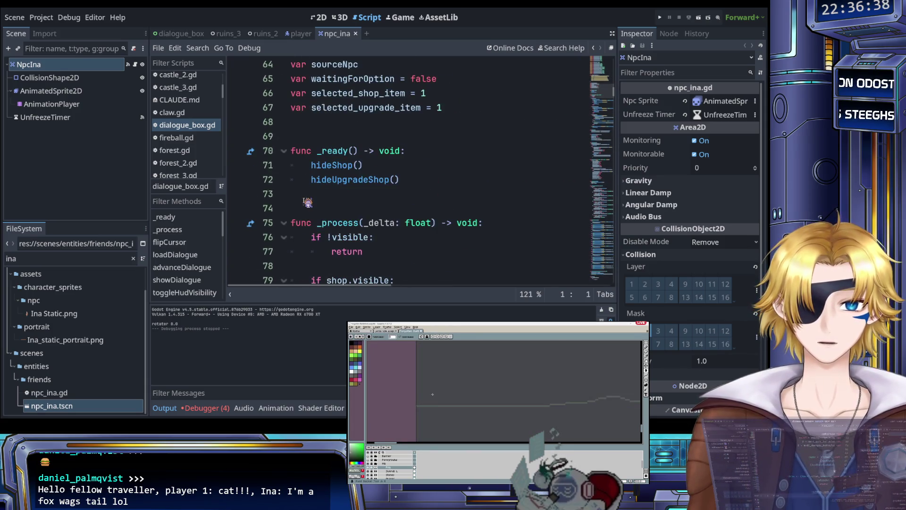
scroll(307, 203, "down", 4)
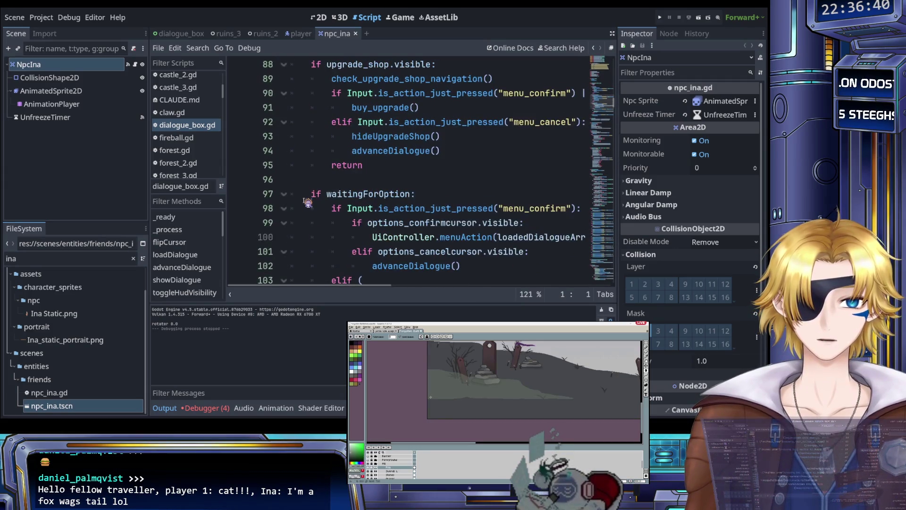
scroll(307, 203, "up", 2)
Step: Search dialogue_box.gd for 'Player', step through the matches, and save
key("ctrl+f")
type("Player")
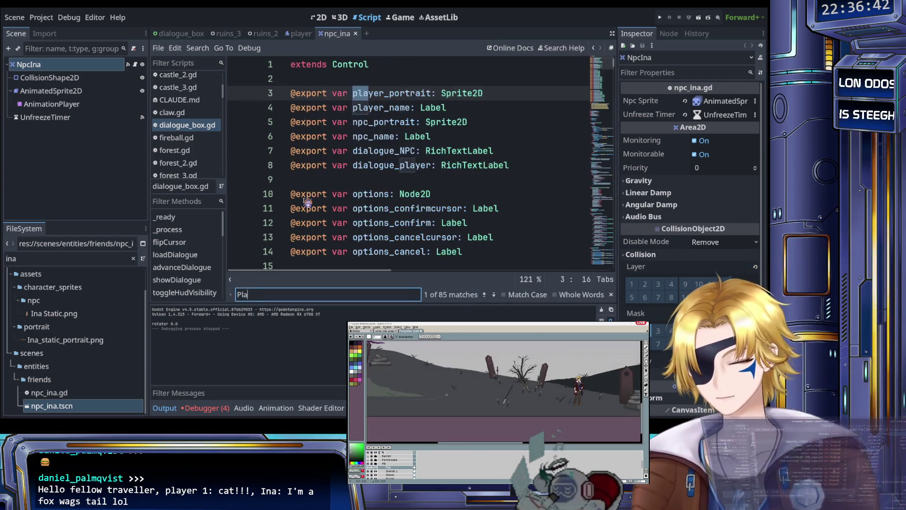
left_click(494, 294)
left_click(494, 295)
key("Escape")
left_click(473, 238)
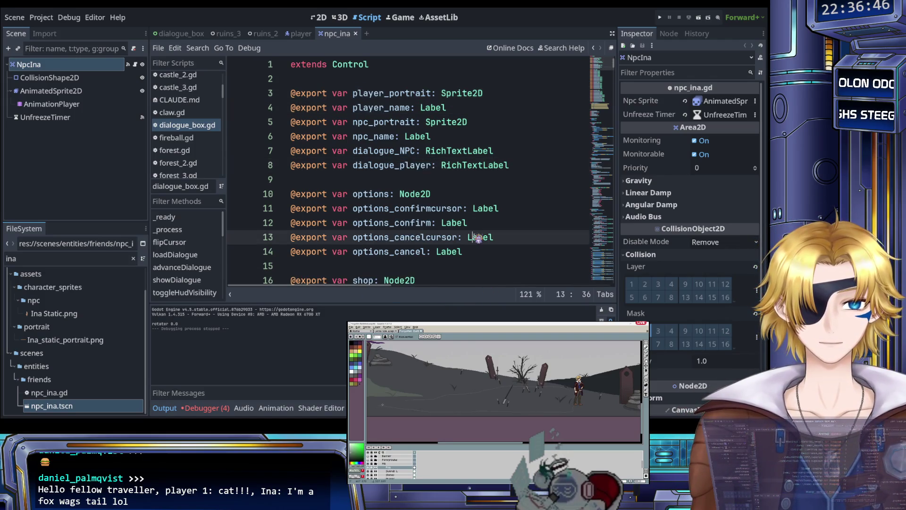
key("ctrl+s")
scroll(474, 243, "down", 10)
scroll(474, 243, "down", 4)
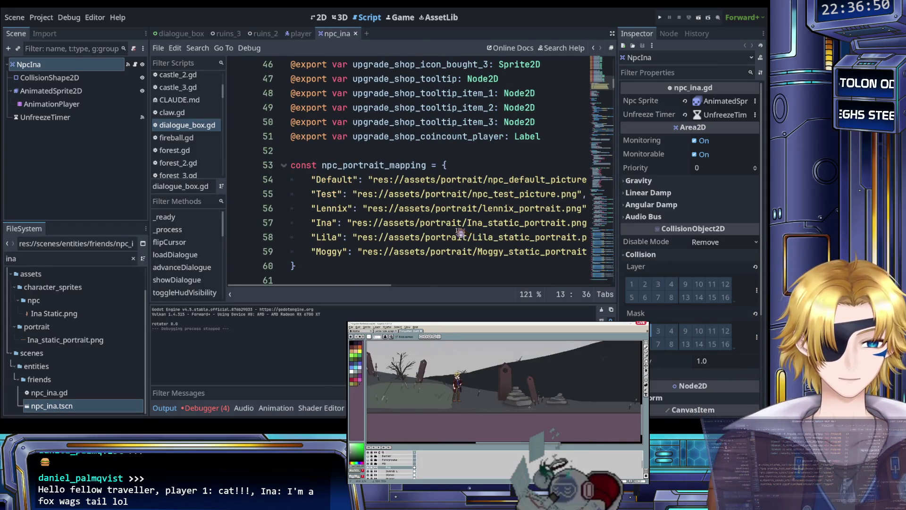
scroll(433, 194, "up", 4)
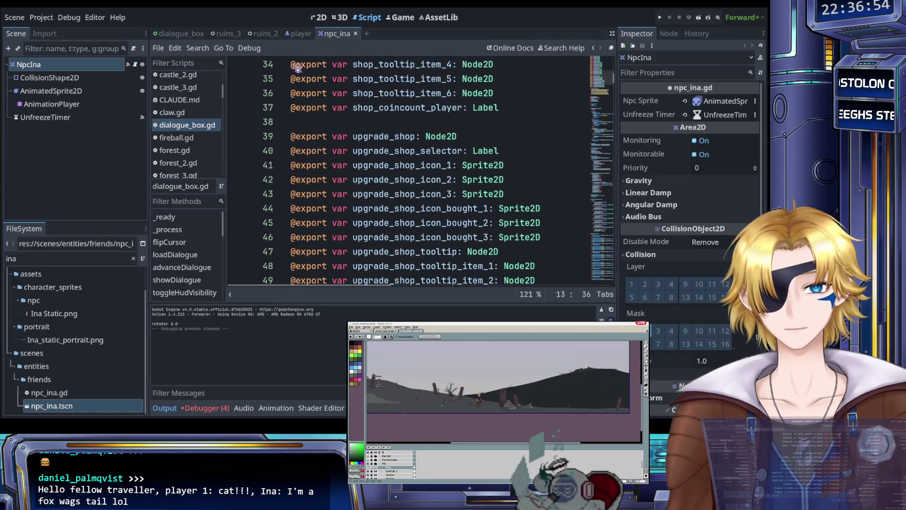
Step: Check the player and ruins_2 scenes, pick out Ina in the mapping, and reopen npc_ina.gd
left_click(298, 34)
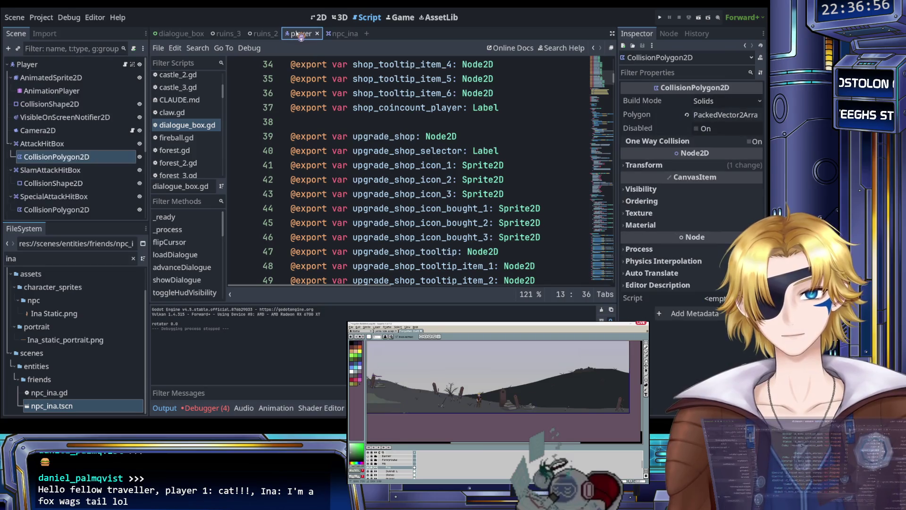
left_click(263, 34)
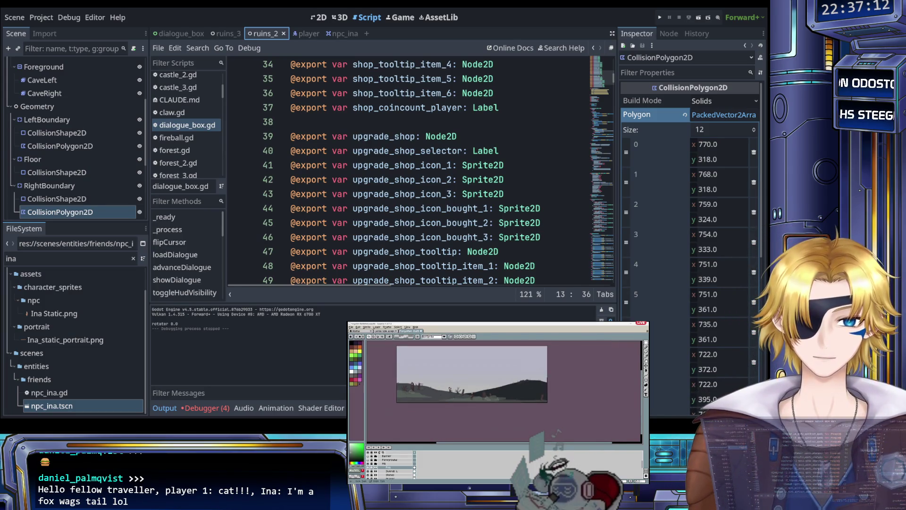
scroll(340, 215, "down", 9)
scroll(341, 215, "up", 3)
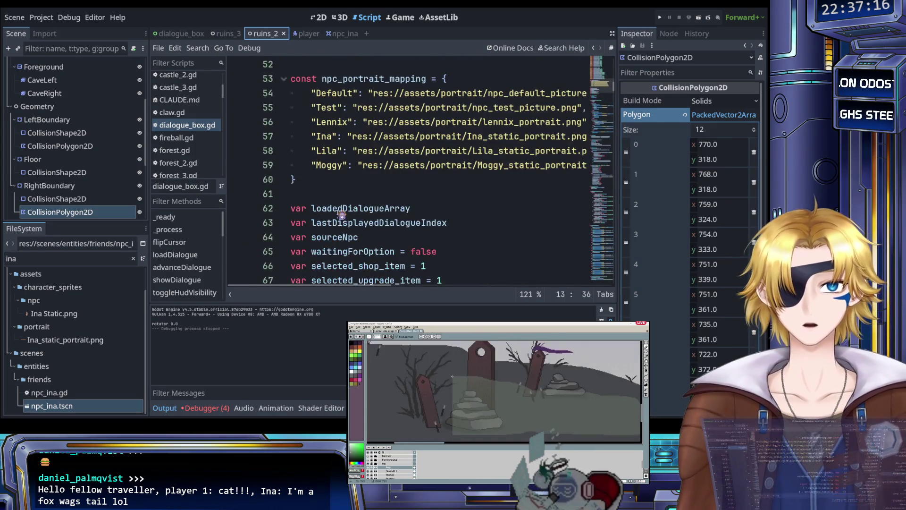
double_click(325, 137)
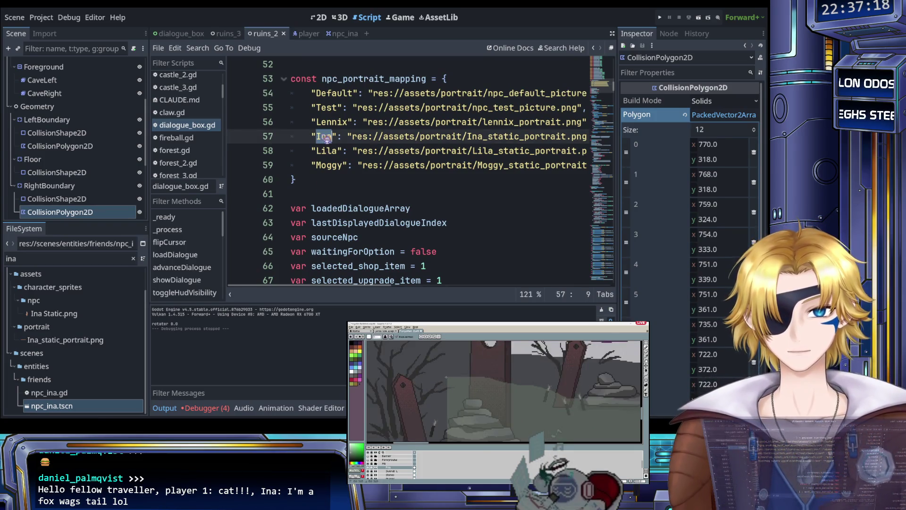
scroll(210, 152, "down", 5)
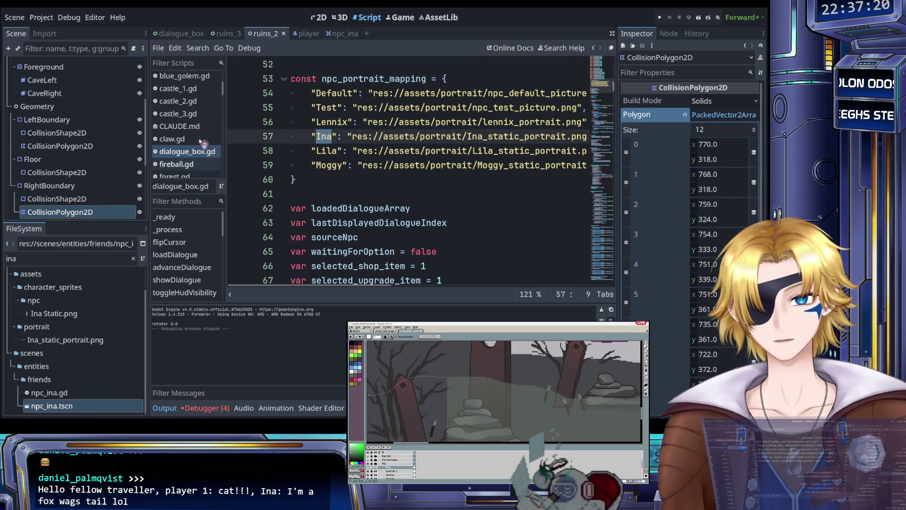
scroll(210, 152, "down", 3)
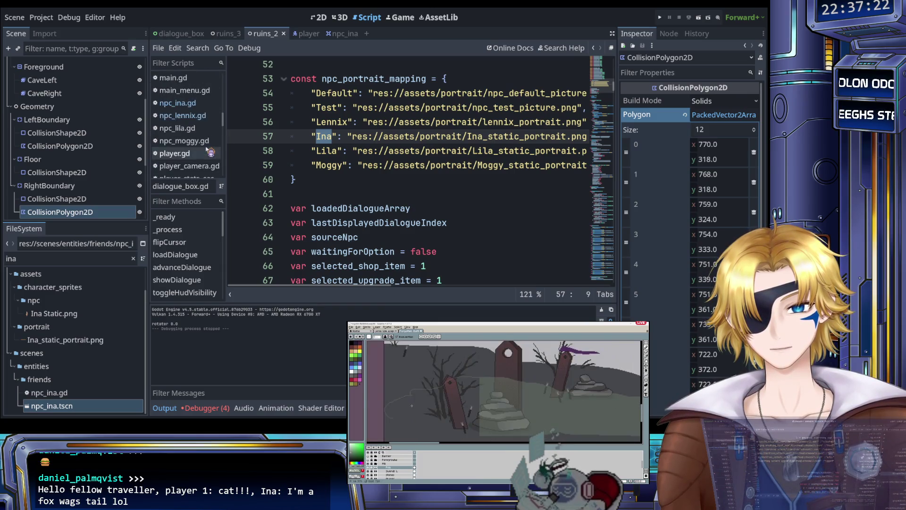
left_click(184, 129)
Step: Change the speaker on line 9 of npc_ina.gd from Lennix to Ina
key("ctrl+s")
scroll(350, 155, "up", 3)
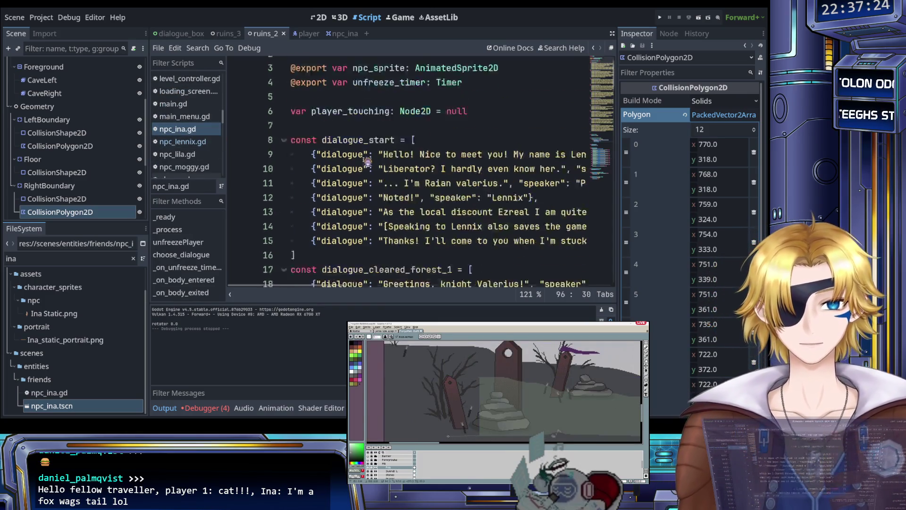
scroll(363, 161, "down", 1)
scroll(367, 162, "right", 4)
scroll(367, 162, "right", 6)
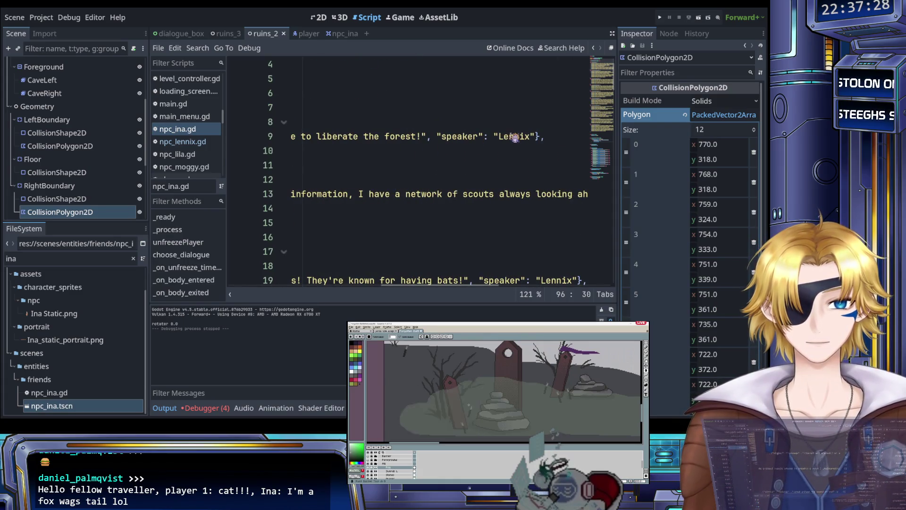
double_click(514, 136)
type("Ina")
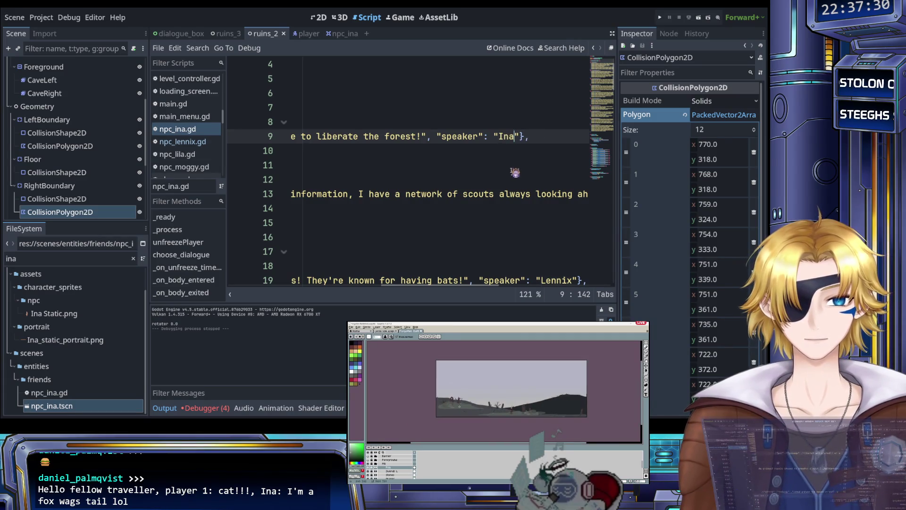
scroll(475, 169, "left", 6)
scroll(434, 161, "left", 3)
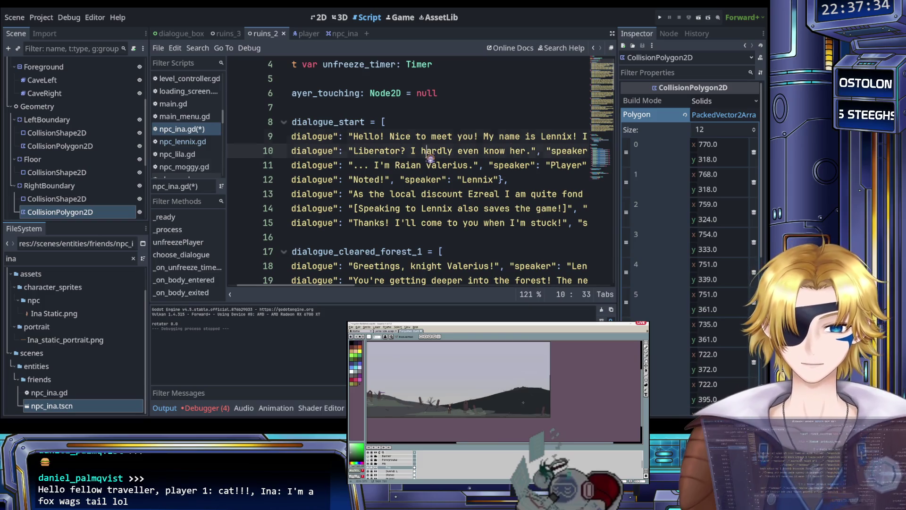
Step: Save the script, then undo to bring back Ina's original dialogue code
left_click(430, 153)
scroll(330, 142, "left", 3)
mouse_move(298, 124)
left_mouse_down()
mouse_move(378, 288)
mouse_move(410, 149)
left_mouse_up()
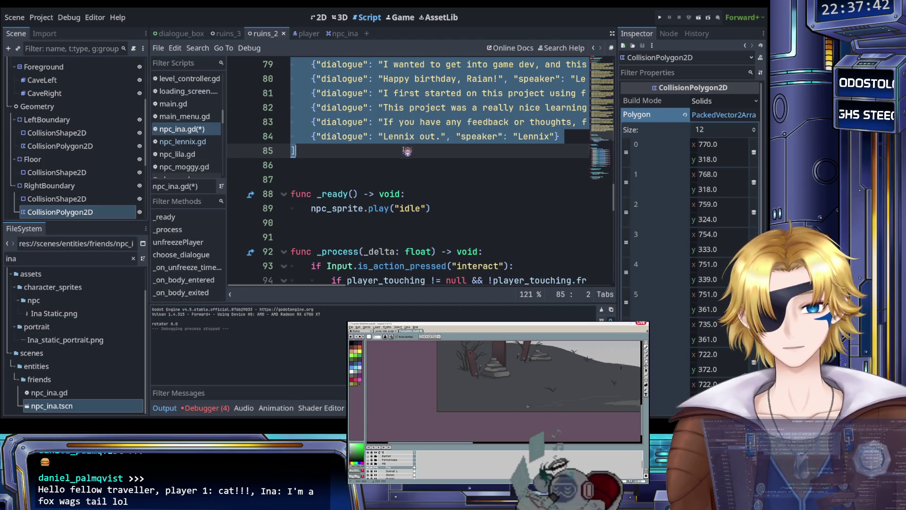
scroll(408, 151, "up", 14)
left_click(406, 153)
key("ctrl+s")
scroll(406, 152, "up", 10)
key("ctrl+End")
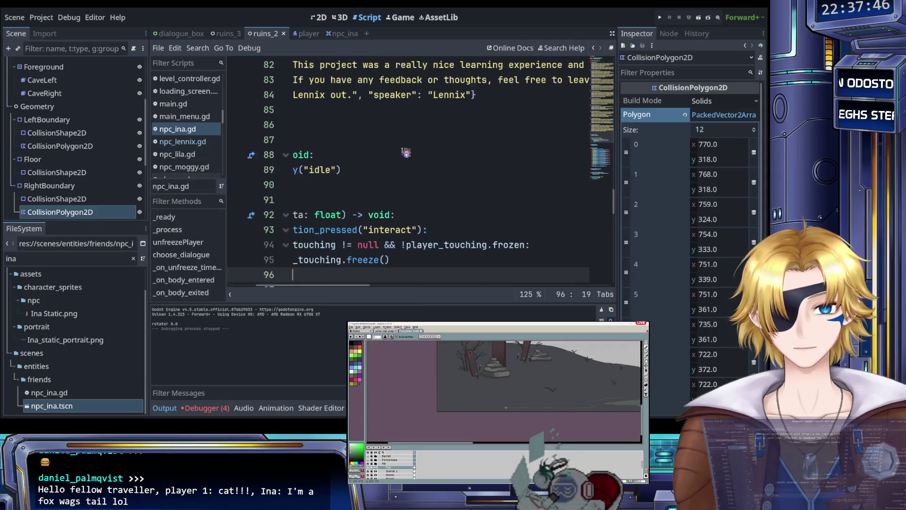
key("ctrl+z")
key("ctrl+z")
key("ctrl+z")
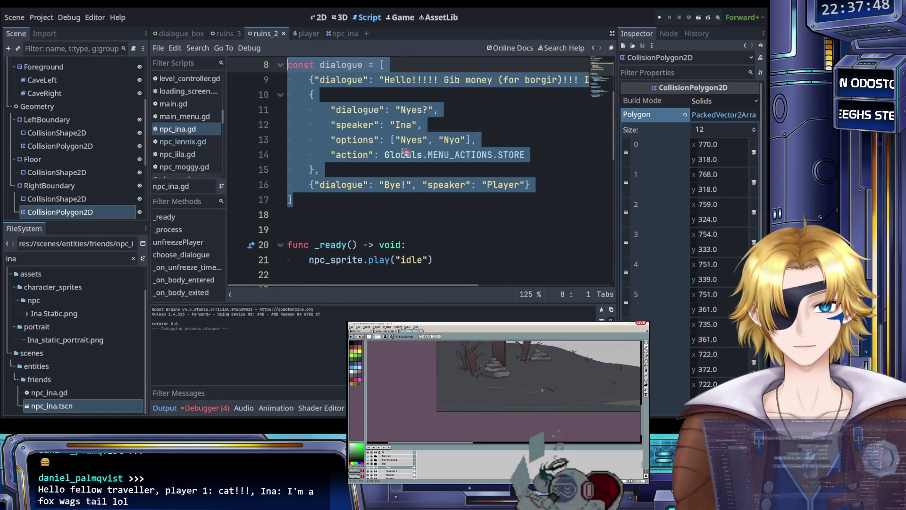
Step: Undo and redo edits so dialogue_start sits again below Ina's original dialogue array
scroll(406, 153, "up", 1)
left_click_drag(302, 245, 288, 122)
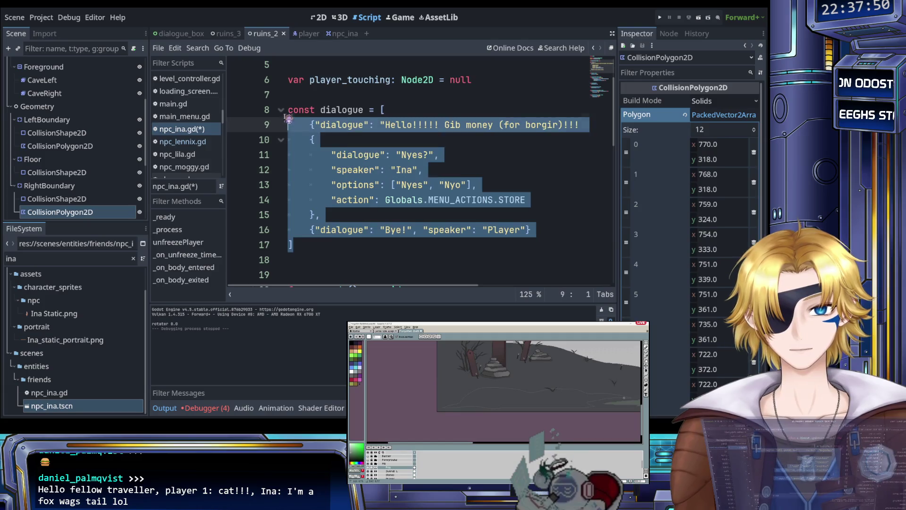
left_click(339, 186)
key("ctrl+End")
key("ctrl+z")
key("ctrl+z")
key("ctrl+z")
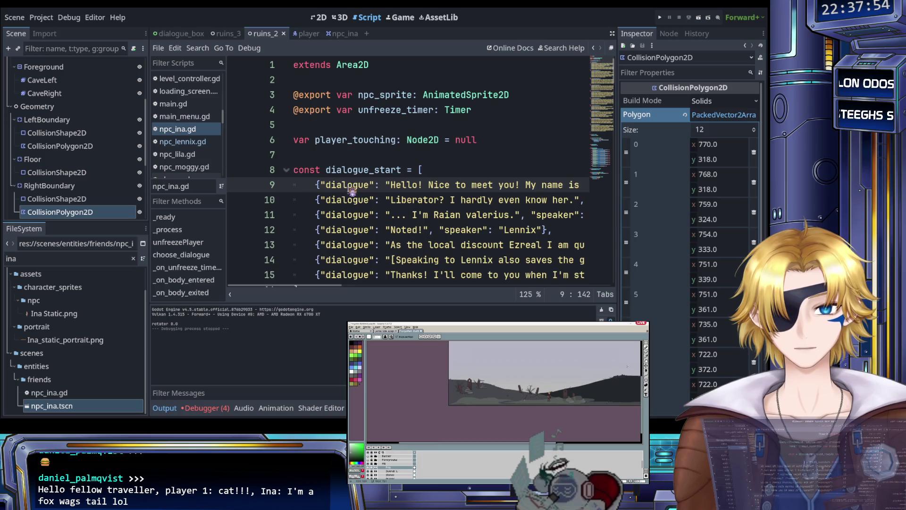
left_click(342, 159)
key("ctrl+z")
key("ctrl+z")
key("ctrl+z")
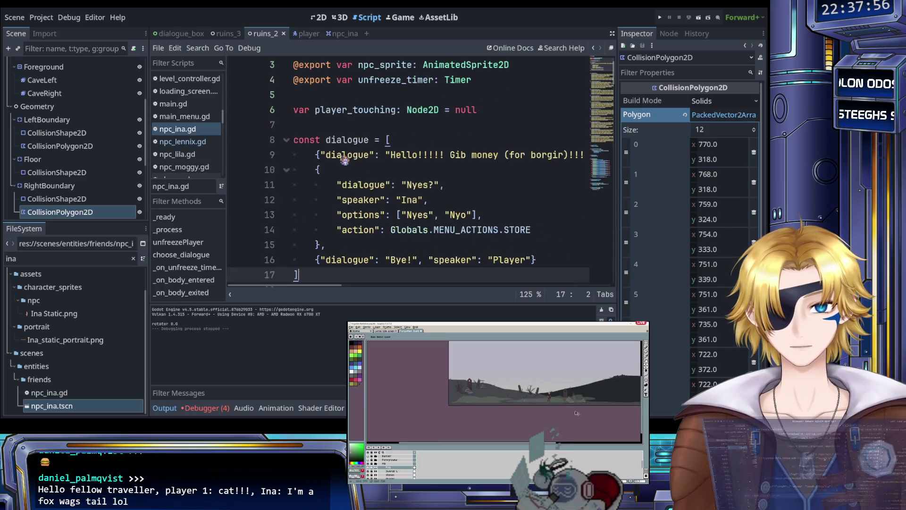
key("ctrl+y")
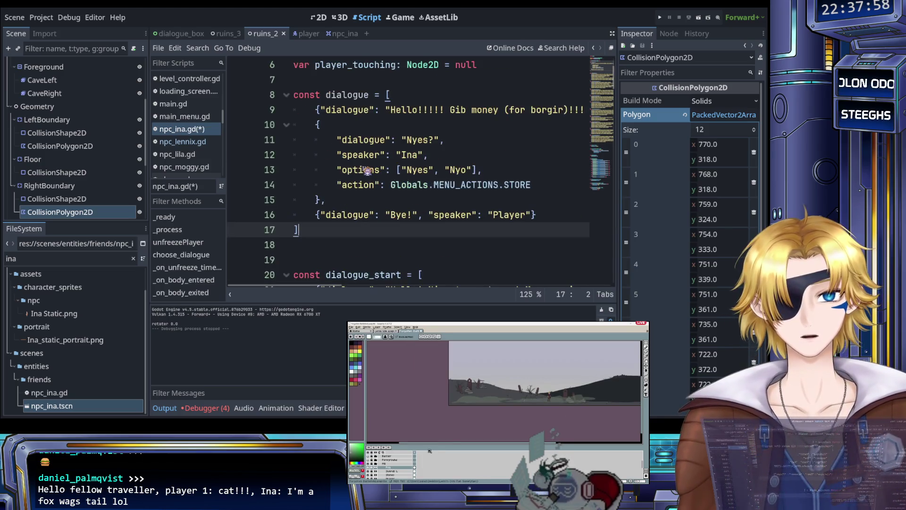
scroll(370, 179, "right", 3)
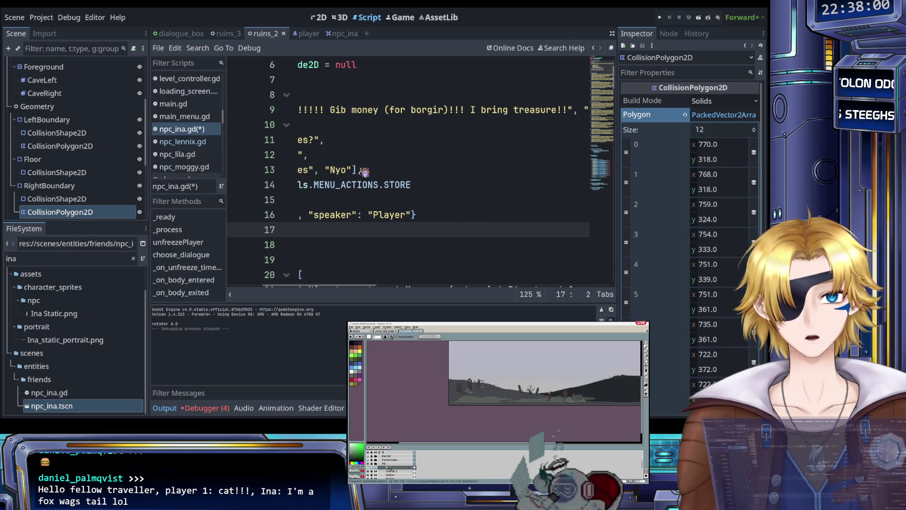
scroll(364, 171, "right", 3)
scroll(368, 177, "left", 8)
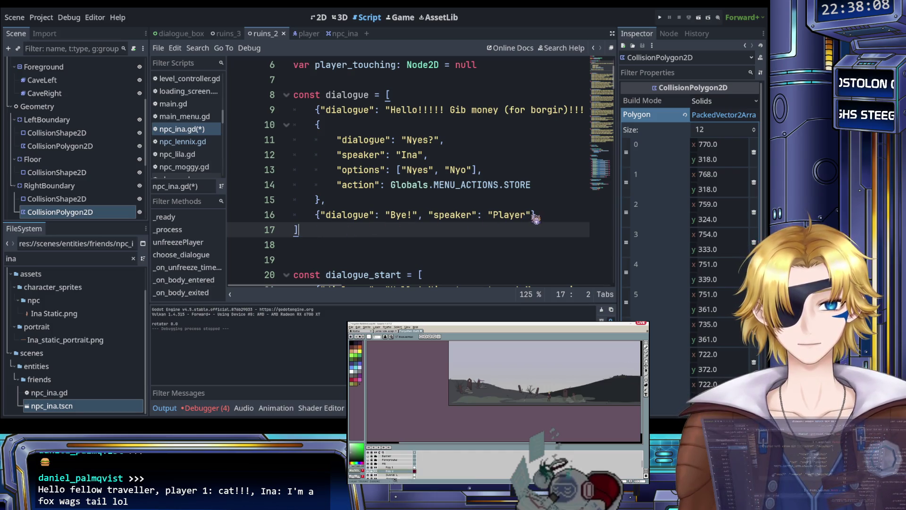
Step: Paste Ina's shop lines over the opening entries of dialogue_start
mouse_move(348, 229)
left_mouse_down()
mouse_move(321, 170)
mouse_move(333, 97)
left_mouse_up()
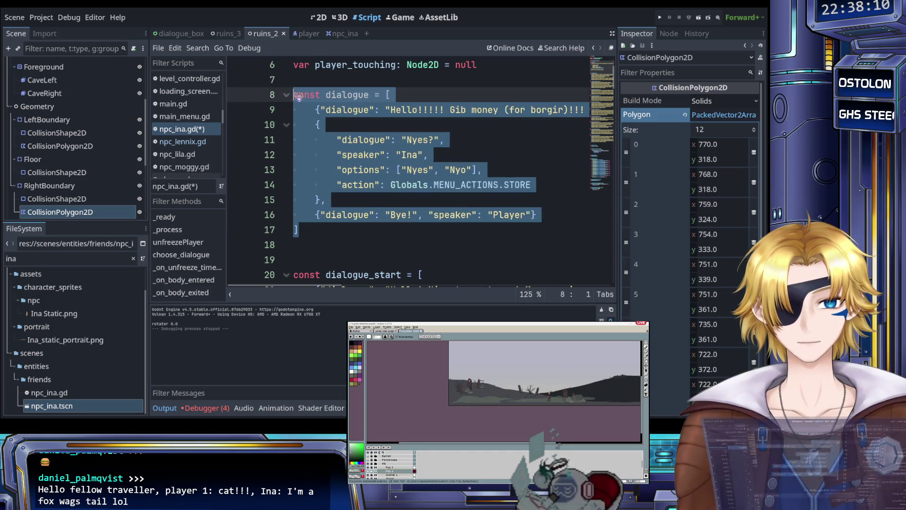
scroll(347, 172, "down", 5)
scroll(368, 198, "up", 6)
scroll(391, 227, "down", 2)
mouse_move(537, 199)
left_mouse_down()
mouse_move(337, 125)
mouse_move(319, 97)
left_mouse_up()
key("ctrl+c")
scroll(369, 179, "down", 4)
scroll(425, 184, "right", 5)
left_click(481, 187)
mouse_move(480, 187)
left_mouse_down()
mouse_move(283, 184)
mouse_move(326, 156)
mouse_move(332, 125)
mouse_move(335, 137)
mouse_move(317, 97)
left_mouse_up()
key("ctrl+v")
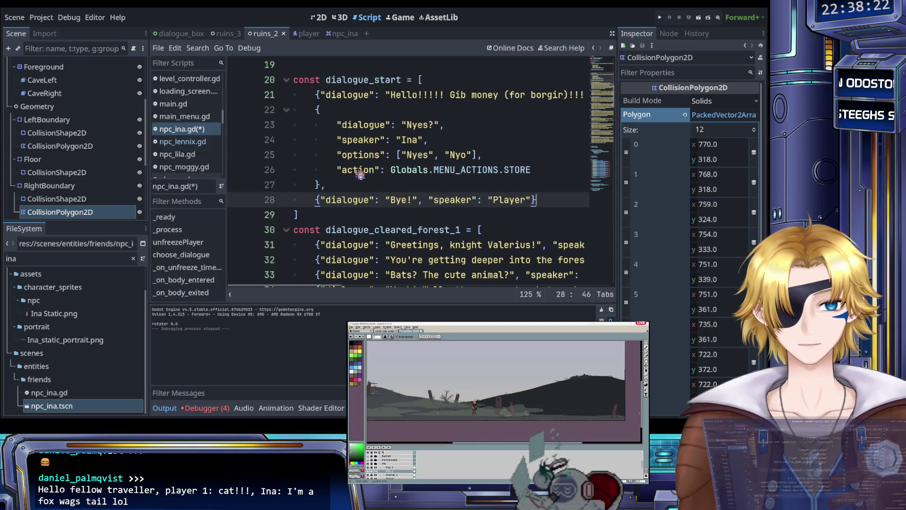
Step: Delete the old dialogue array on lines 8–17
scroll(360, 174, "up", 4)
mouse_move(329, 217)
left_mouse_down()
mouse_move(321, 124)
mouse_move(293, 82)
left_mouse_up()
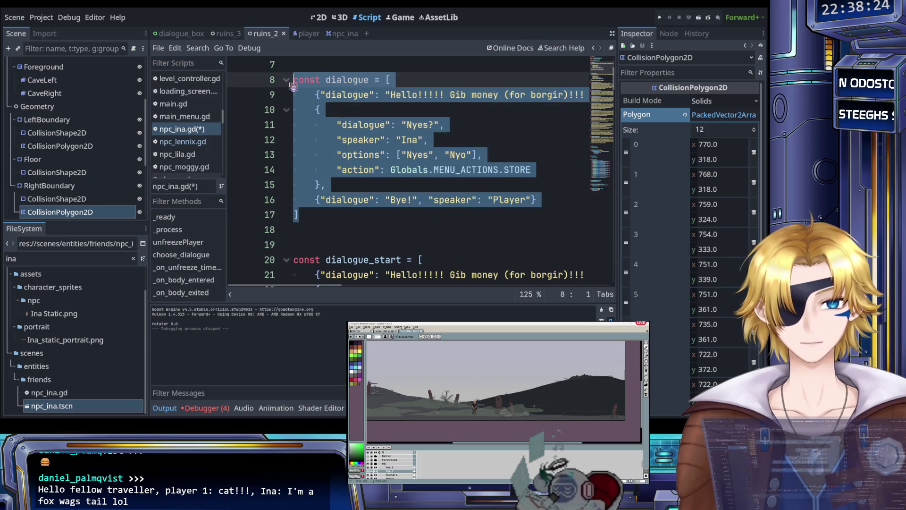
key("BackSpace")
scroll(365, 167, "up", 1)
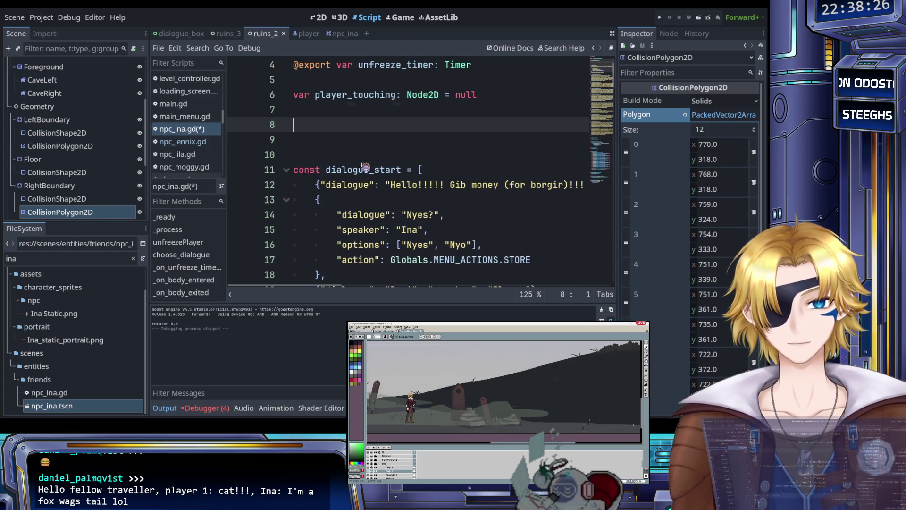
Step: Remove the blank lines, save, and duplicate Ina's greeting onto a new line 10
key("BackSpace")
key("BackSpace")
key("ctrl+s")
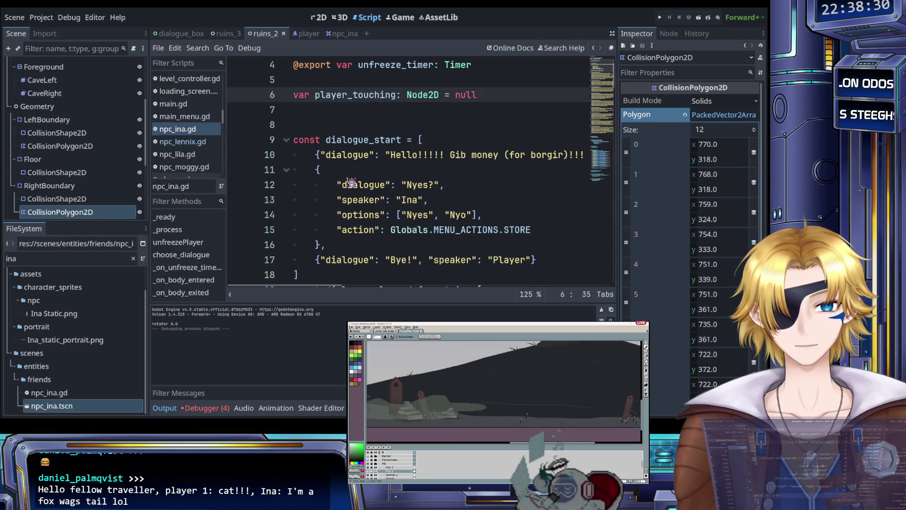
left_click(318, 156)
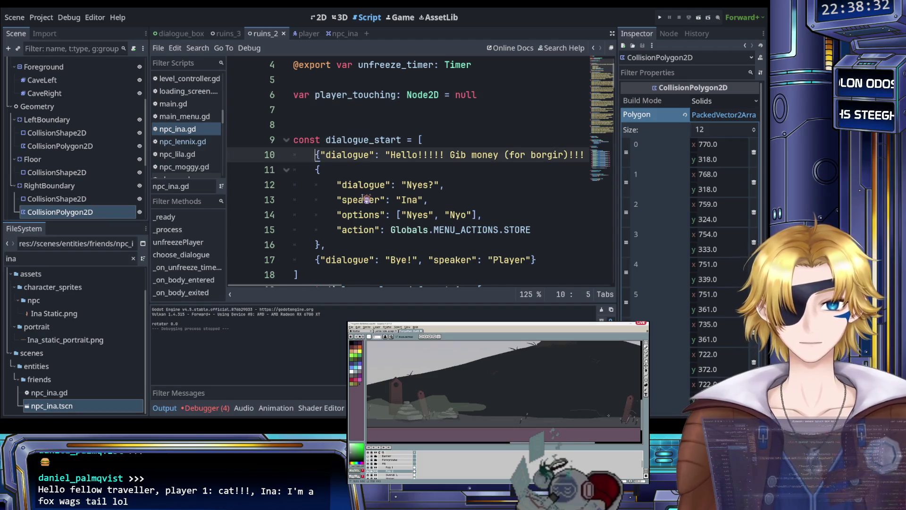
key("Return")
key("Up")
scroll(361, 197, "right", 3)
key("Down")
key("End")
key("shift+Up")
key("shift+Up")
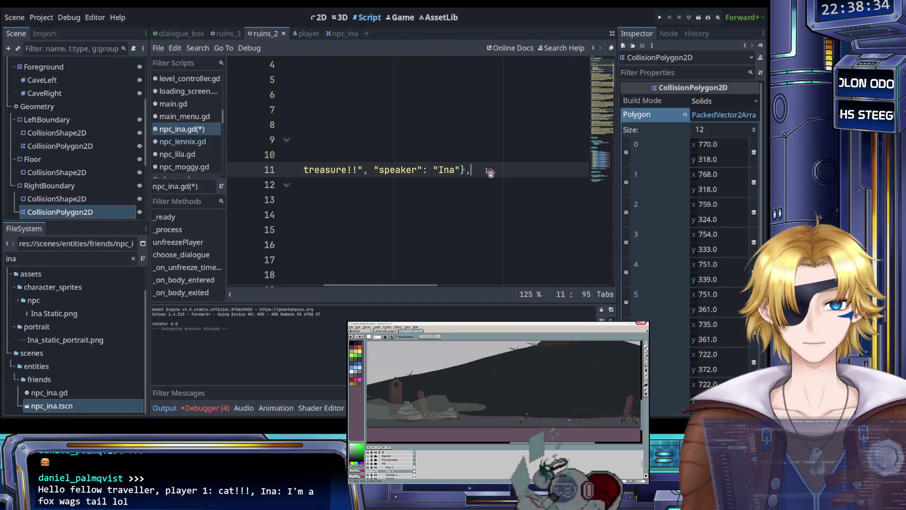
left_click(321, 215, "shift")
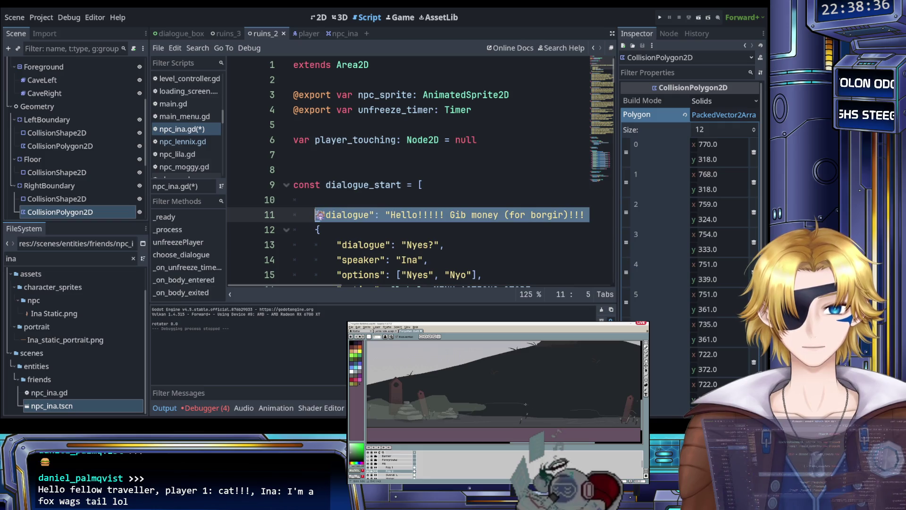
key("ctrl+c")
left_click(333, 201)
key("ctrl+v")
Step: Turn the duplicated line into "Well met, merchant!" spoken by Player and save
scroll(368, 202, "right", 3)
scroll(382, 204, "left", 3)
left_click_drag(390, 200, 572, 205)
scroll(425, 200, "right", 3)
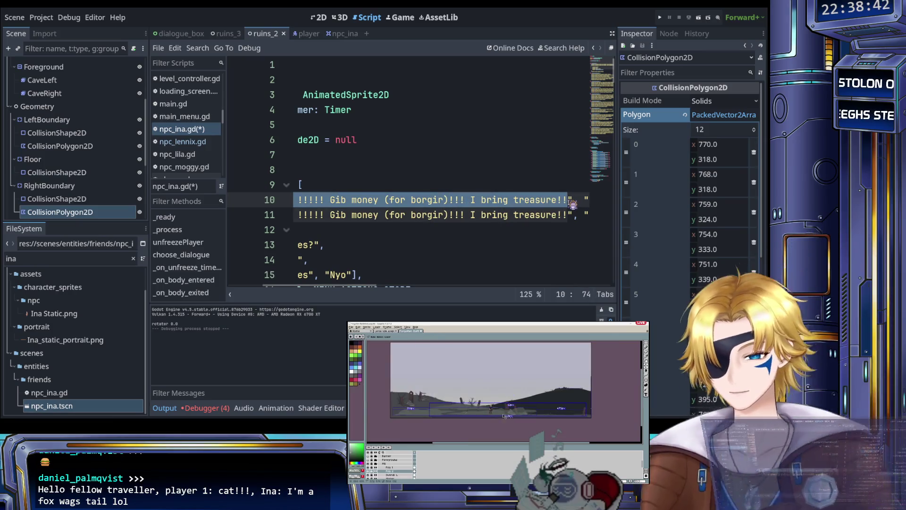
type("Well met, merchant!\", \"speaker\": \"Pl")
double_click(487, 202)
type("Player\"},")
key("ctrl+s")
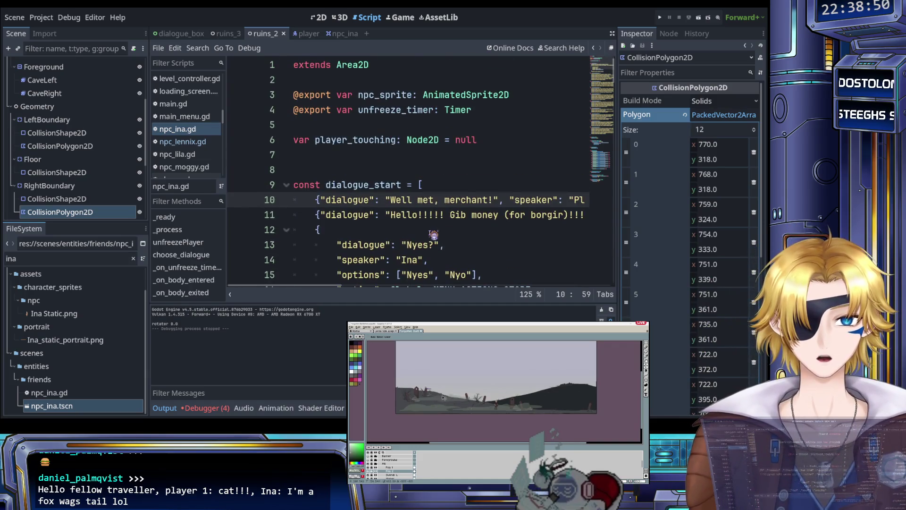
Step: Review the opening entries of dialogue_start, lines 10–18
scroll(433, 234, "down", 2)
scroll(432, 231, "up", 1)
scroll(429, 224, "right", 3)
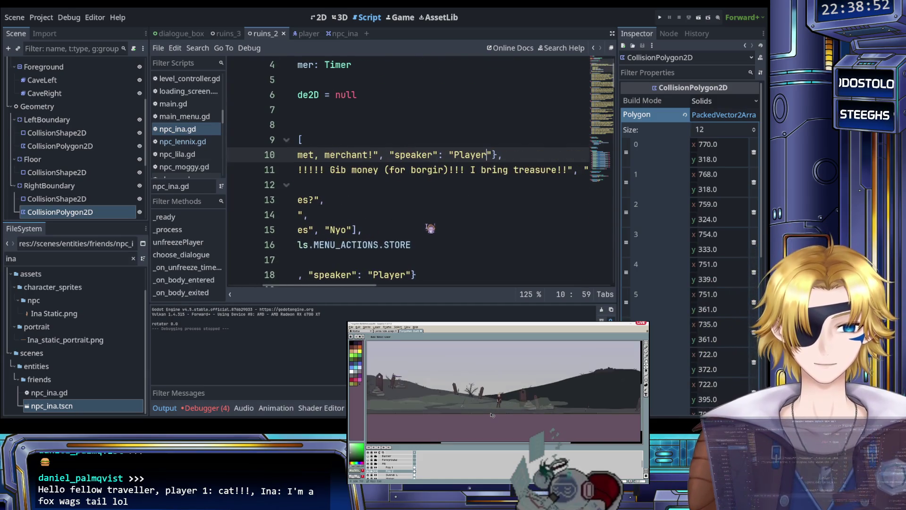
scroll(429, 211, "right", 2)
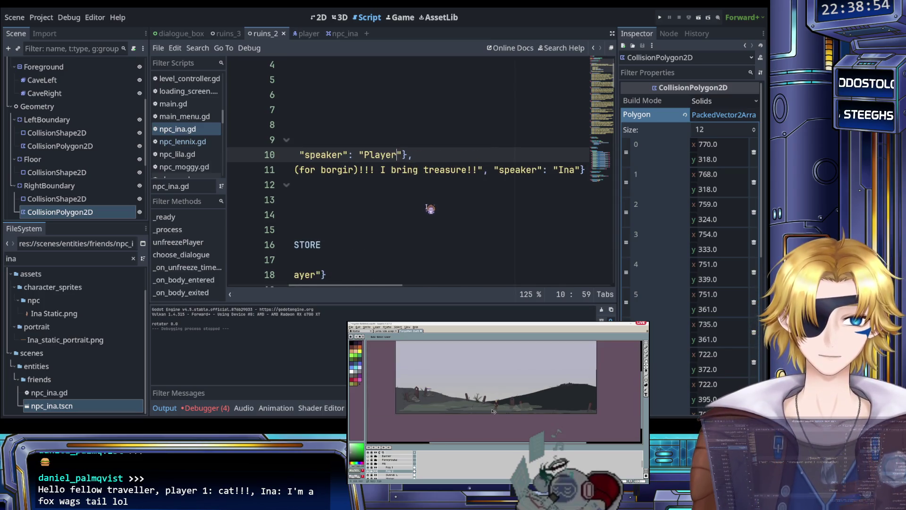
scroll(430, 204, "right", 3)
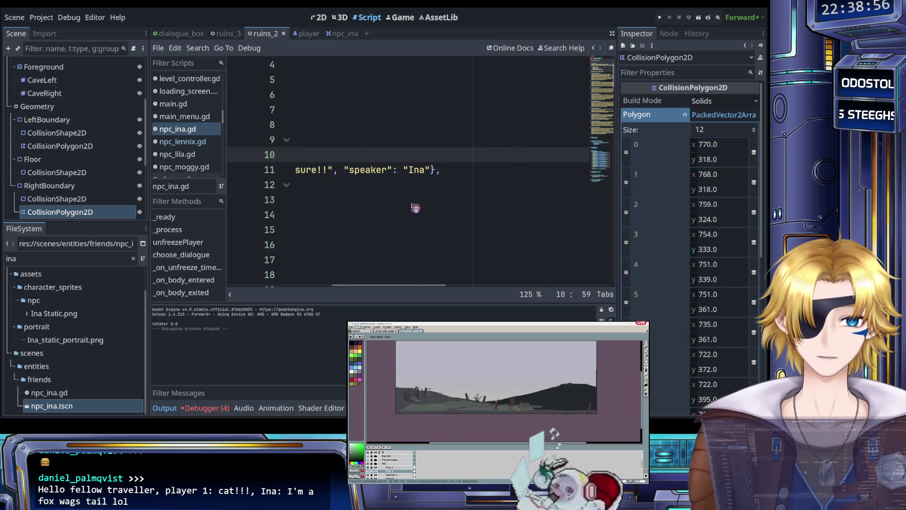
scroll(412, 207, "left", 1)
scroll(413, 207, "down", 1)
scroll(414, 210, "left", 5)
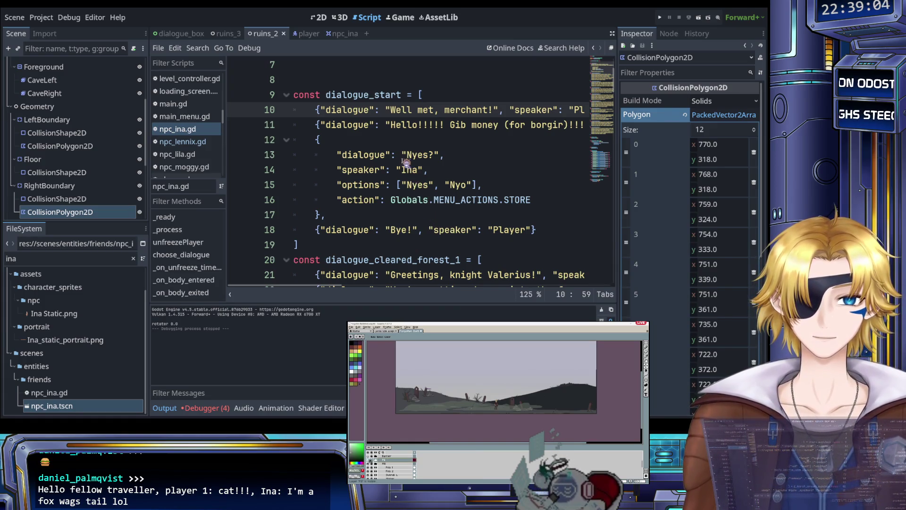
scroll(406, 169, "down", 1)
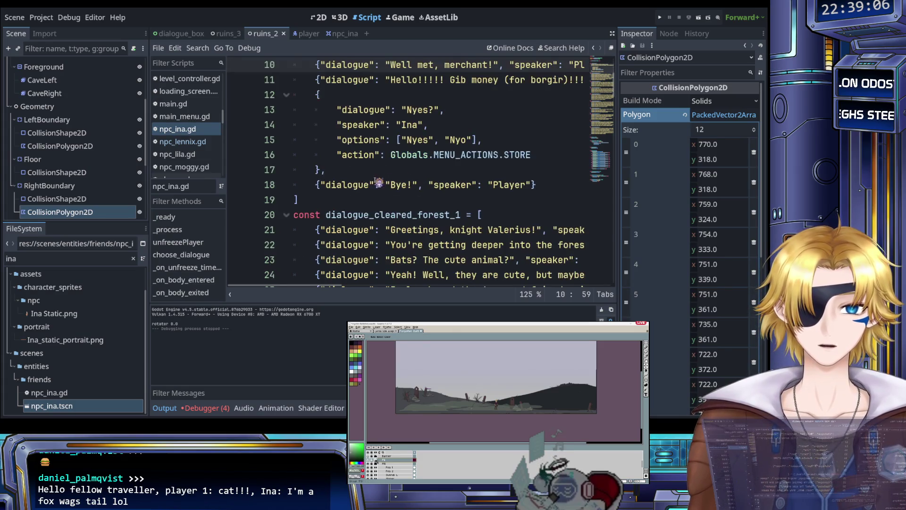
scroll(378, 182, "up", 1)
mouse_move(325, 246)
left_mouse_down()
mouse_move(416, 126)
mouse_move(368, 110)
left_mouse_up()
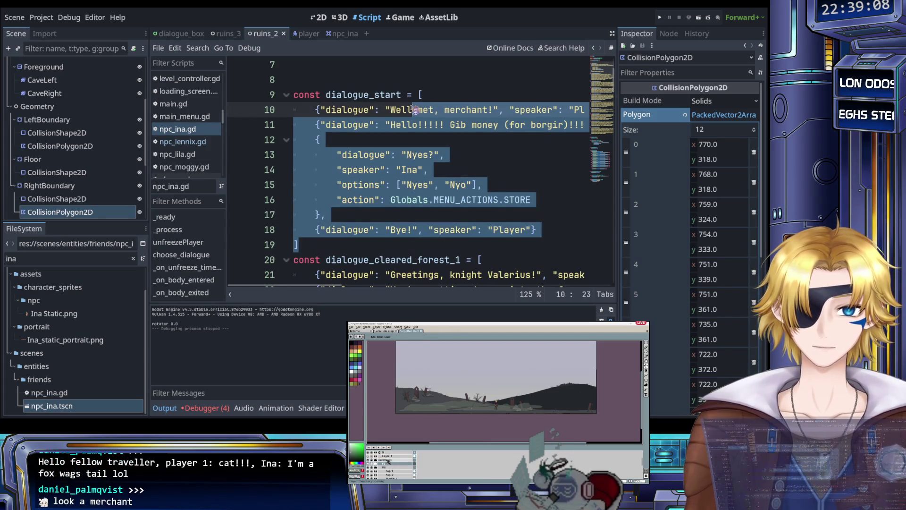
left_click(538, 230)
left_click_drag(541, 231, 322, 109)
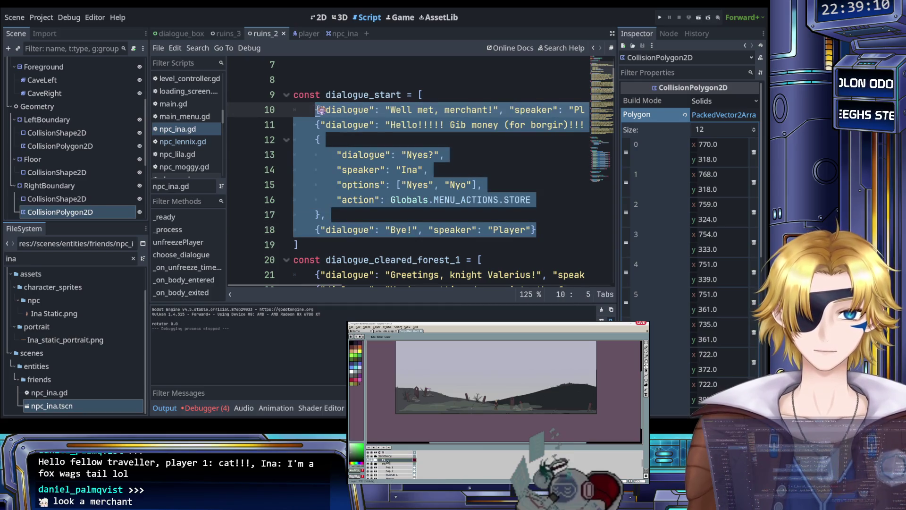
left_click(402, 185)
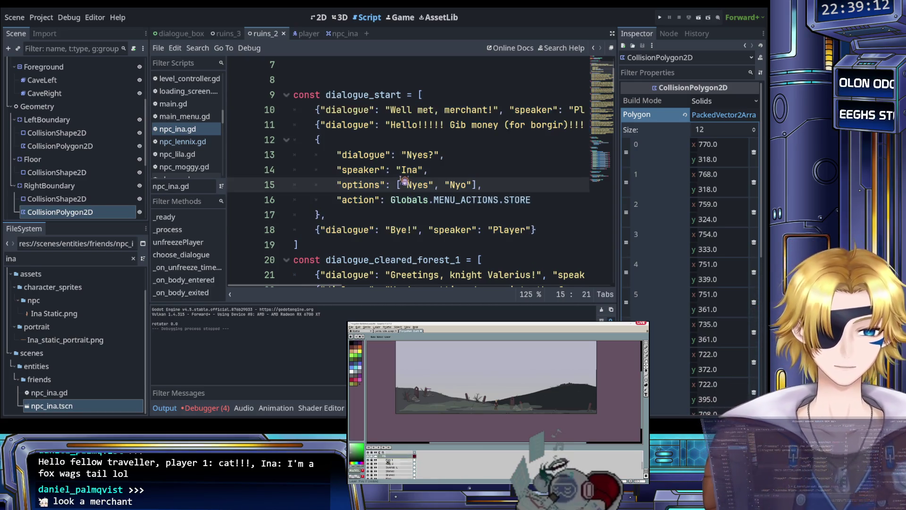
Step: Paste the copied entries over the opening lines of dialogue_cleared_forest_1
scroll(405, 181, "down", 3)
mouse_move(317, 140)
left_mouse_down()
mouse_move(585, 142)
mouse_move(588, 170)
mouse_move(566, 230)
left_mouse_up()
key("ctrl+v")
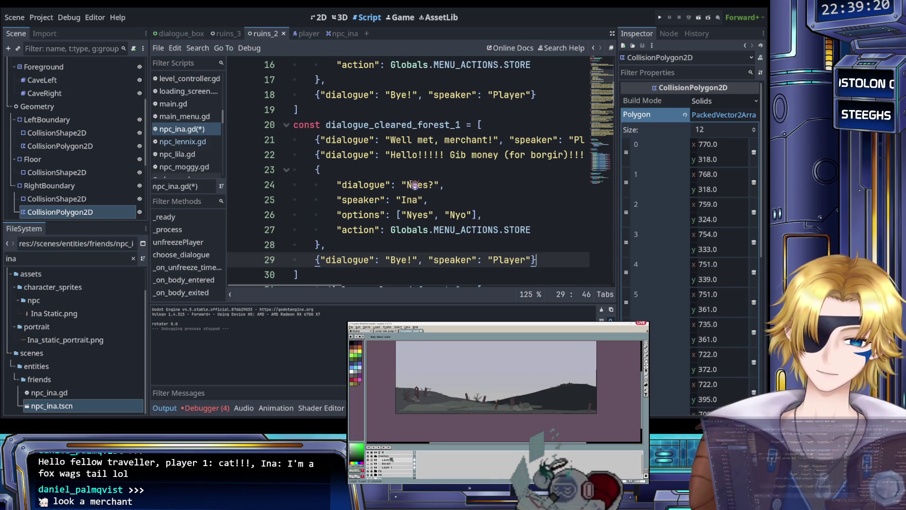
Step: Change the Player's line 21 text to "Greetings, funny fox."
scroll(414, 184, "up", 1)
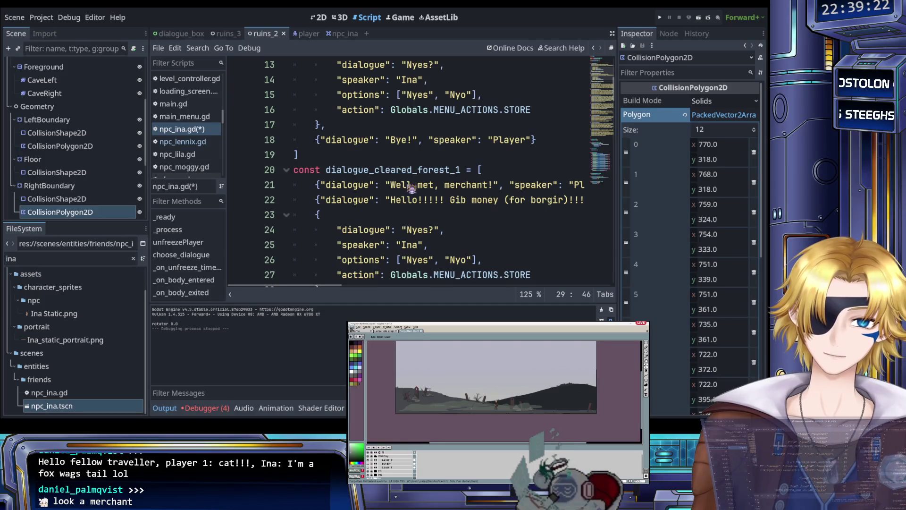
left_click_drag(394, 185, 419, 185)
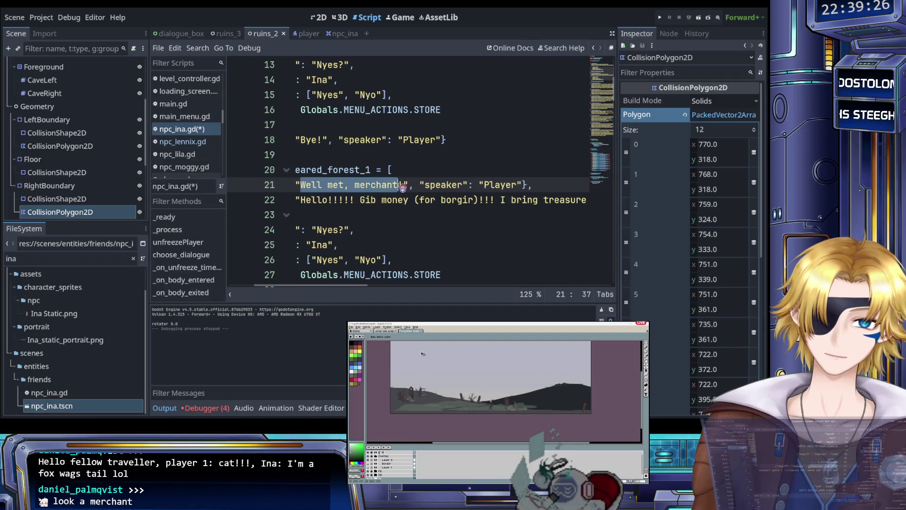
type("Greet")
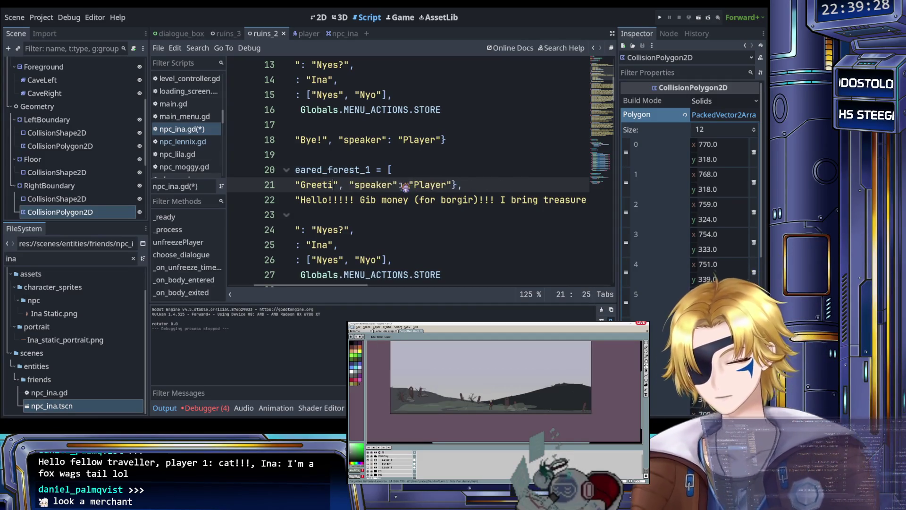
type("ings, ")
type("funny fox")
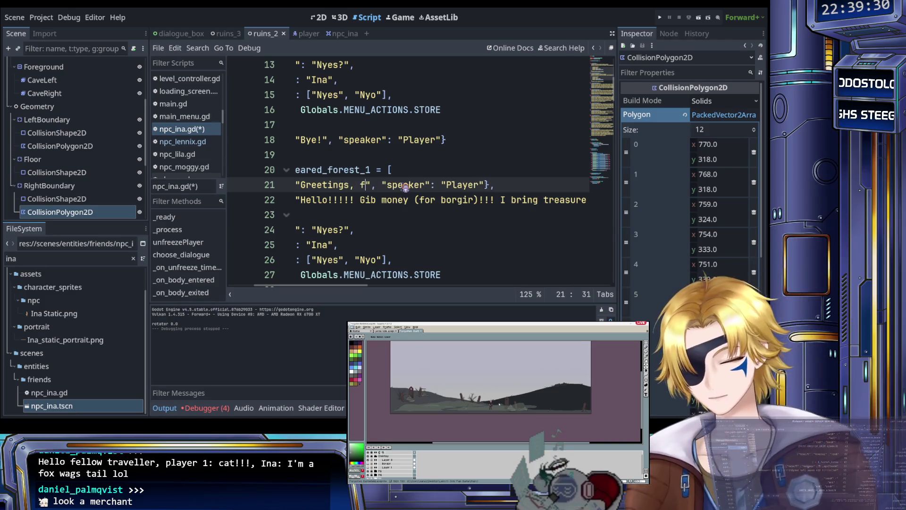
type(".")
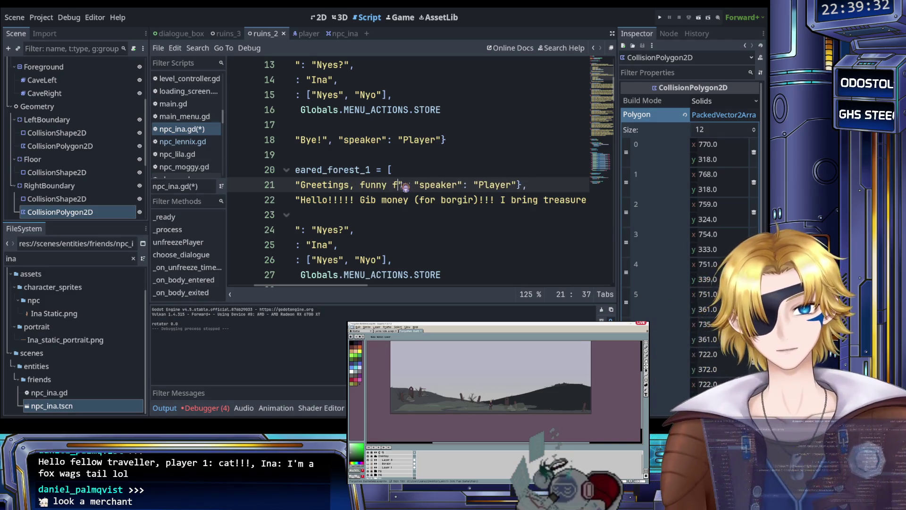
Step: Rewrite Ina's line 22 reply as "Give Ina snack funds!!" with a capital I, and save
scroll(406, 187, "left", 4)
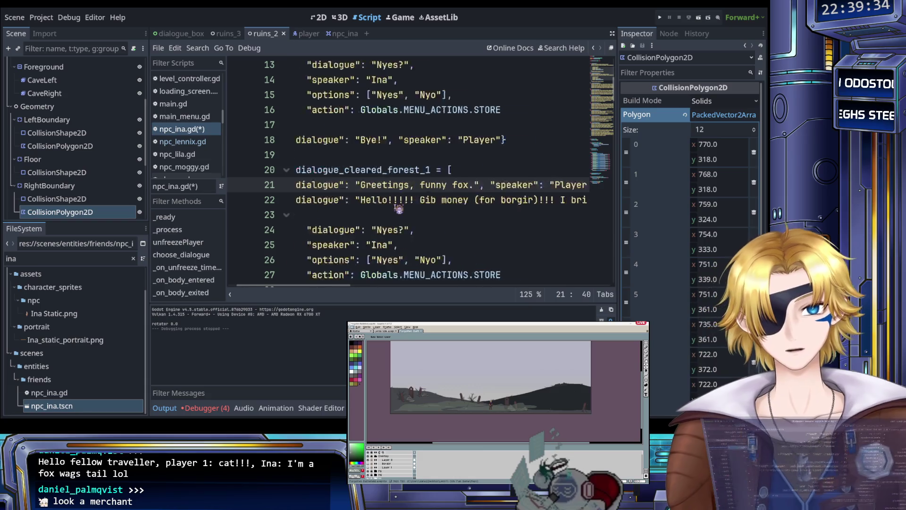
left_click(393, 200)
scroll(415, 203, "right", 4)
left_click_drag(414, 204, 475, 207)
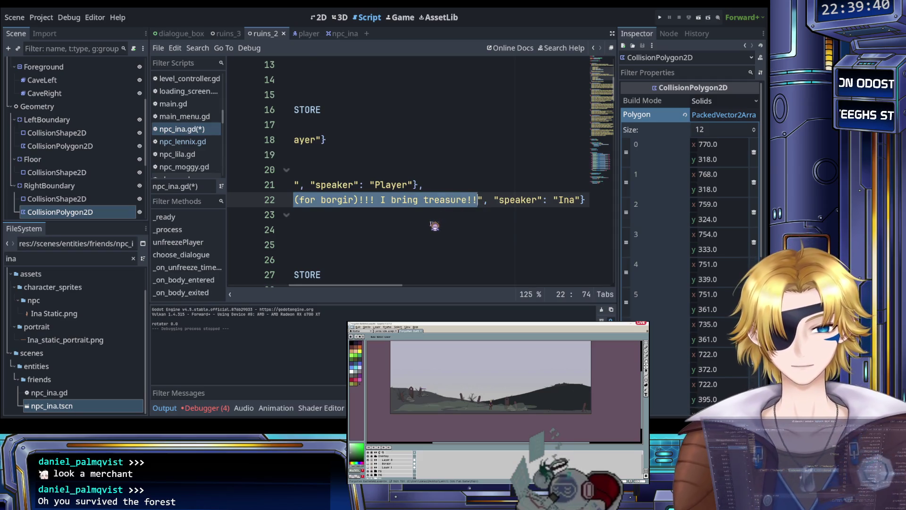
type("G")
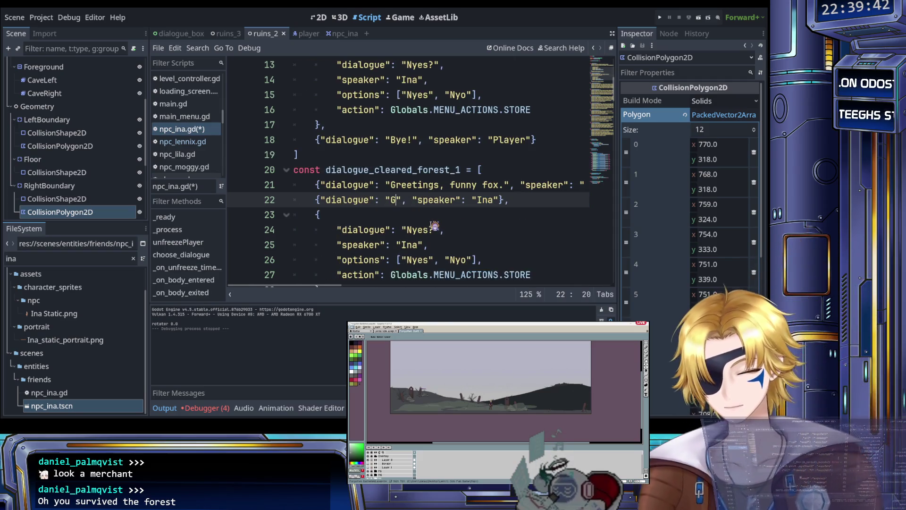
type("ive ina s")
type("nack fun")
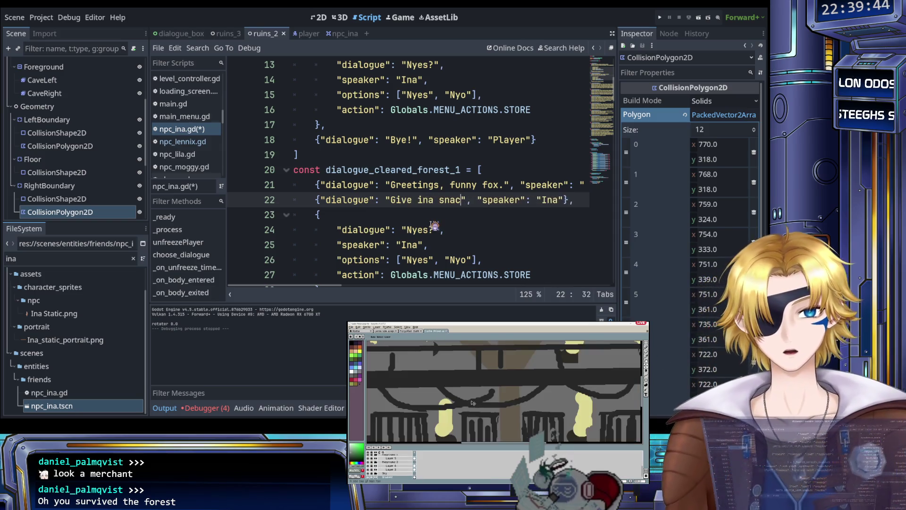
type("ds!!")
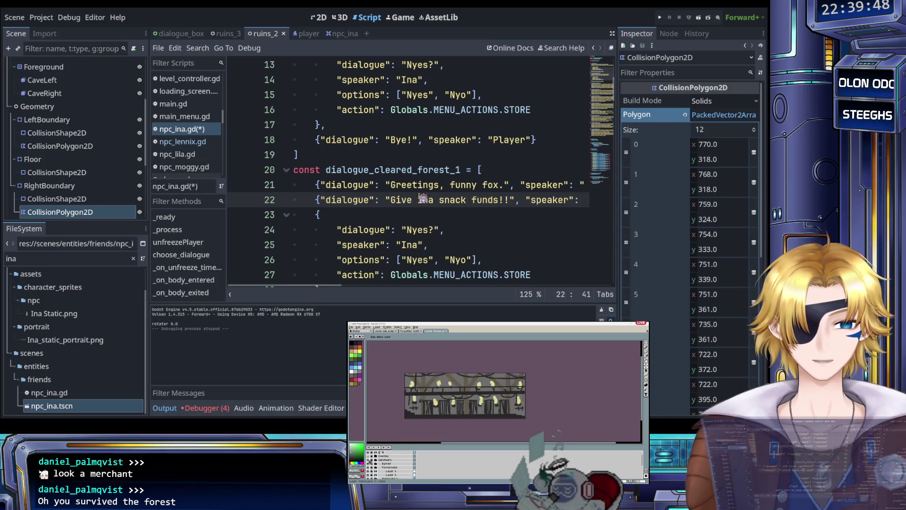
key("BackSpace")
type("I")
key("ctrl+s")
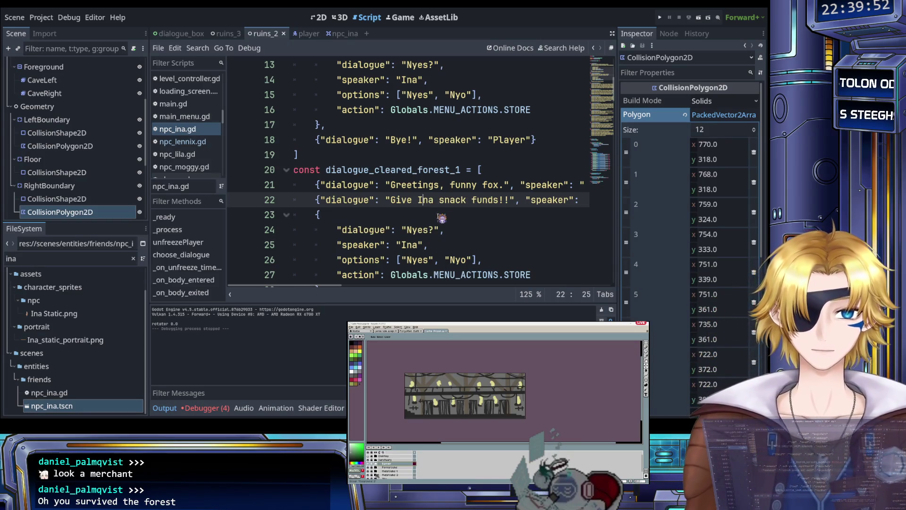
Step: Filter the FileSystem dock for 'scrat' and open scratch.txt
scroll(441, 218, "right", 2)
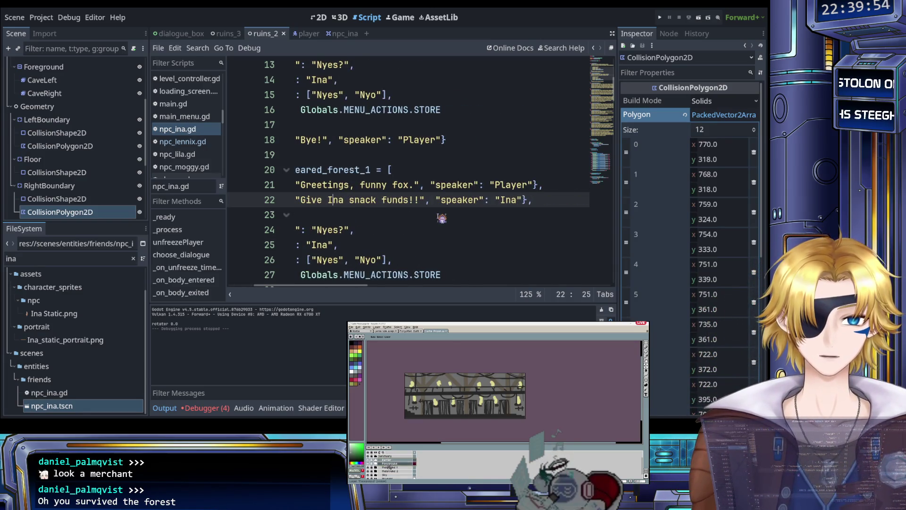
scroll(442, 218, "left", 2)
scroll(442, 217, "left", 1)
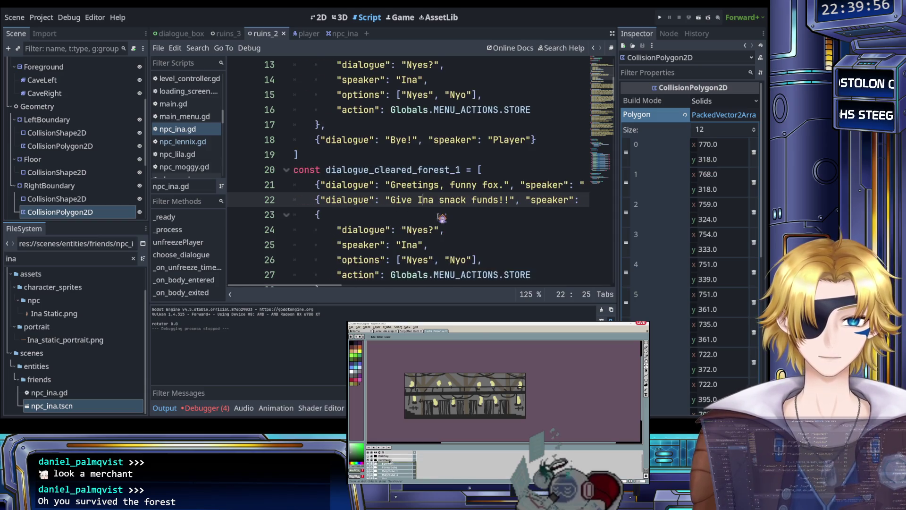
scroll(442, 218, "down", 1)
scroll(442, 217, "down", 2)
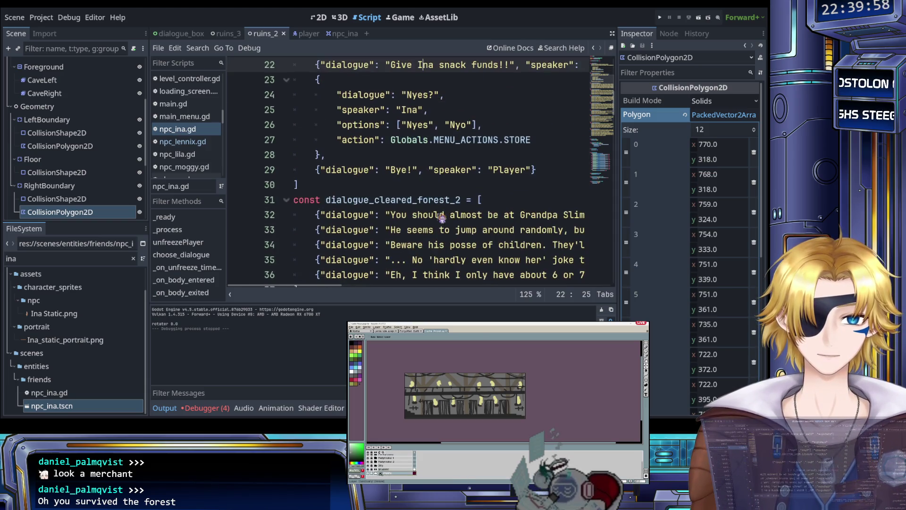
scroll(441, 218, "up", 3)
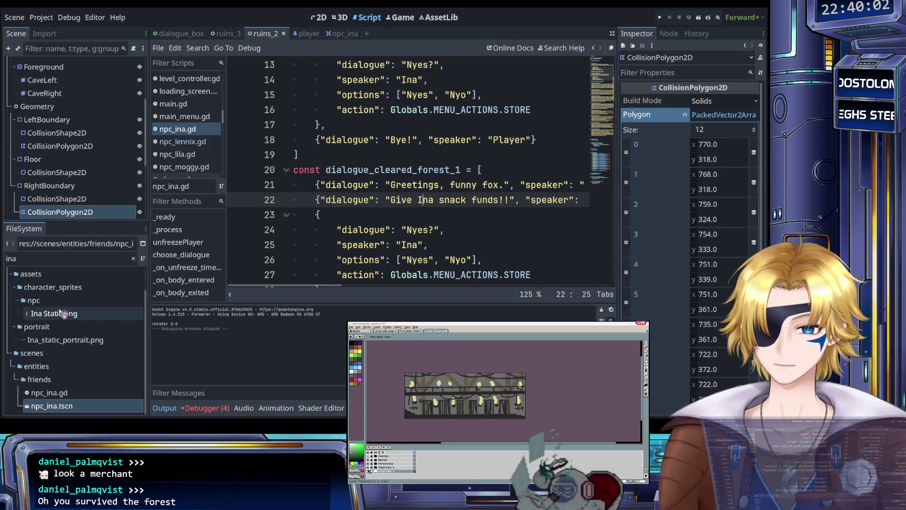
double_click(62, 259)
type("s")
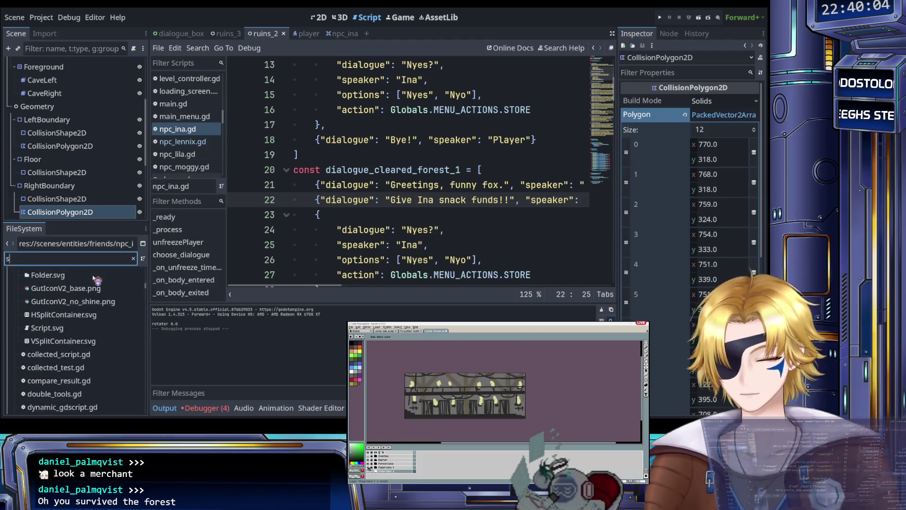
type("cart")
key("BackSpace")
type("rat")
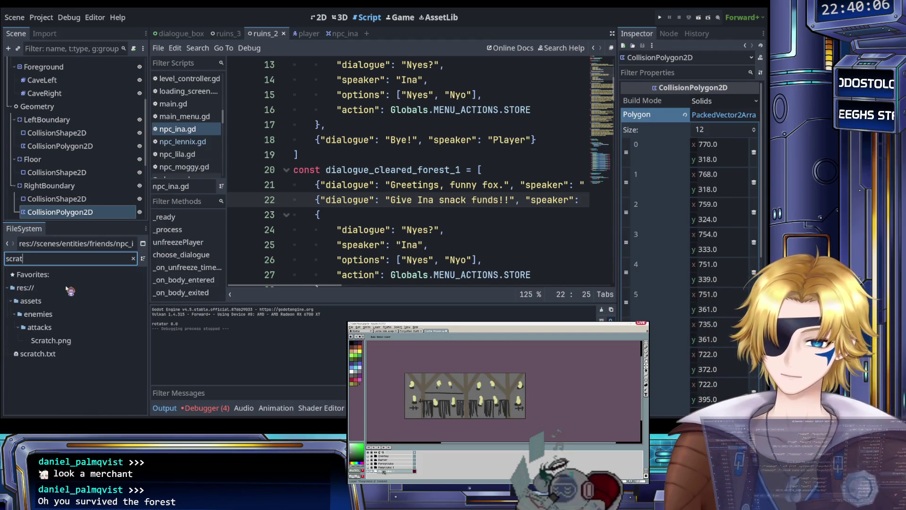
double_click(37, 353)
Step: Read the forest 1 plan in scratch.txt, then return to npc_ina.gd
scroll(373, 228, "up", 1)
scroll(371, 226, "down", 1)
scroll(368, 224, "up", 1)
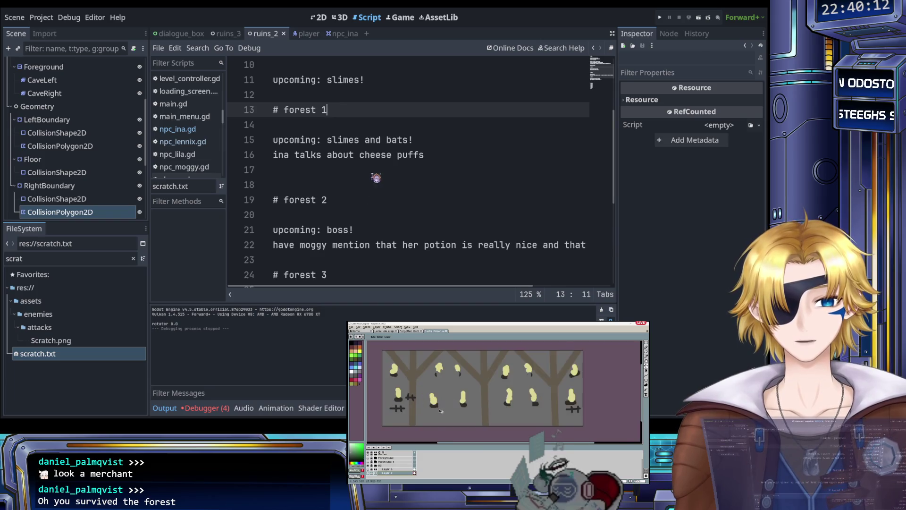
scroll(330, 163, "down", 2)
scroll(336, 156, "up", 1)
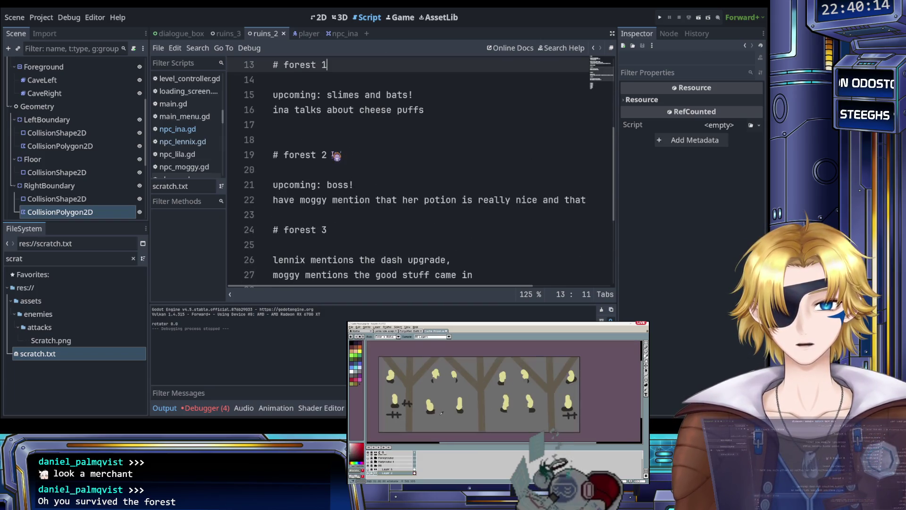
scroll(344, 155, "up", 1)
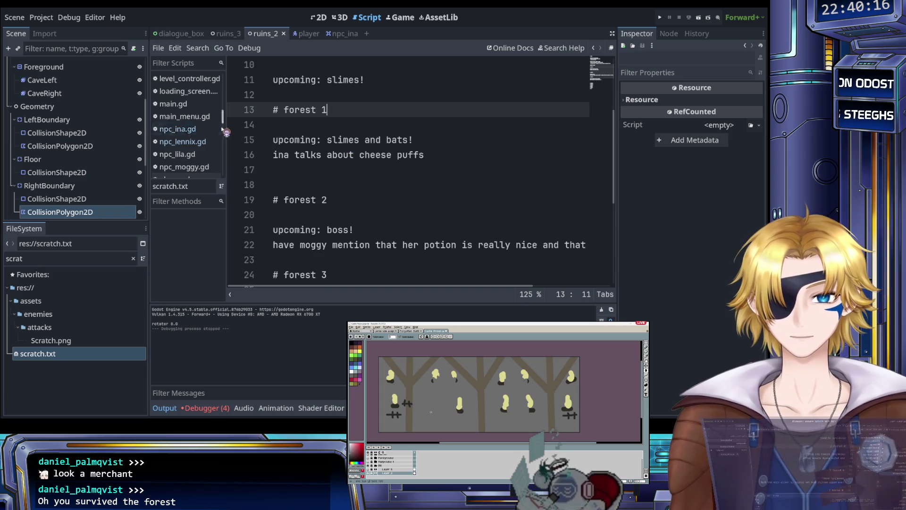
left_click(208, 130)
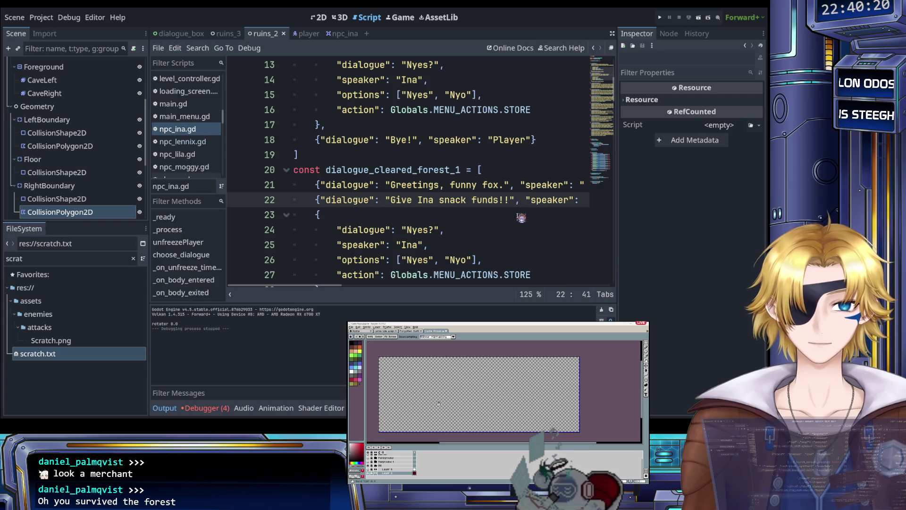
Step: Continue Ina's line 22 with "Ina sells interesting chees… for customer." and save
type("I'm ")
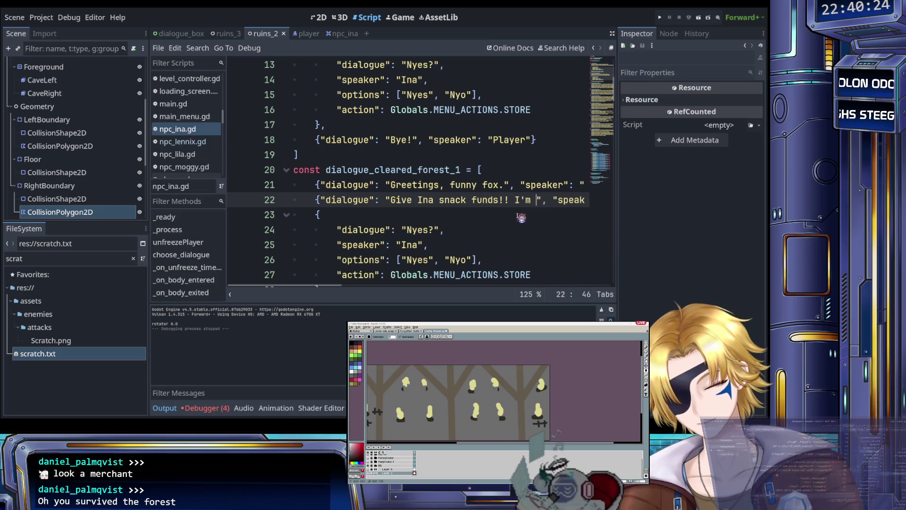
type("selling")
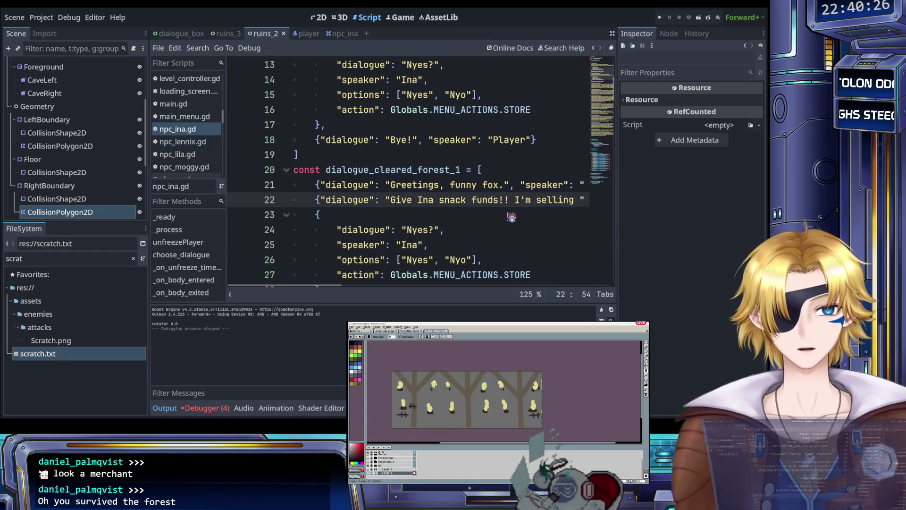
scroll(513, 217, "right", 3)
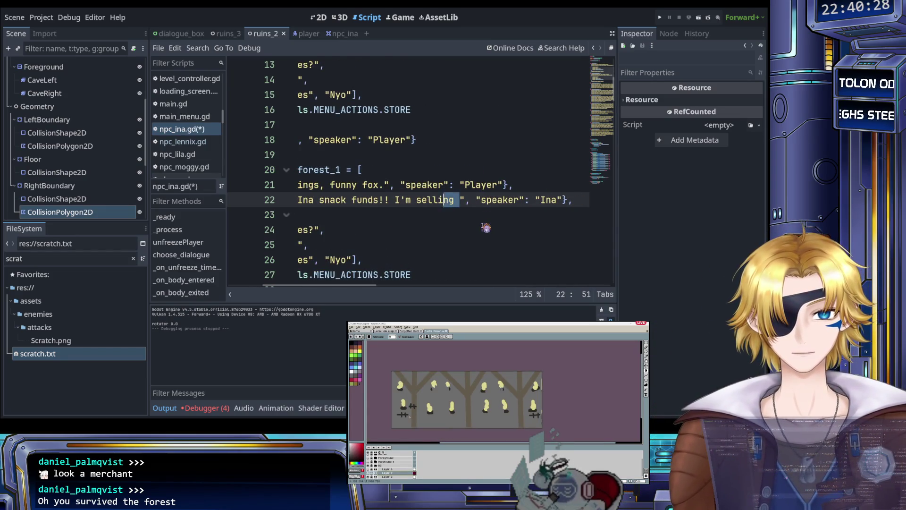
key("ctrl+shift+Left")
key("ctrl+shift+Left")
type("Ina se")
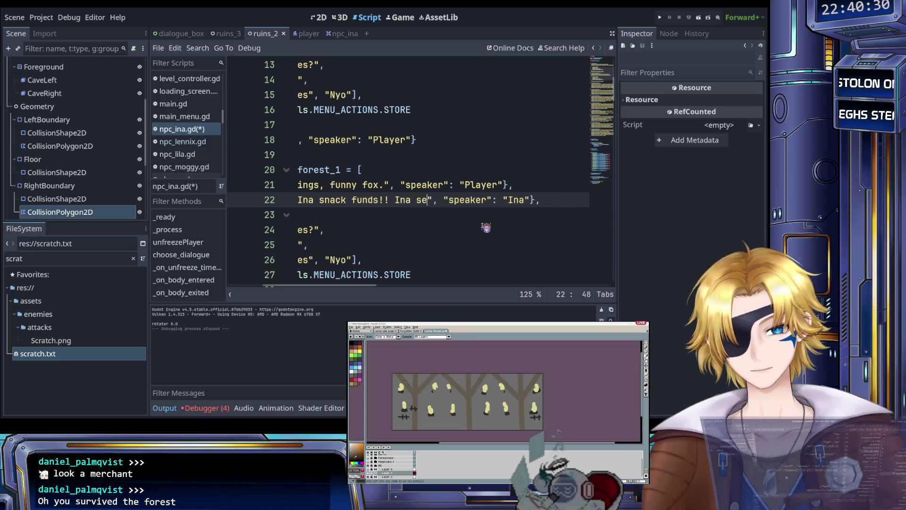
type("lls ")
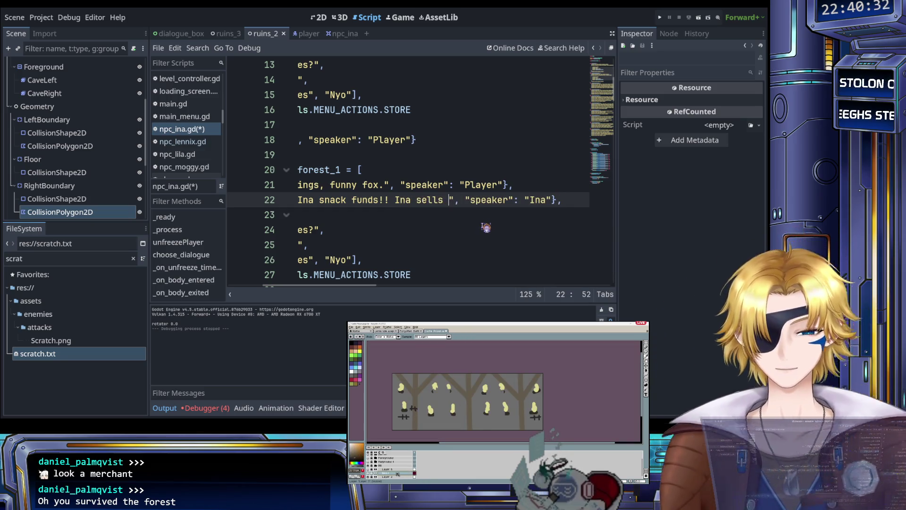
type("i")
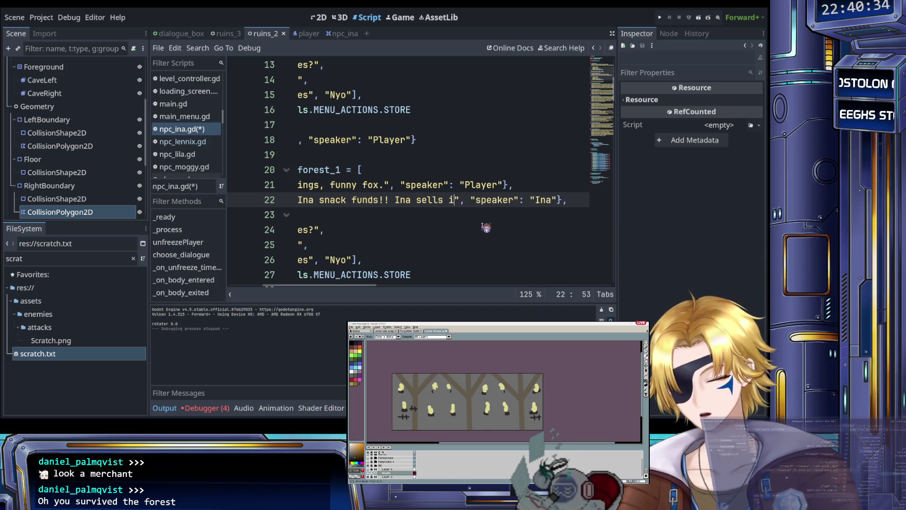
type("nteresting cheese puffs")
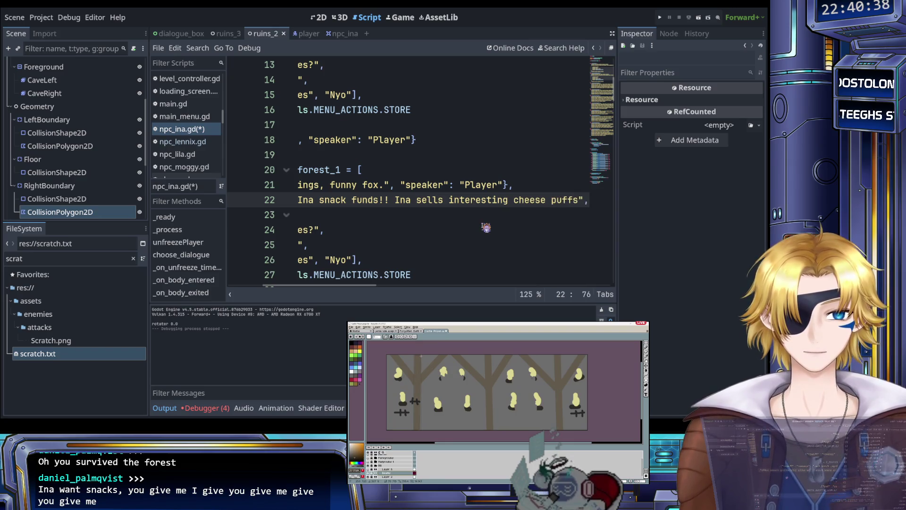
scroll(486, 227, "right", 3)
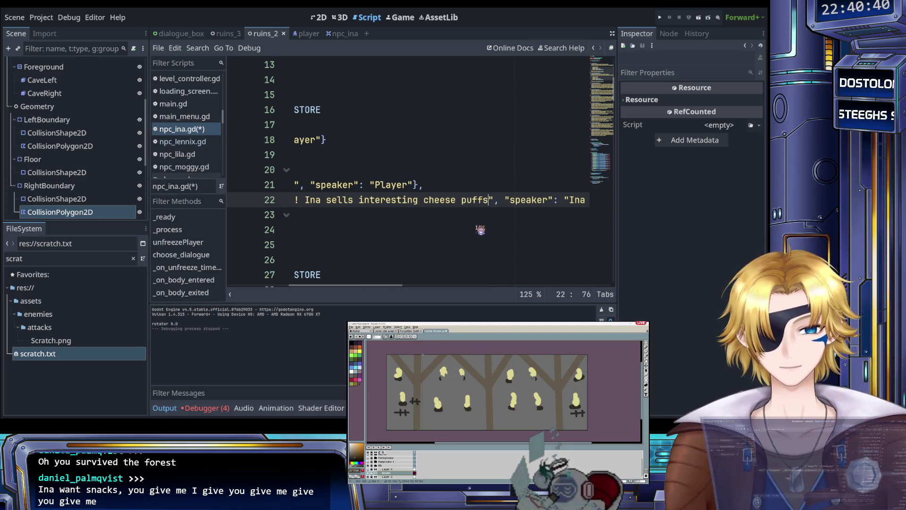
type("fo")
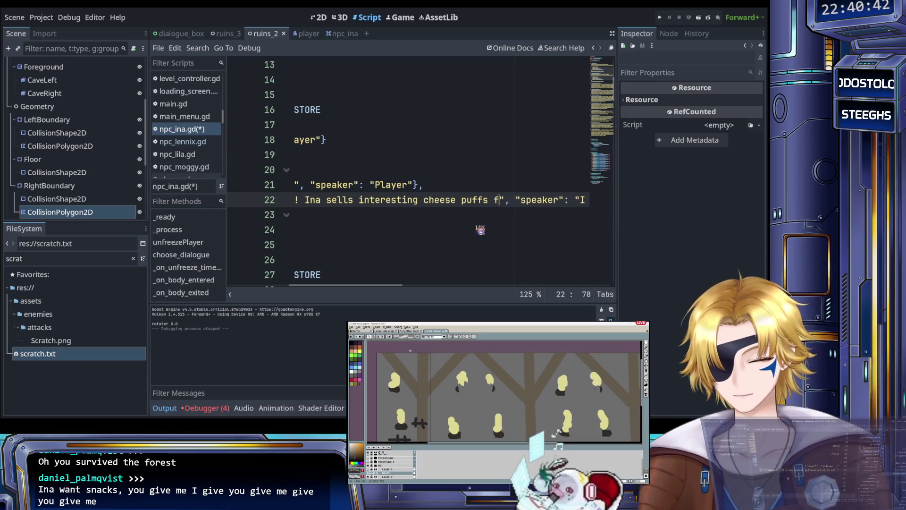
type("r customer.")
key("ctrl+s")
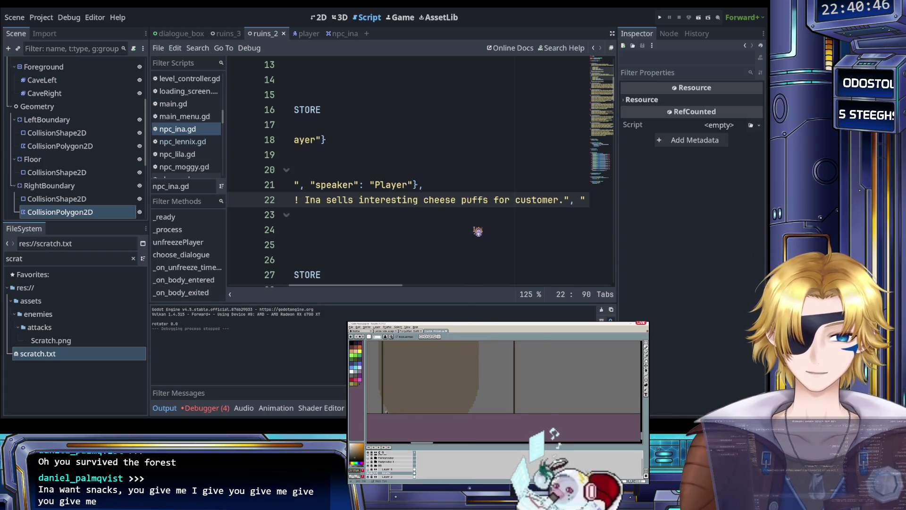
Step: Append "Ina found the recipe in an ancient evil tome.", trim the trailing space, and save
scroll(476, 232, "left", 4)
scroll(477, 231, "left", 3)
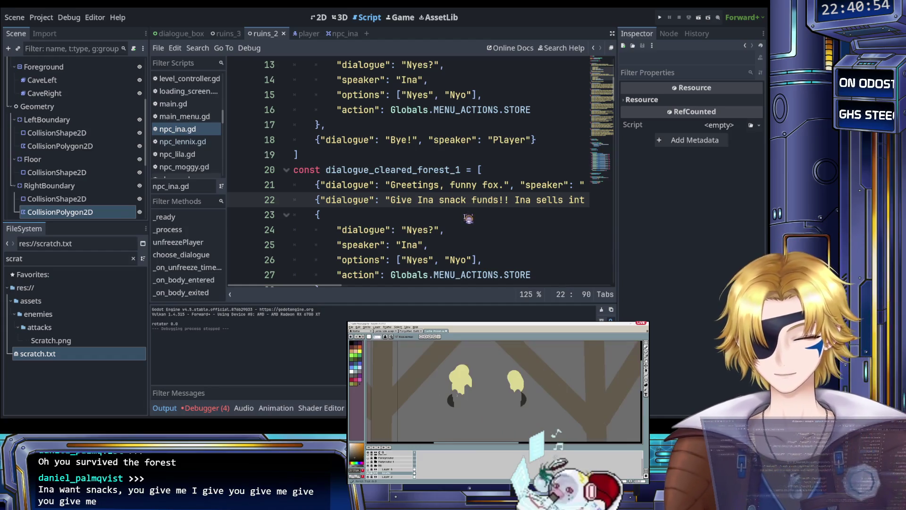
scroll(467, 215, "right", 5)
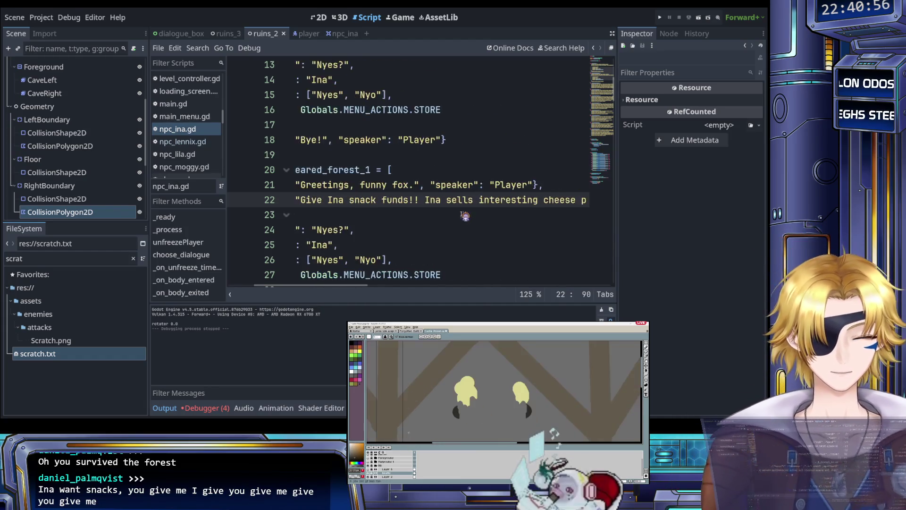
scroll(465, 215, "right", 3)
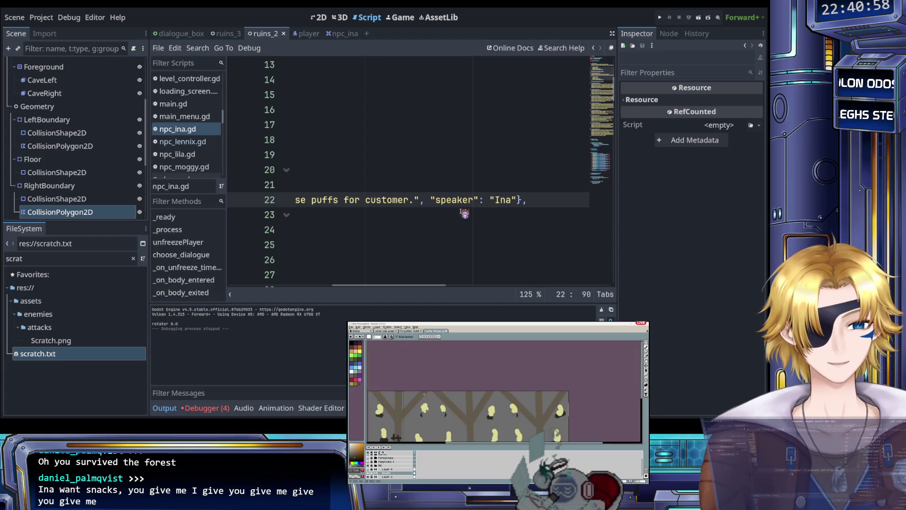
scroll(464, 212, "left", 8)
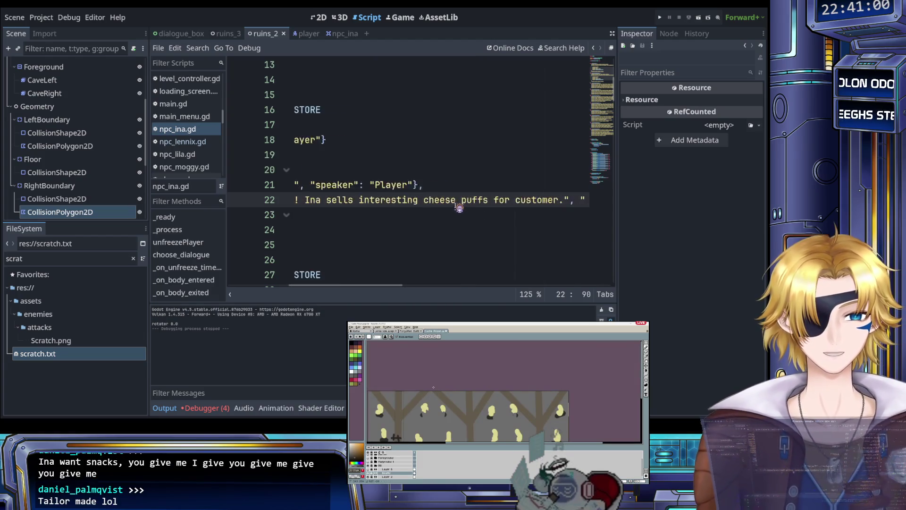
scroll(464, 214, "right", 6)
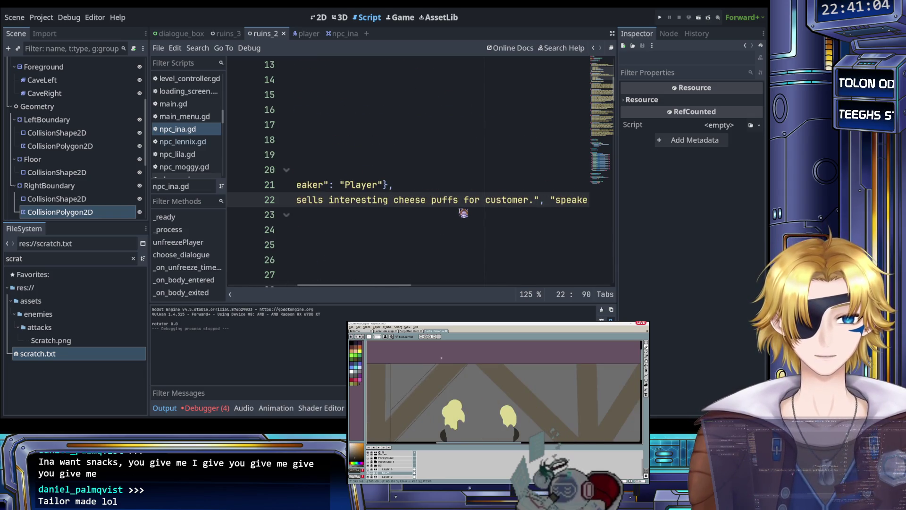
scroll(464, 214, "right", 2)
scroll(464, 213, "left", 4)
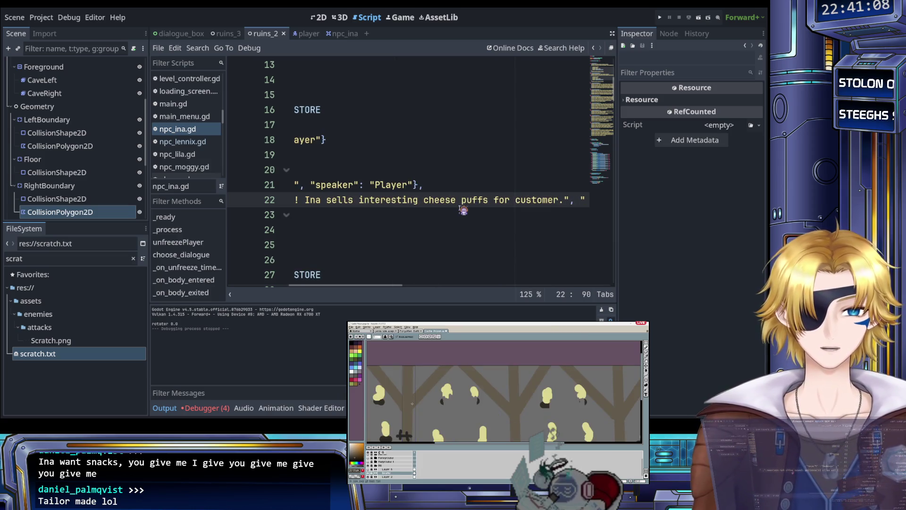
scroll(464, 211, "right", 2)
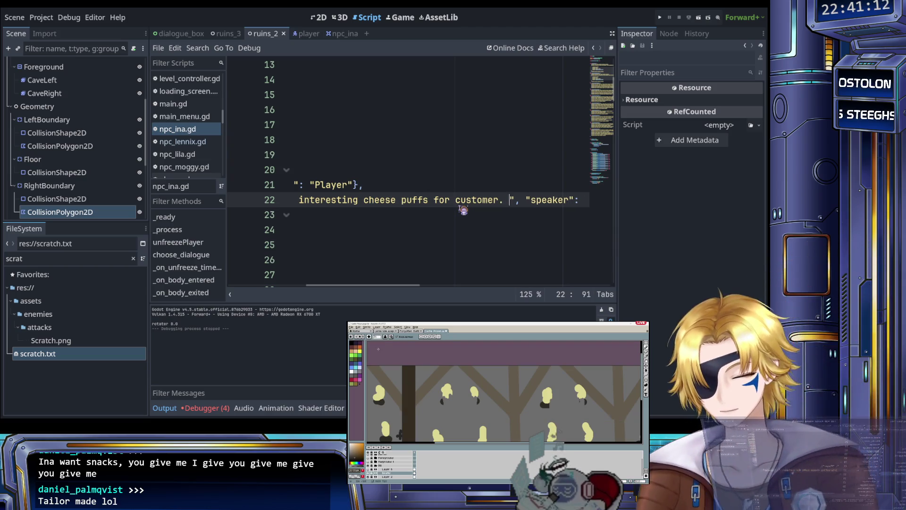
type("Ina found t")
type("he recipe i")
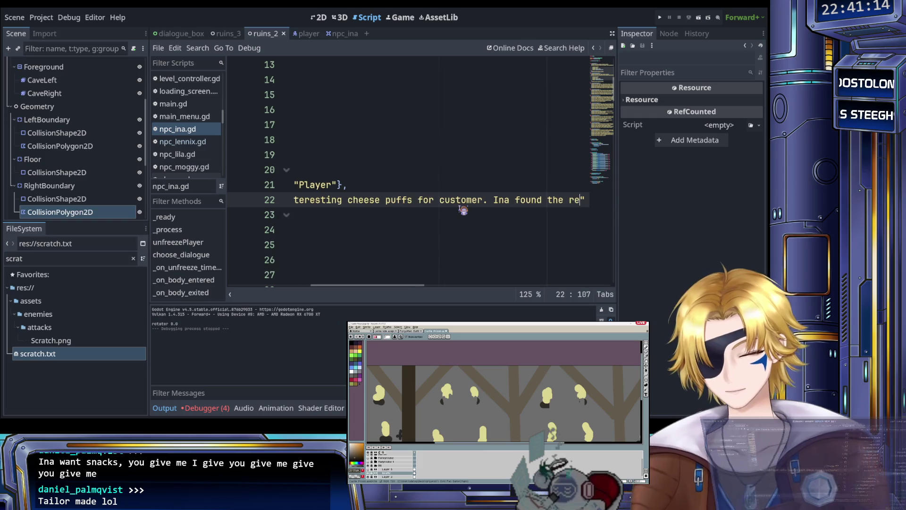
type("n a")
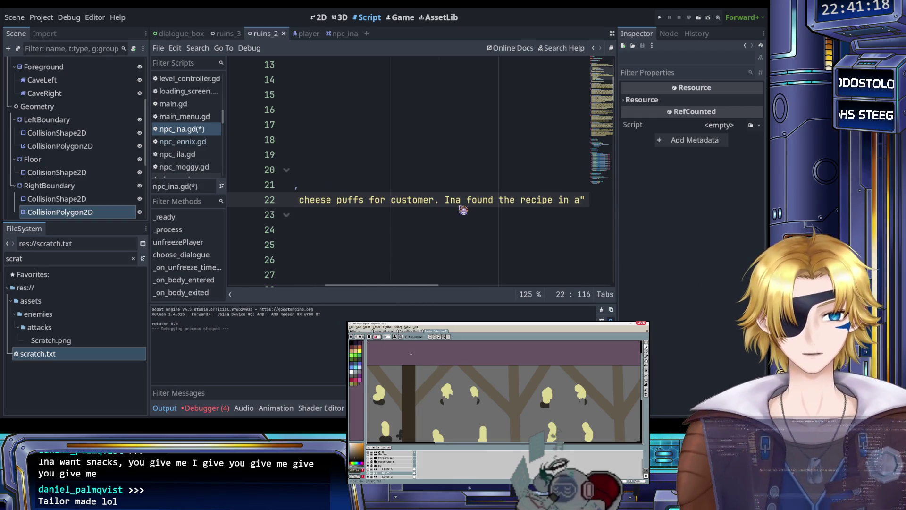
type("n ancient ")
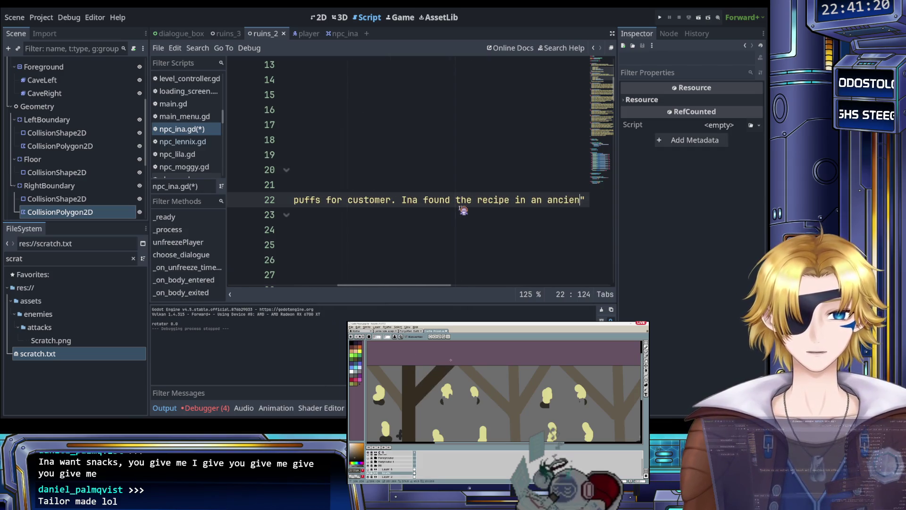
type("evil tome")
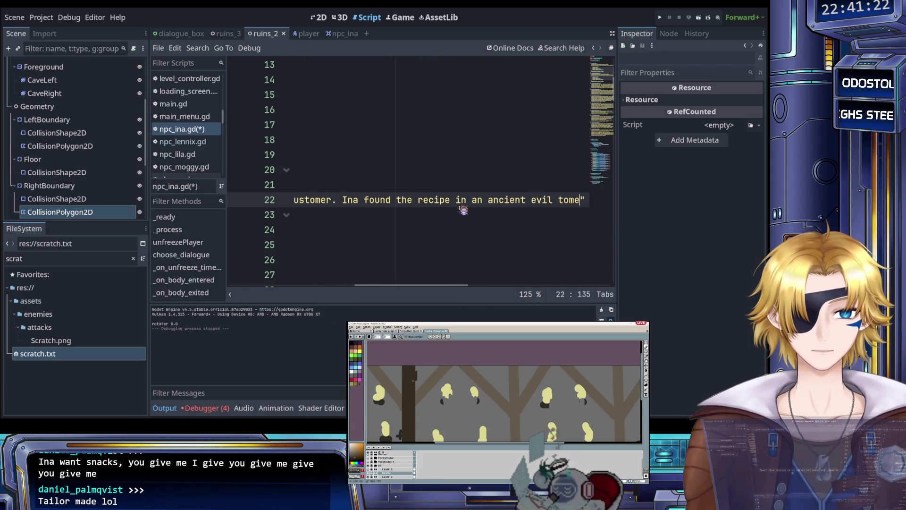
type(".")
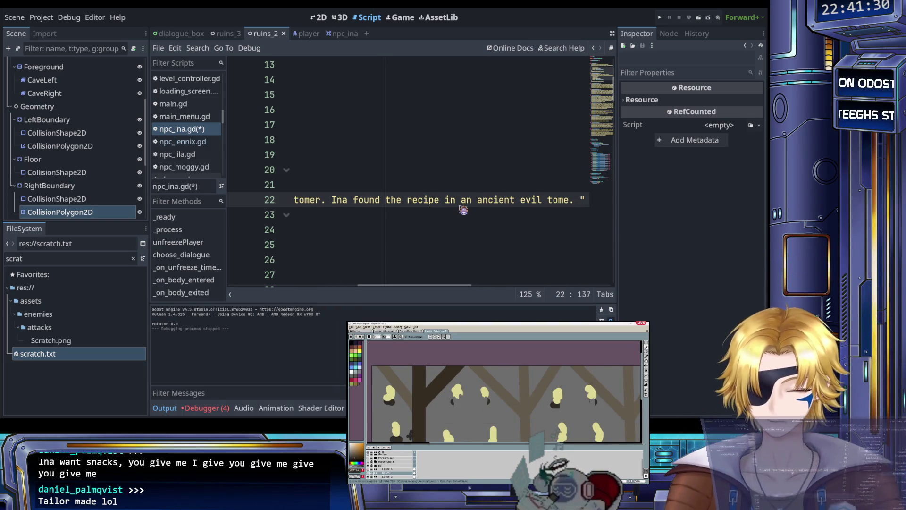
key("BackSpace")
key("ctrl+s")
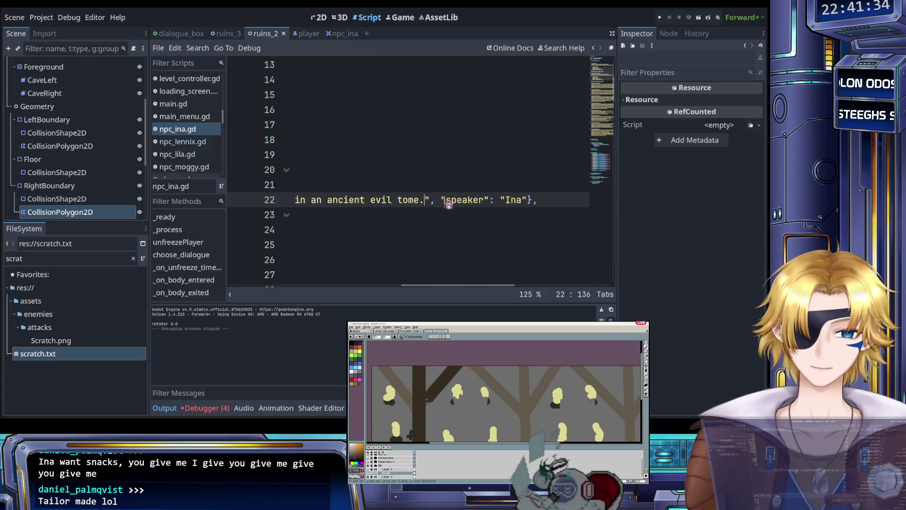
Step: Look over the finished line, then visit the player scene and return to ruins_2
scroll(448, 204, "left", 10)
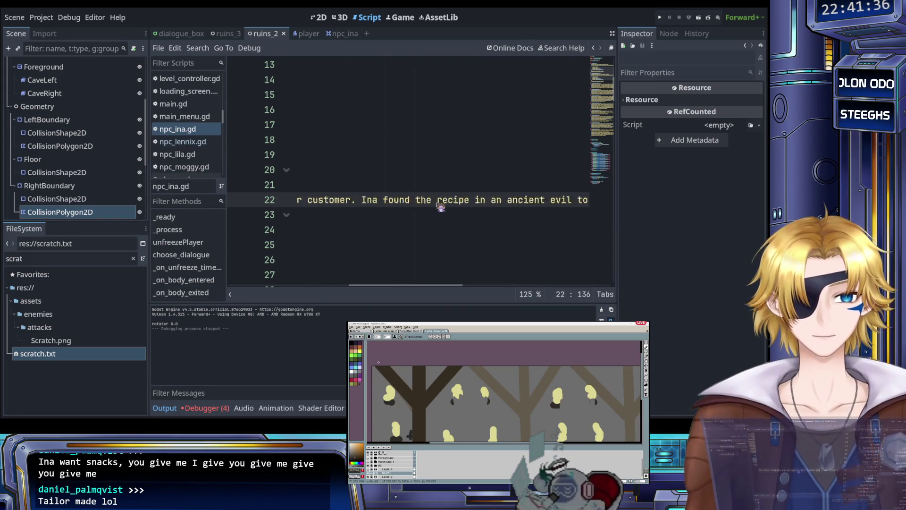
scroll(438, 209, "down", 1)
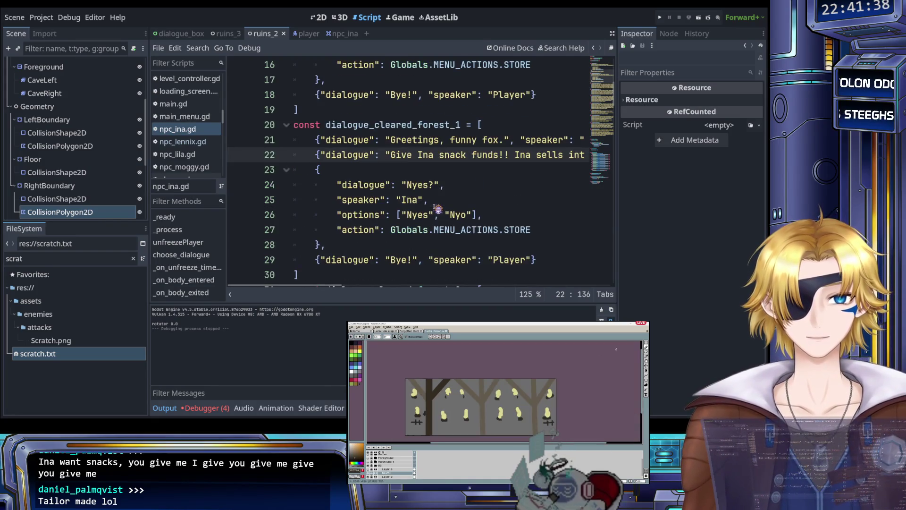
scroll(437, 209, "right", 10)
scroll(437, 209, "left", 10)
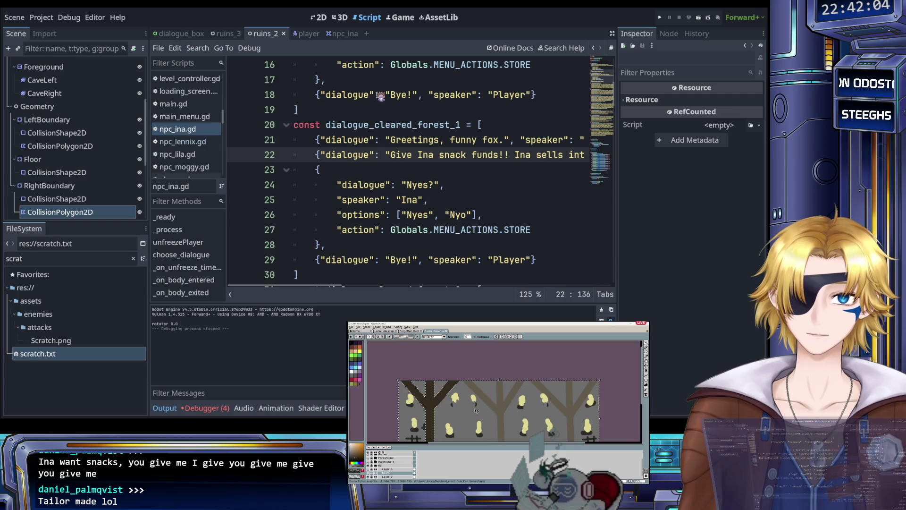
left_click(306, 35)
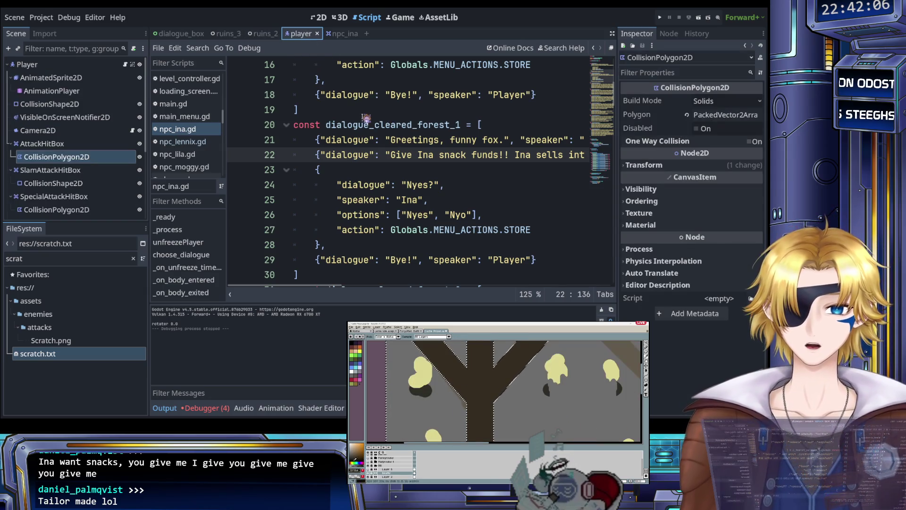
left_click(267, 36)
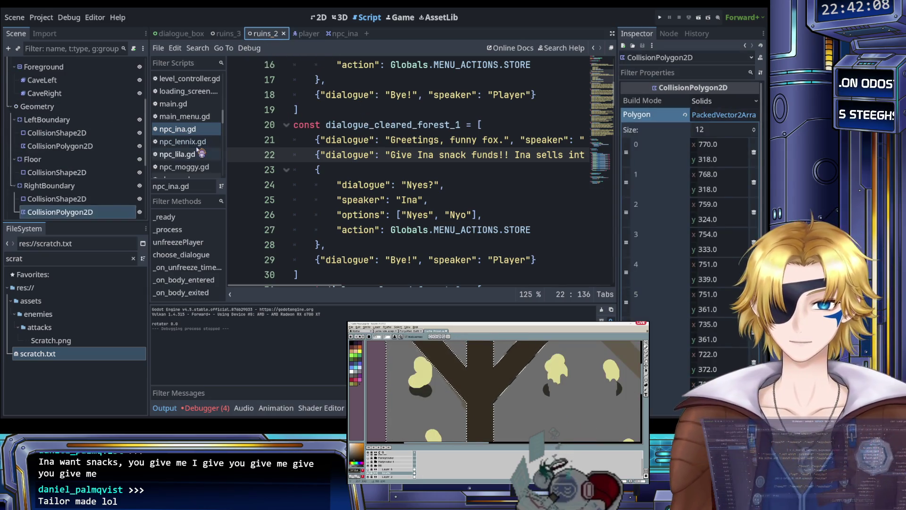
Step: In npc_lennix.gd, change dialogue_cleared_ruins_3 from const to var
left_click(200, 142)
scroll(323, 189, "up", 6)
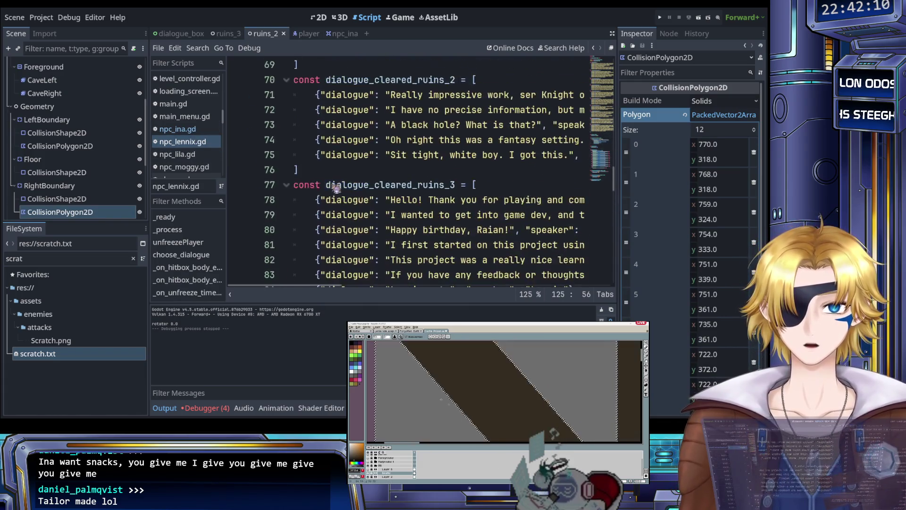
double_click(319, 185)
type("var")
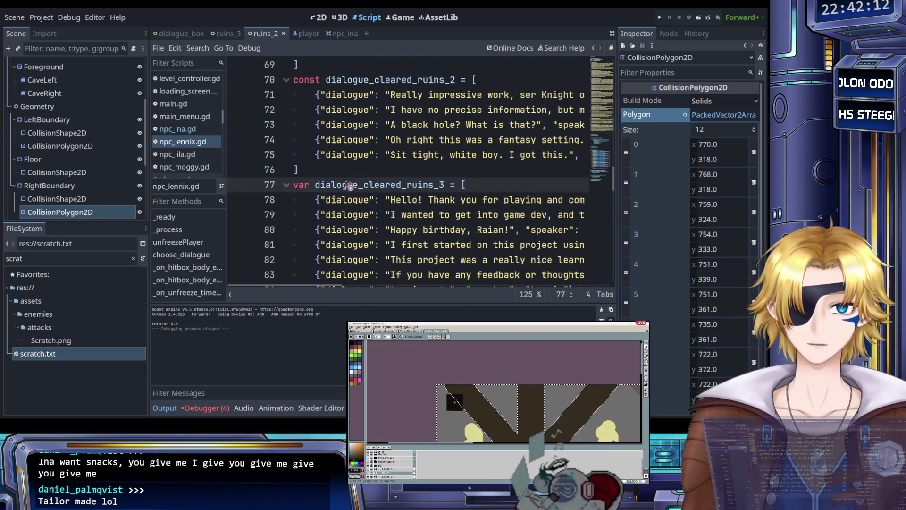
left_click(348, 187)
scroll(348, 191, "down", 2)
scroll(346, 207, "right", 3)
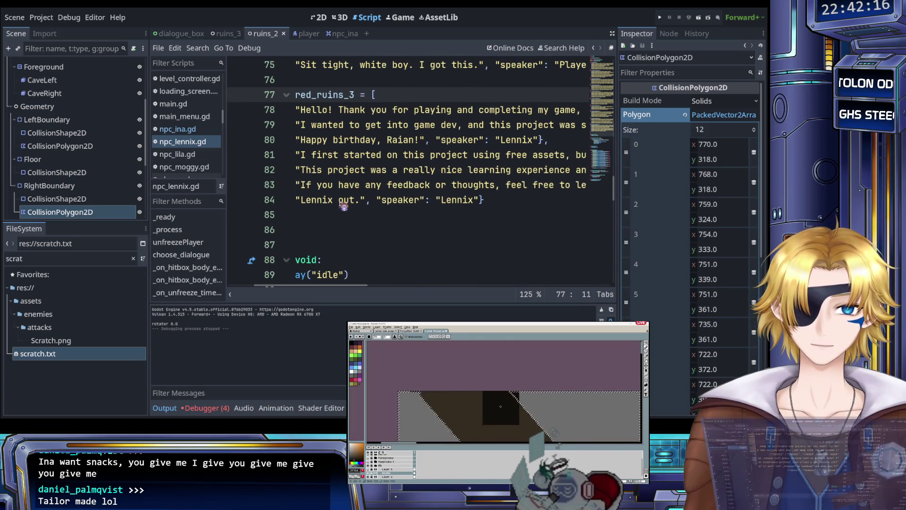
scroll(344, 207, "right", 8)
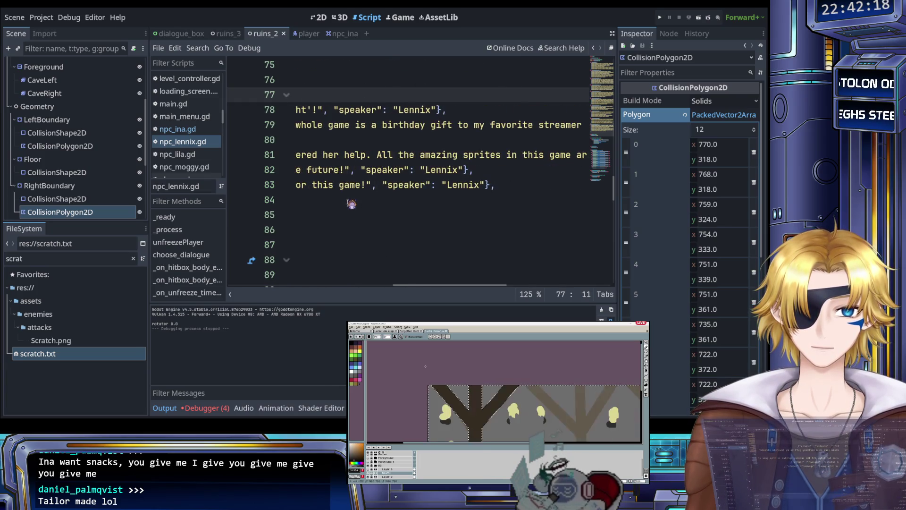
Step: Duplicate feedback line 83 as a new line 84
left_click(511, 188)
key("shift+Home")
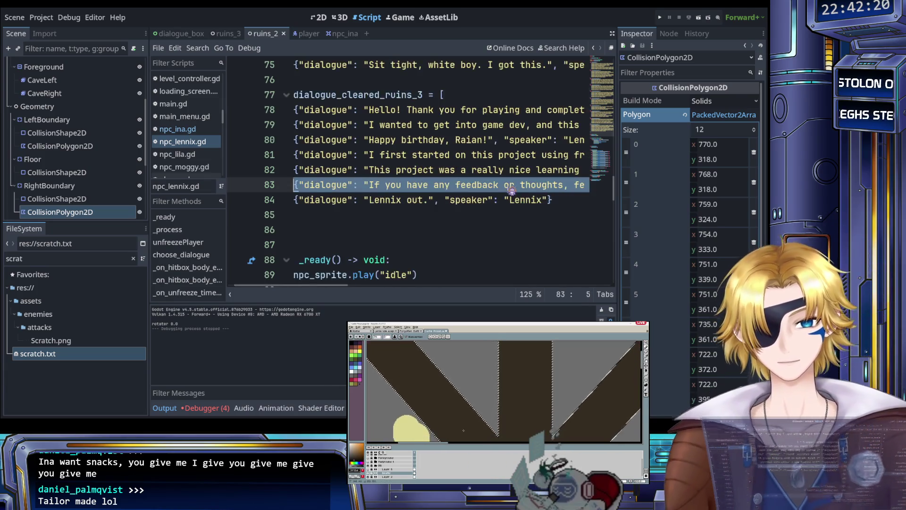
key("ctrl+c")
key("End")
key("Return")
key("ctrl+v")
scroll(477, 213, "left", 3)
scroll(477, 214, "left", 5)
Step: Rewrite line 84 as 'you wasted money on %s cheese puffs!' % PlayerStatsCache.get_item_2(), then save
left_click_drag(394, 200, 477, 205)
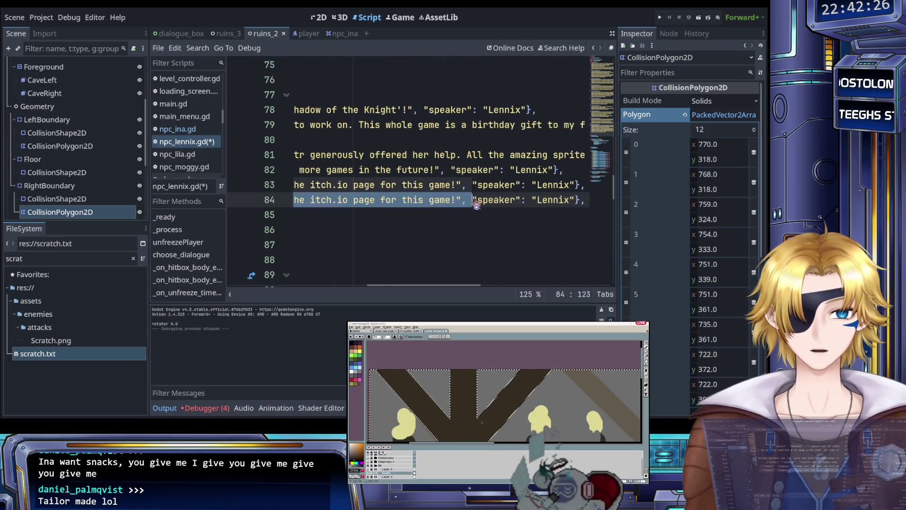
type("By the w")
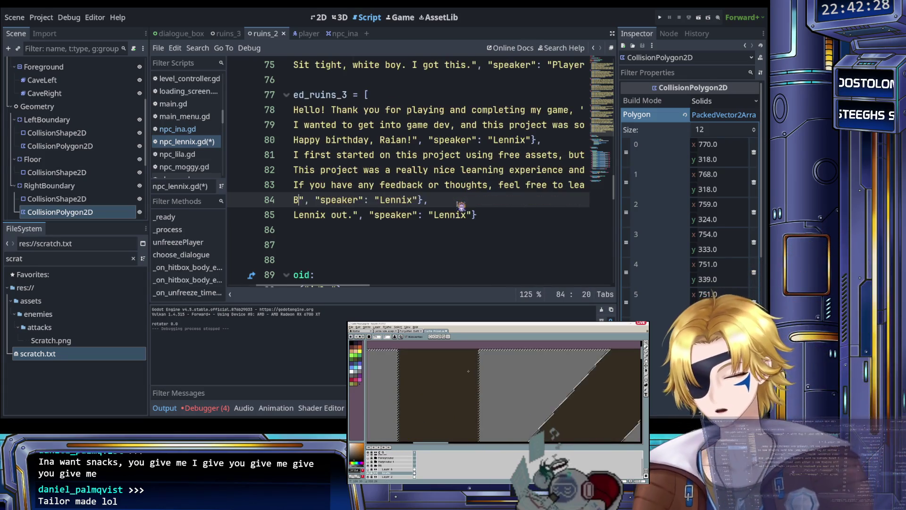
type("ay, you wasted")
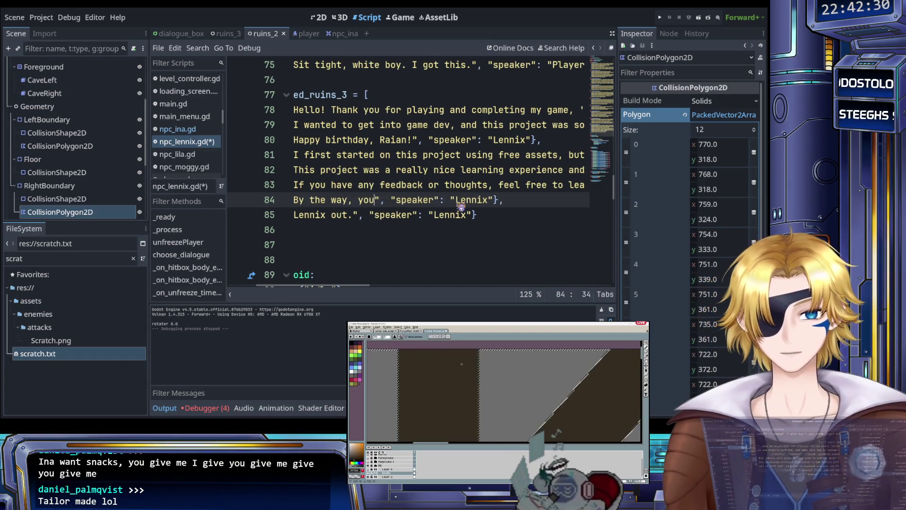
type(" money on")
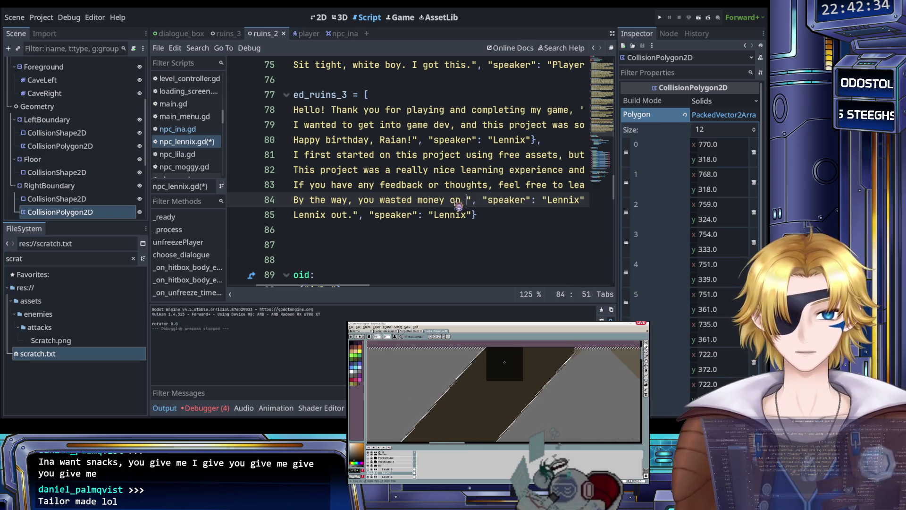
type(" %s")
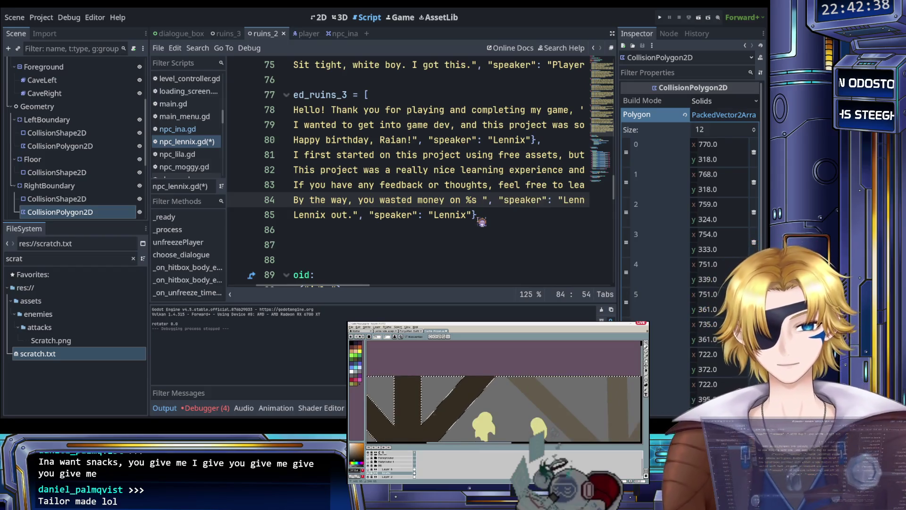
type(" cheese")
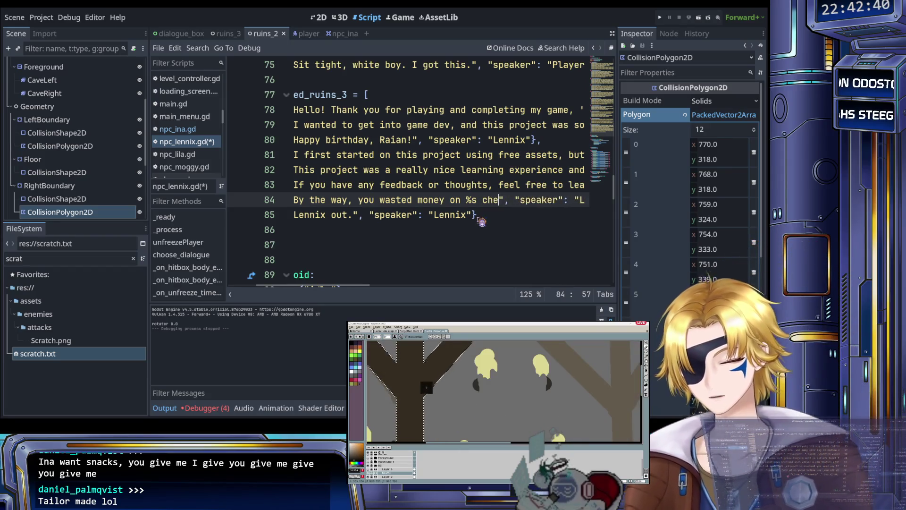
type("uffs!")
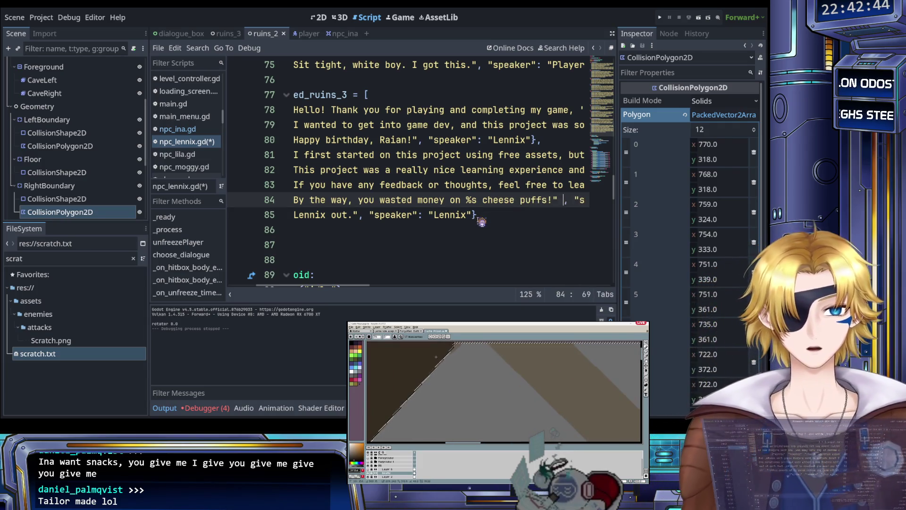
type(" % ")
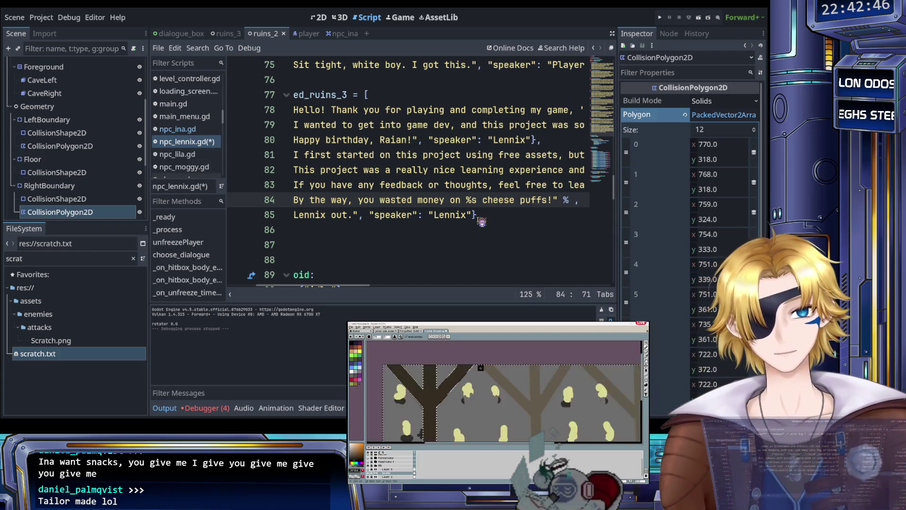
type("PlayerSt")
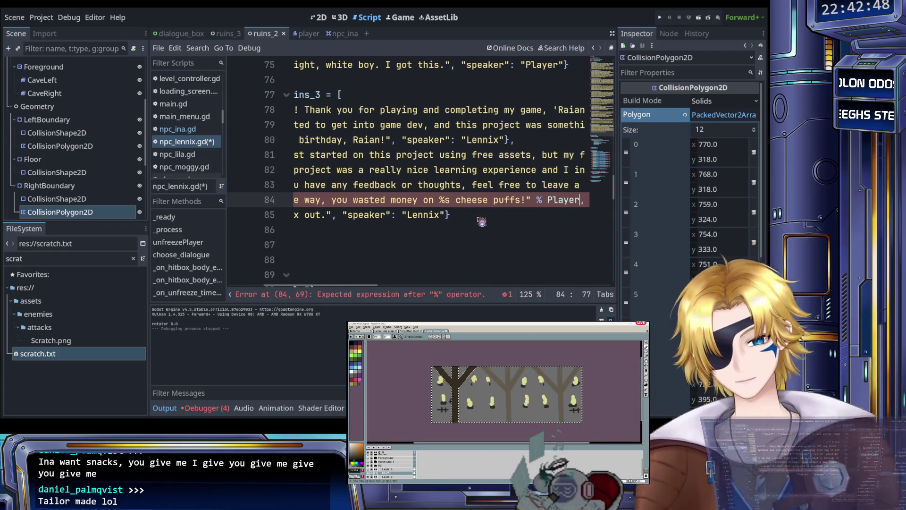
key("Return")
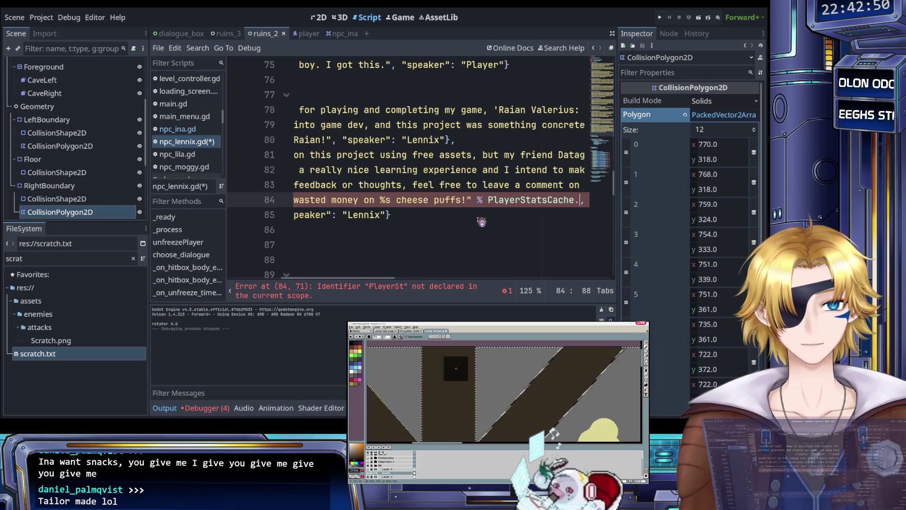
type(".")
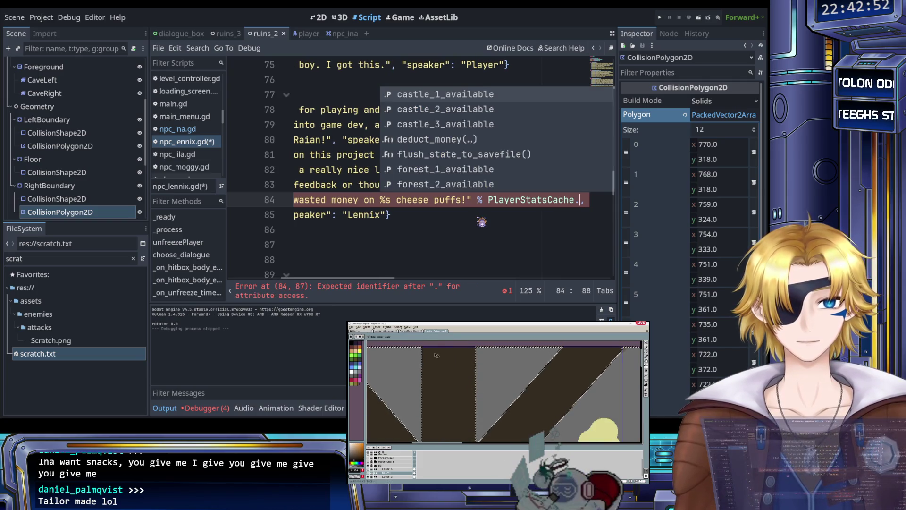
type("get_")
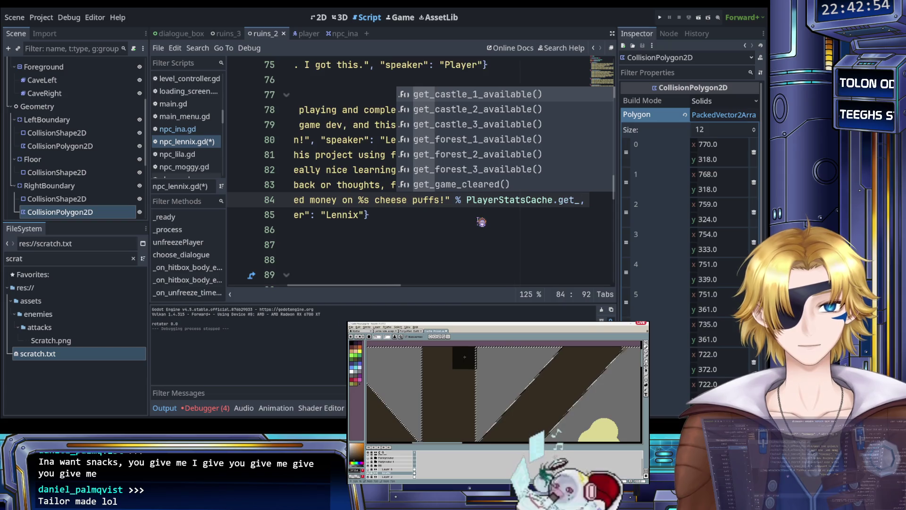
type("ite")
key("Down")
key("Down")
key("Down")
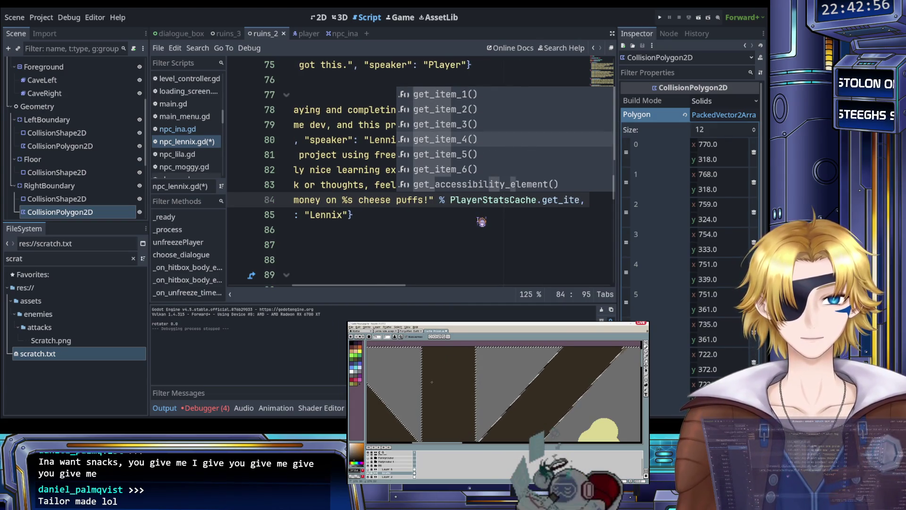
key("Up")
key("Up")
key("Return")
key("ctrl+s")
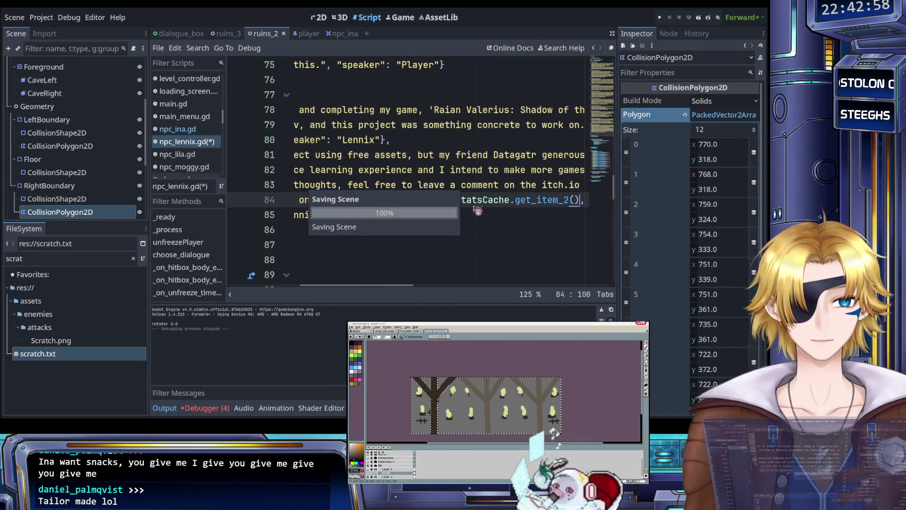
scroll(467, 212, "left", 5)
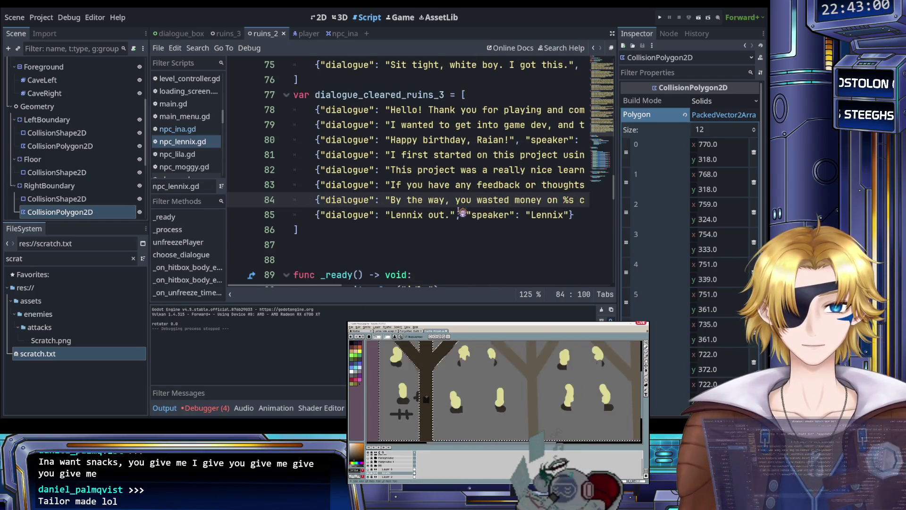
scroll(462, 212, "right", 8)
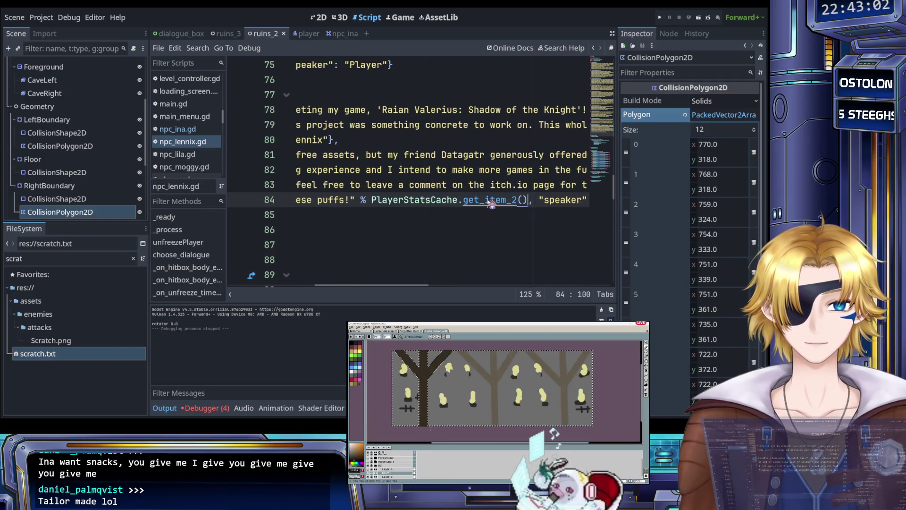
Step: Jump to the get_item_2 definition in player_stats_cache.gd
left_click(491, 204, "ctrl")
scroll(455, 198, "up", 5)
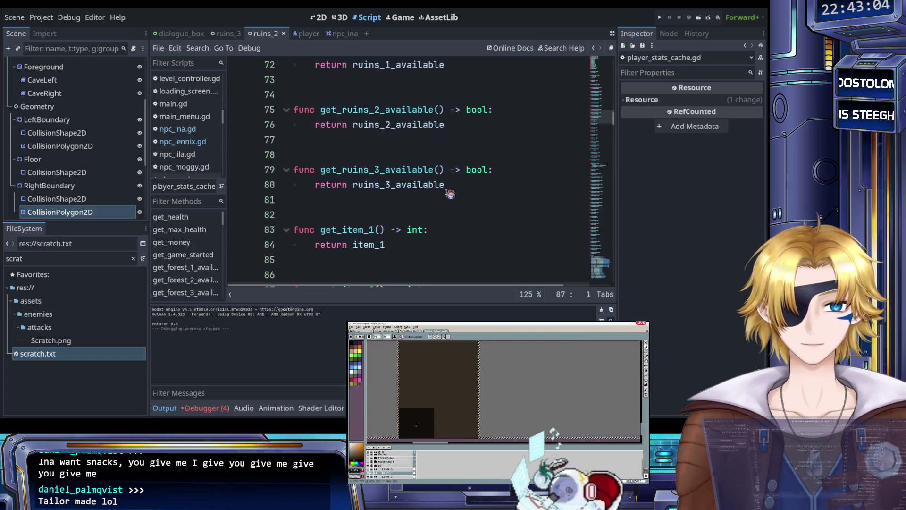
scroll(450, 194, "down", 15)
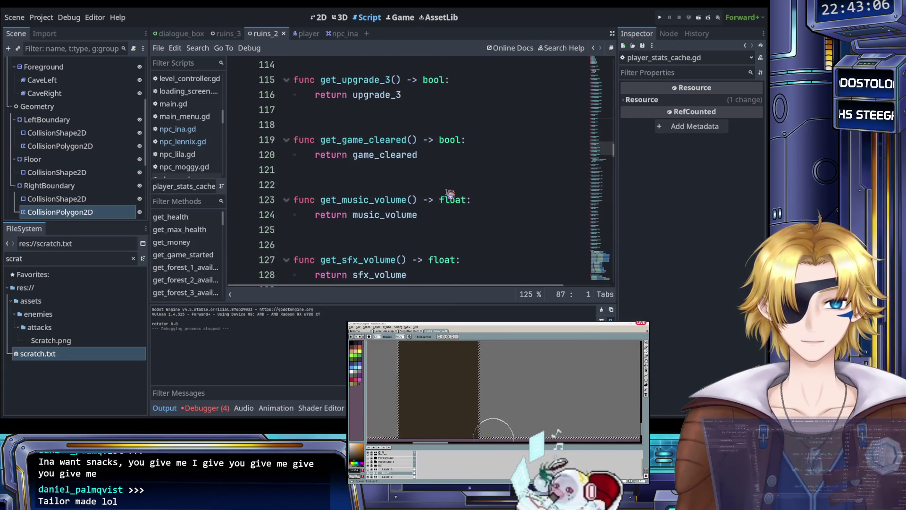
scroll(451, 194, "up", 2)
scroll(450, 194, "up", 3)
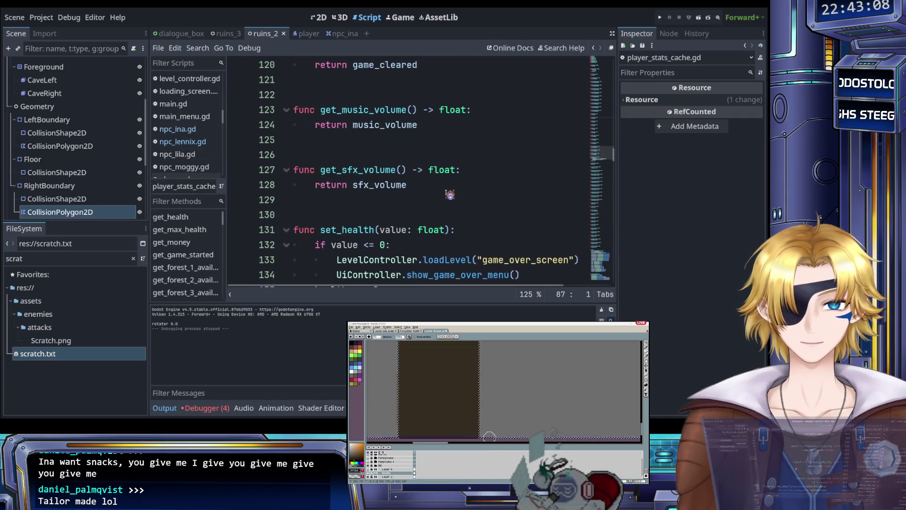
Step: Search the script for item_2 and step through its matches to increment_item_2
key("ctrl+f")
type("c")
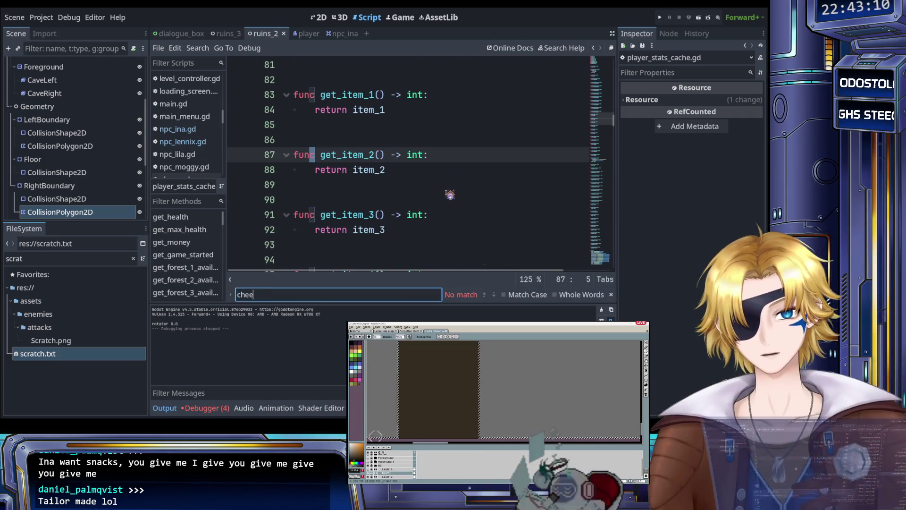
key("BackSpace")
type("item_2")
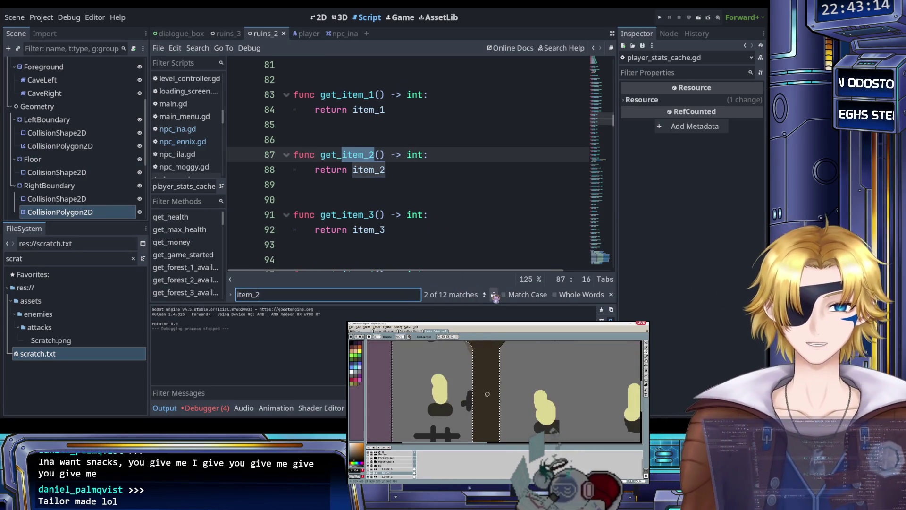
left_click(484, 295)
left_click(494, 294)
left_click(493, 295)
left_click(494, 294)
left_click(494, 295)
left_click(493, 295)
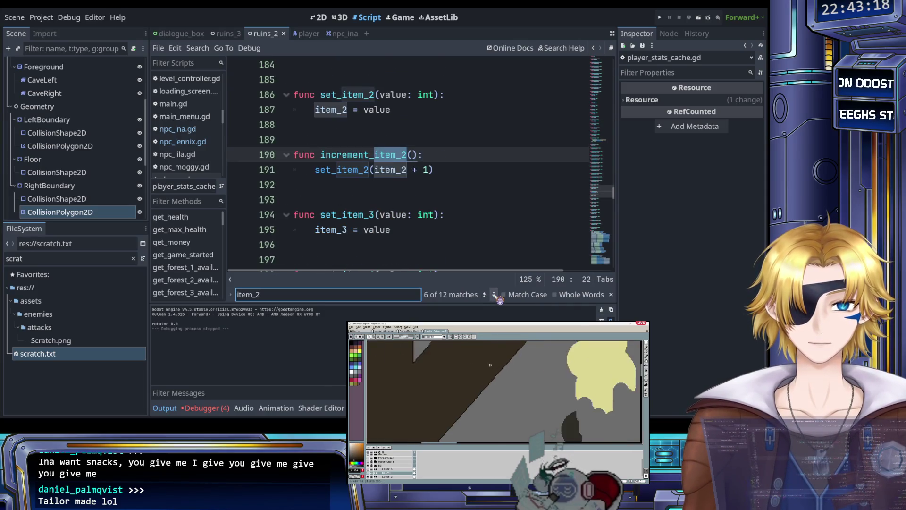
key("Escape")
Step: Review the set_item_2 and increment_item_2 functions, then return to the ruins_2 scene
left_click(463, 198)
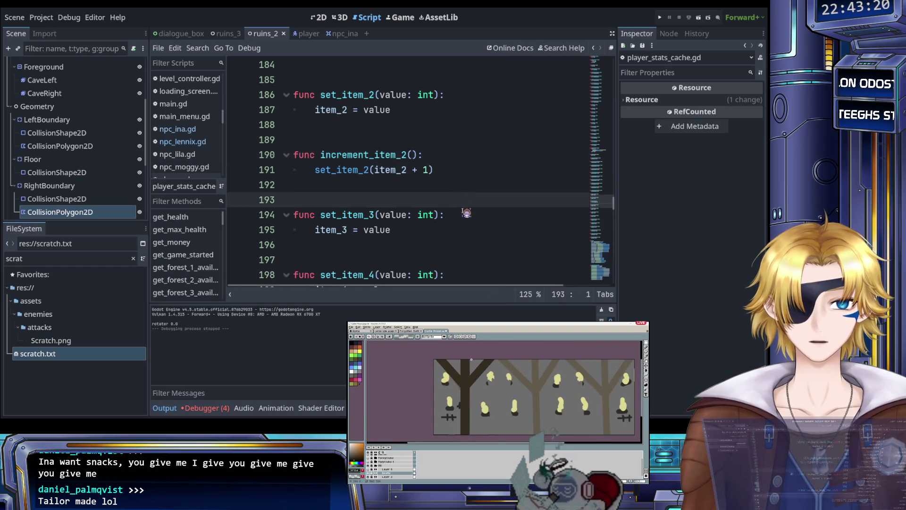
scroll(464, 201, "up", 1)
scroll(464, 207, "down", 1)
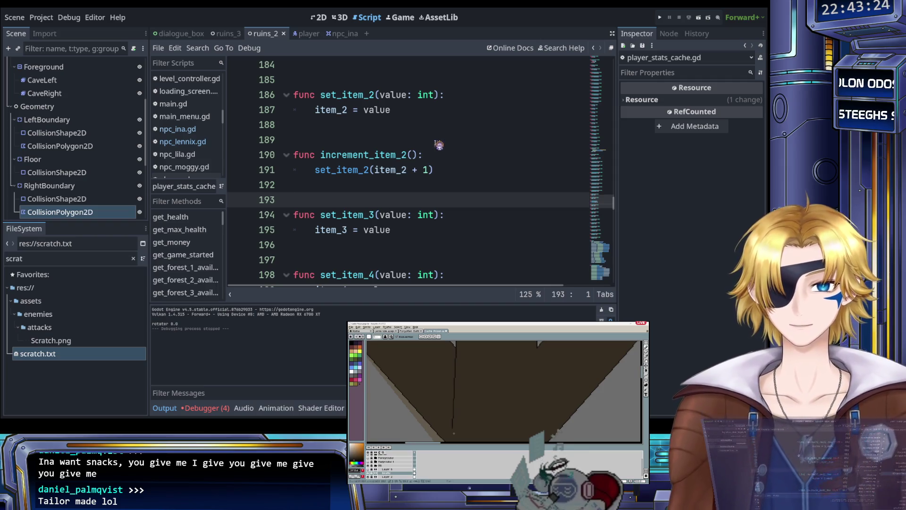
scroll(437, 144, "up", 5)
scroll(401, 137, "down", 3)
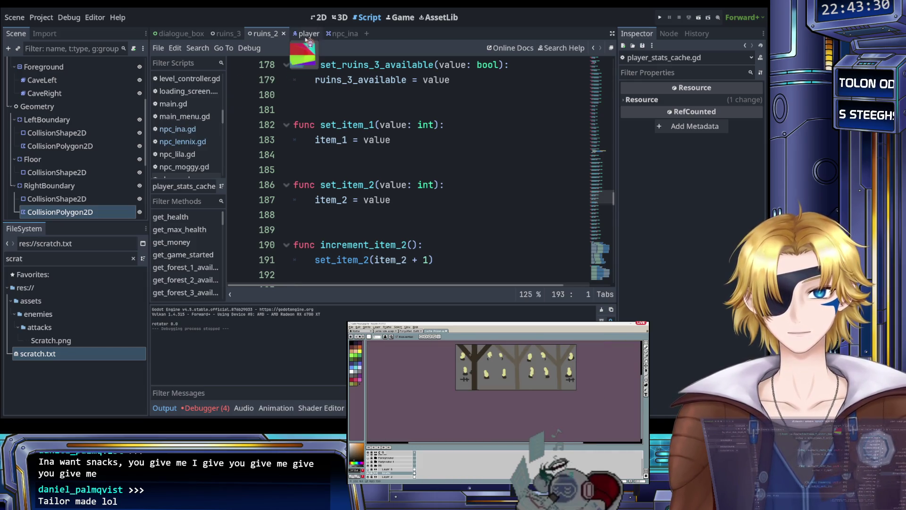
left_click(307, 34)
left_click(264, 34)
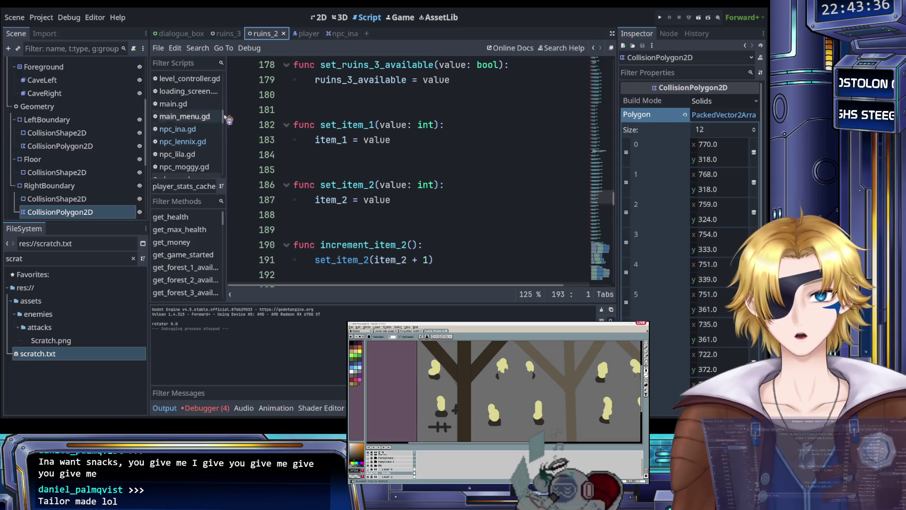
Step: Append 'They don't actually do anything.' after 'cheese puffs!' on line 84 of npc_lennix.gd and save
left_click(203, 143)
scroll(402, 179, "right", 6)
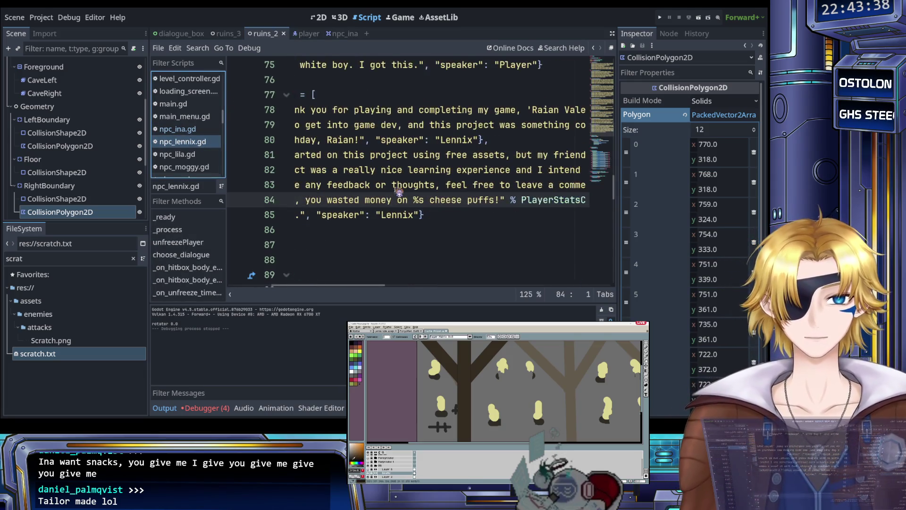
left_click(472, 200)
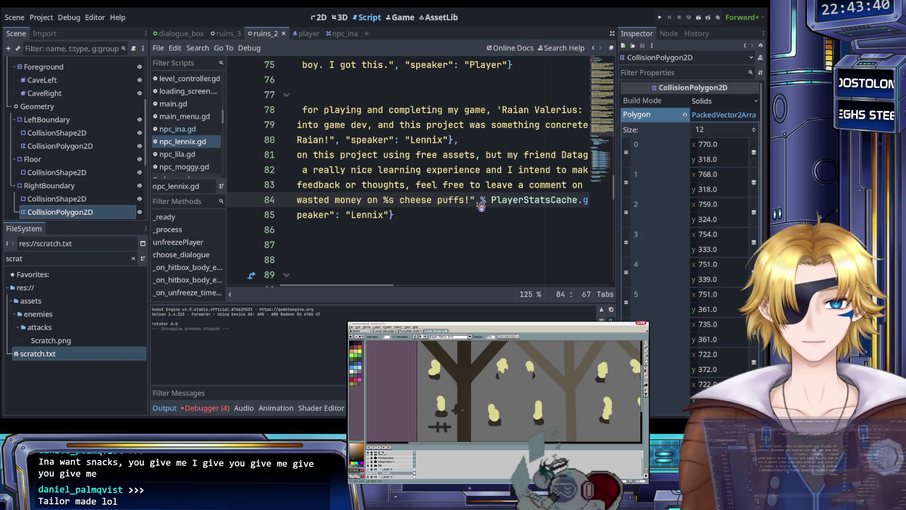
type("They don't ")
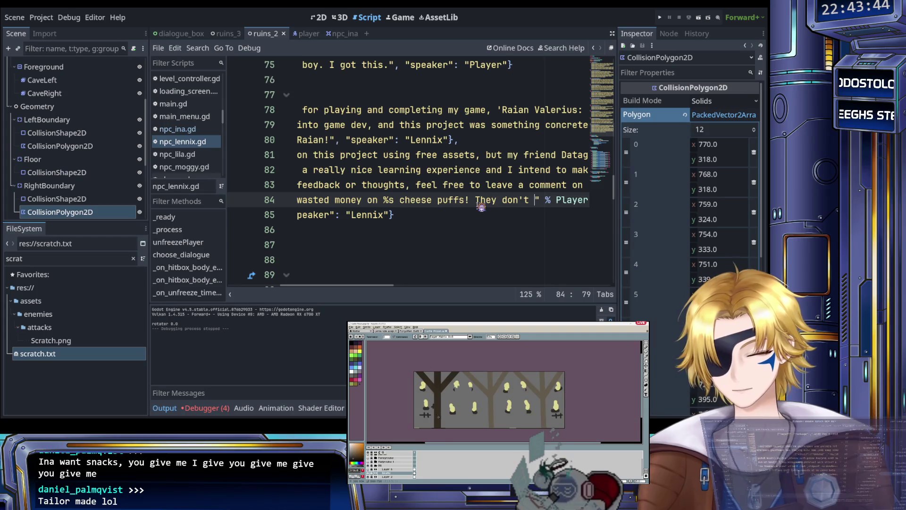
type("actually do a")
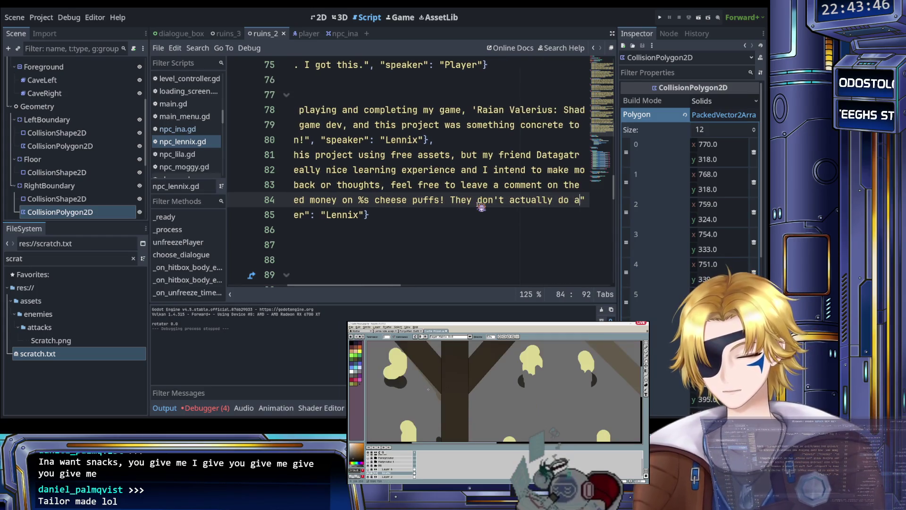
type("nything.")
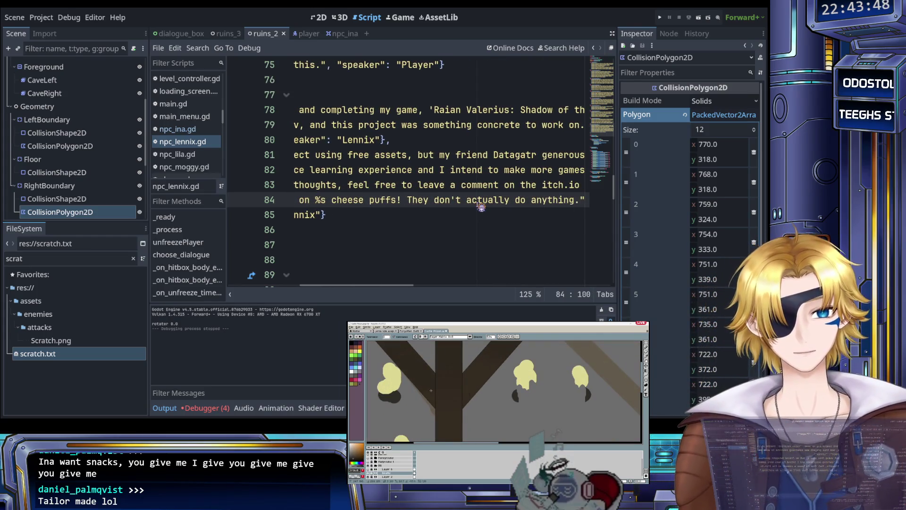
key("ctrl+s")
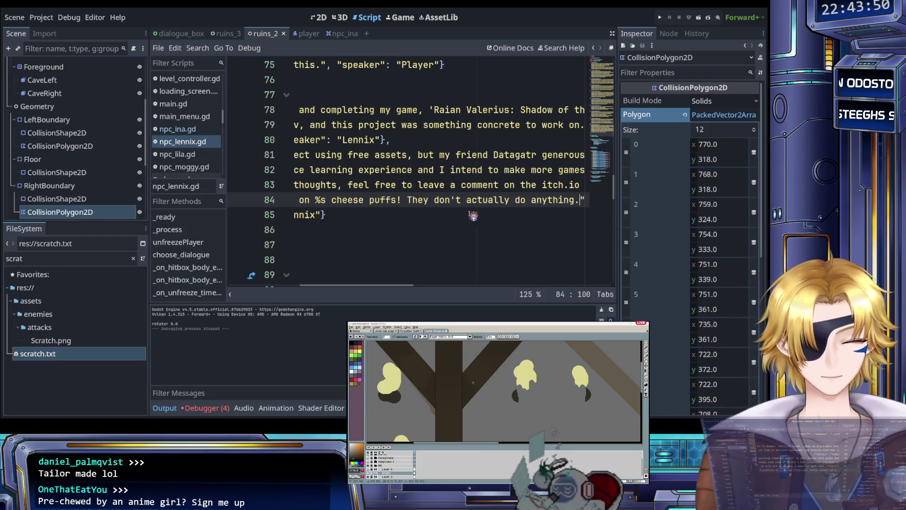